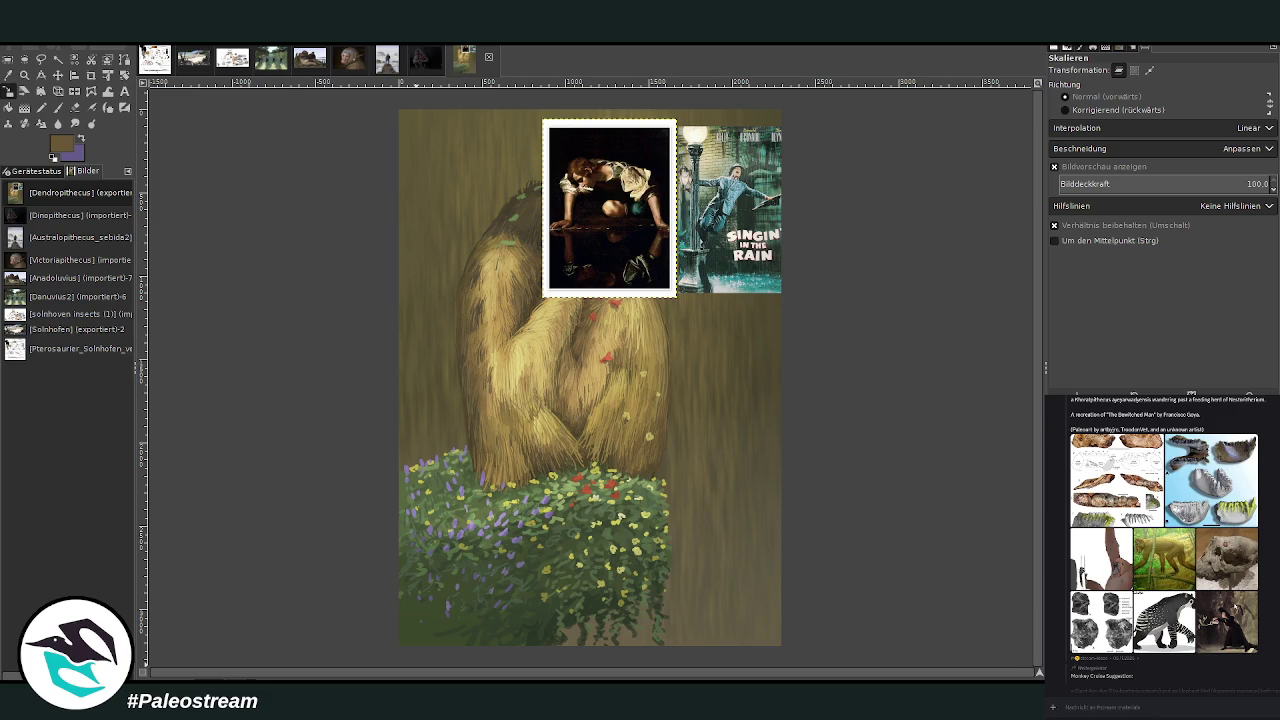
- Browse the chat references, viewing the yellow-dress and Found Drowned paintings enlarged
{"action": "scroll", "coordinate": [1163, 545], "scroll_direction": "up", "scroll_amount": 2}
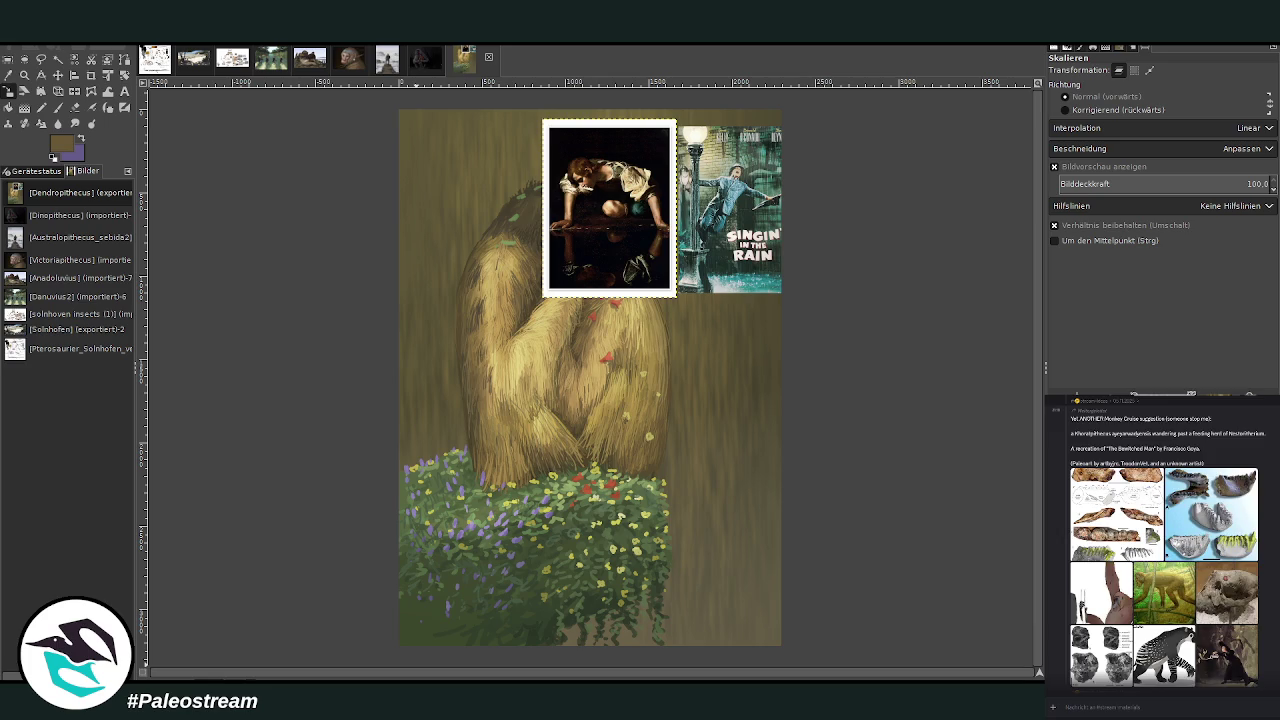
{"action": "scroll", "coordinate": [1163, 543], "scroll_direction": "up", "scroll_amount": 3}
{"action": "scroll", "coordinate": [1163, 543], "scroll_direction": "up", "scroll_amount": 4}
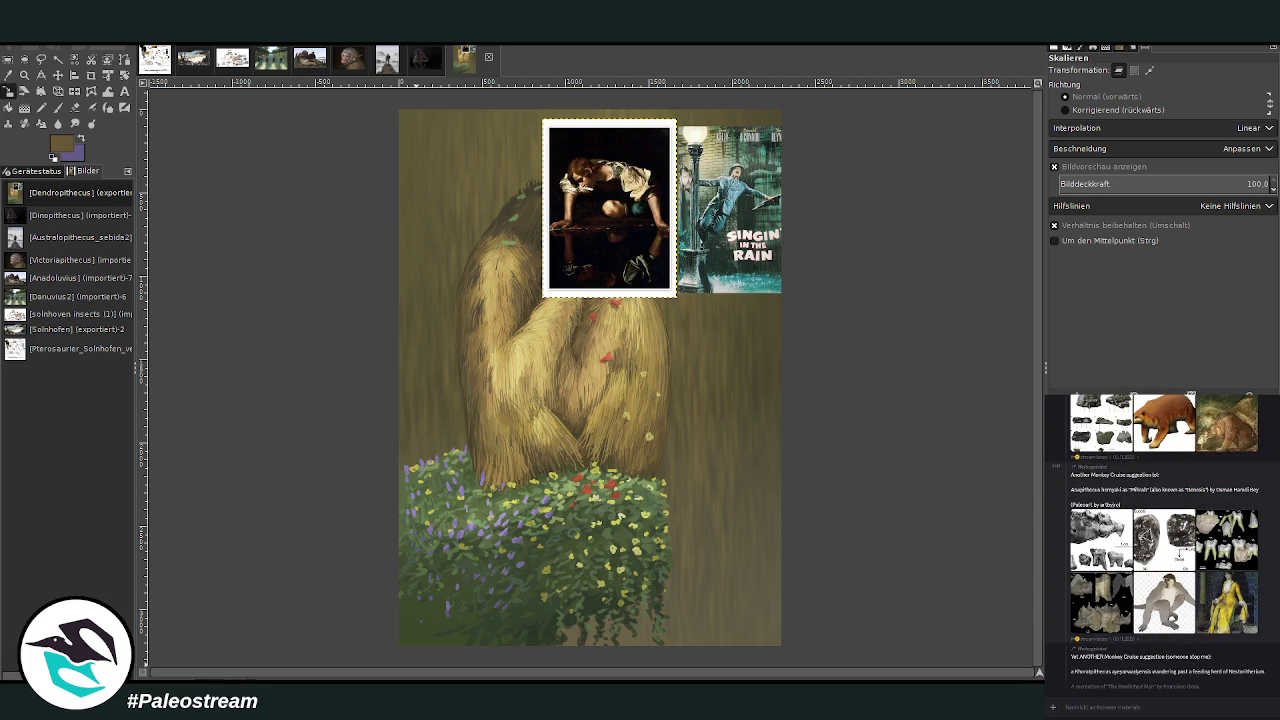
{"action": "left_click", "coordinate": [1218, 612]}
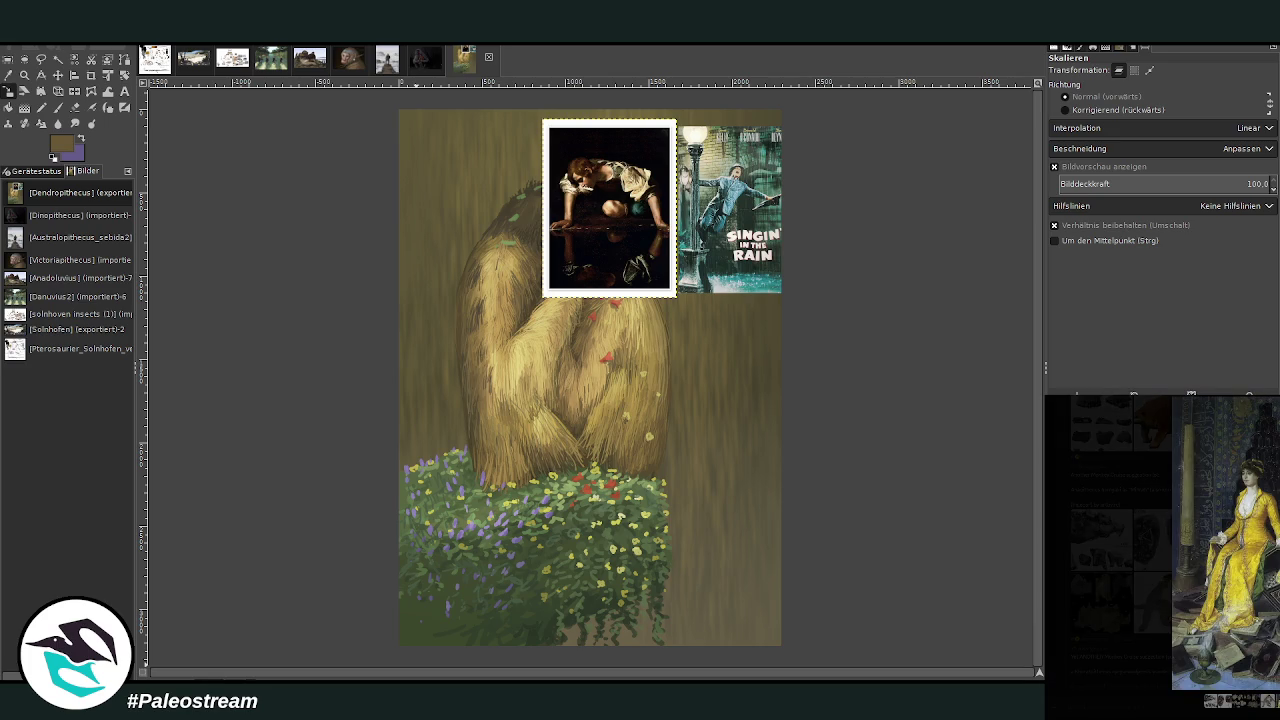
{"action": "key", "text": "Escape"}
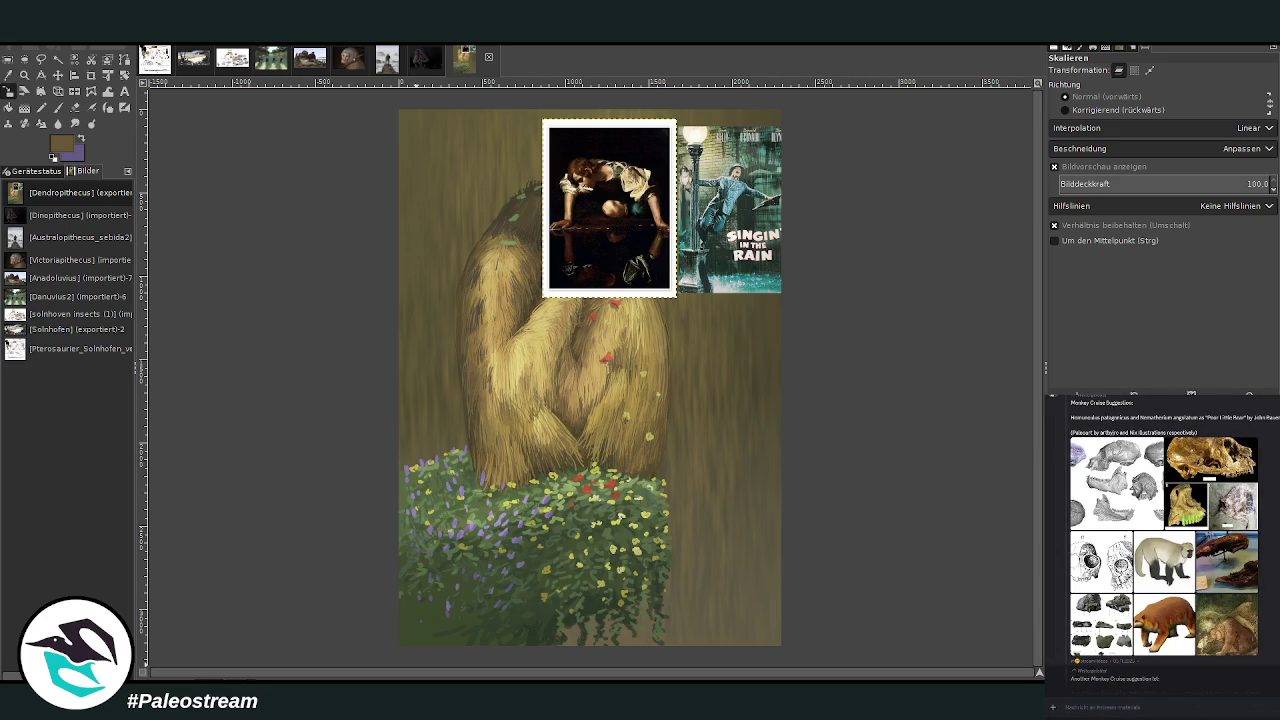
{"action": "scroll", "coordinate": [1163, 543], "scroll_direction": "up", "scroll_amount": 1}
{"action": "scroll", "coordinate": [1163, 543], "scroll_direction": "up", "scroll_amount": 3}
{"action": "scroll", "coordinate": [1162, 543], "scroll_direction": "up", "scroll_amount": 2}
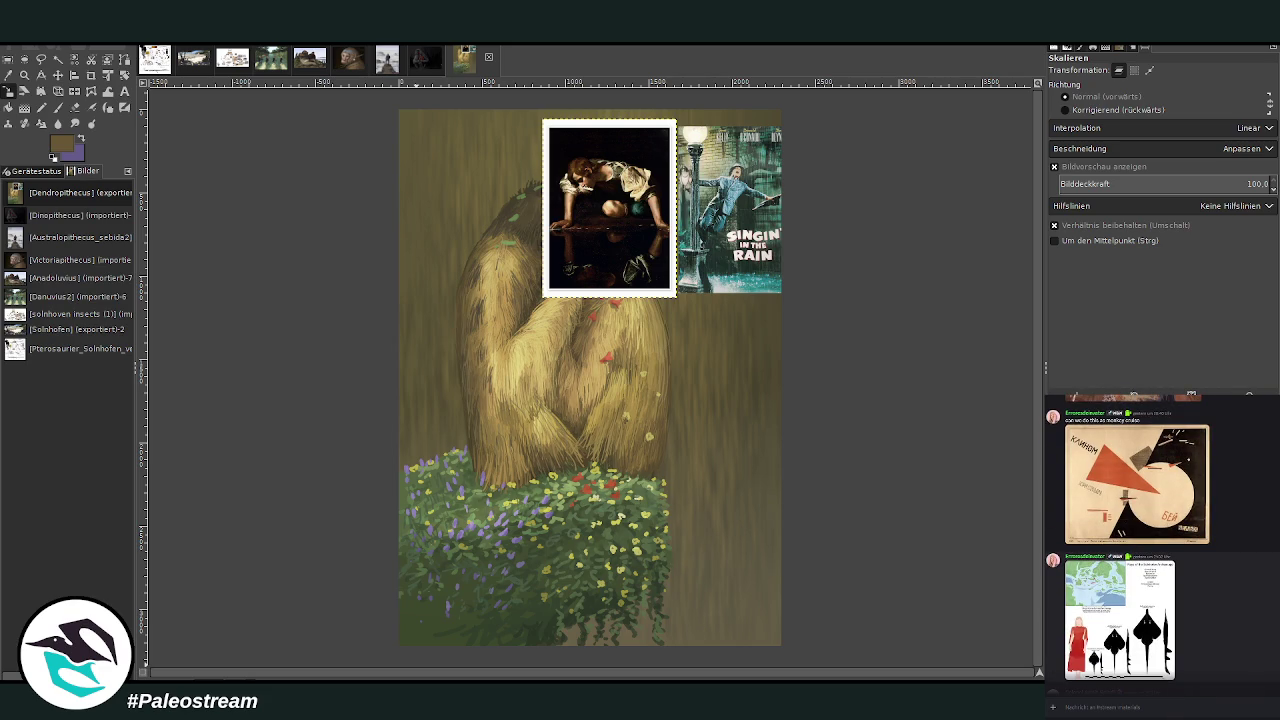
{"action": "scroll", "coordinate": [1163, 543], "scroll_direction": "down", "scroll_amount": 2}
{"action": "scroll", "coordinate": [1163, 543], "scroll_direction": "down", "scroll_amount": 2}
{"action": "scroll", "coordinate": [1163, 543], "scroll_direction": "down", "scroll_amount": 2}
{"action": "scroll", "coordinate": [1163, 543], "scroll_direction": "down", "scroll_amount": 2}
{"action": "scroll", "coordinate": [1163, 543], "scroll_direction": "down", "scroll_amount": 2}
{"action": "scroll", "coordinate": [1163, 543], "scroll_direction": "down", "scroll_amount": 2}
{"action": "scroll", "coordinate": [1163, 543], "scroll_direction": "down", "scroll_amount": 2}
{"action": "scroll", "coordinate": [1163, 543], "scroll_direction": "down", "scroll_amount": 2}
{"action": "scroll", "coordinate": [1163, 543], "scroll_direction": "down", "scroll_amount": 2}
{"action": "scroll", "coordinate": [1163, 543], "scroll_direction": "down", "scroll_amount": 2}
{"action": "scroll", "coordinate": [1163, 543], "scroll_direction": "up", "scroll_amount": 1}
{"action": "left_click", "coordinate": [1256, 607]}
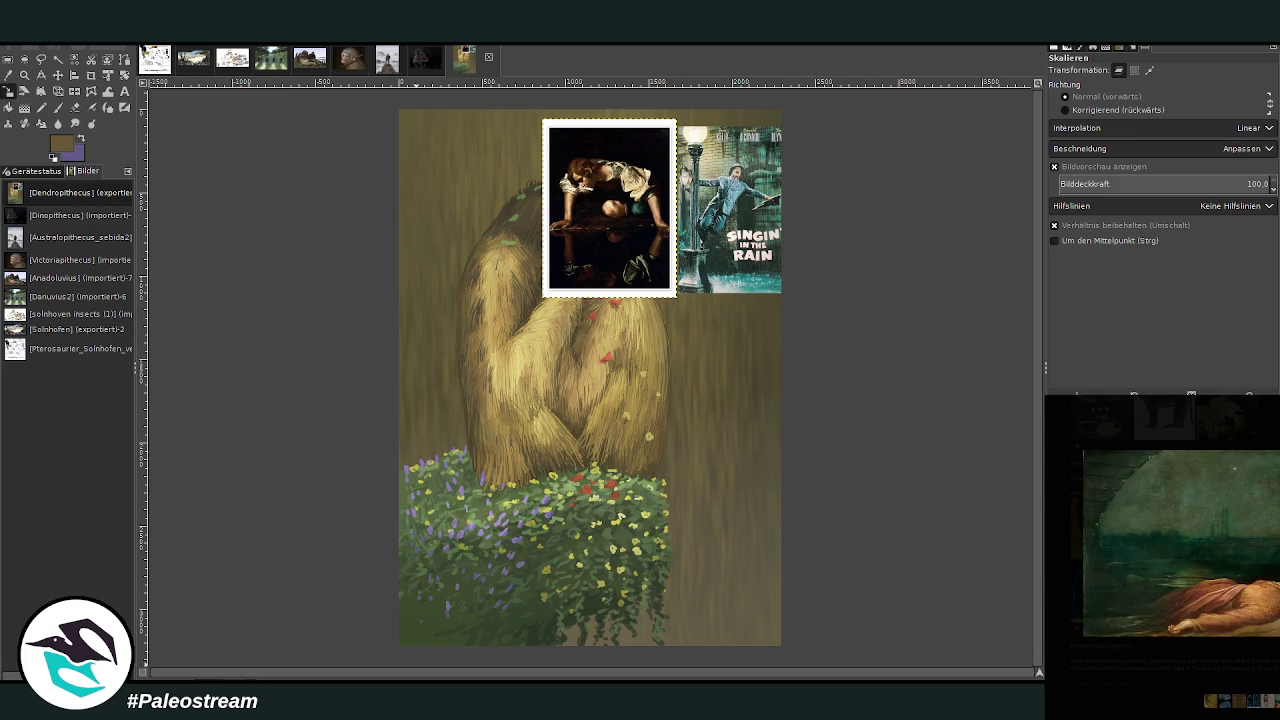
{"action": "key", "text": "Escape"}
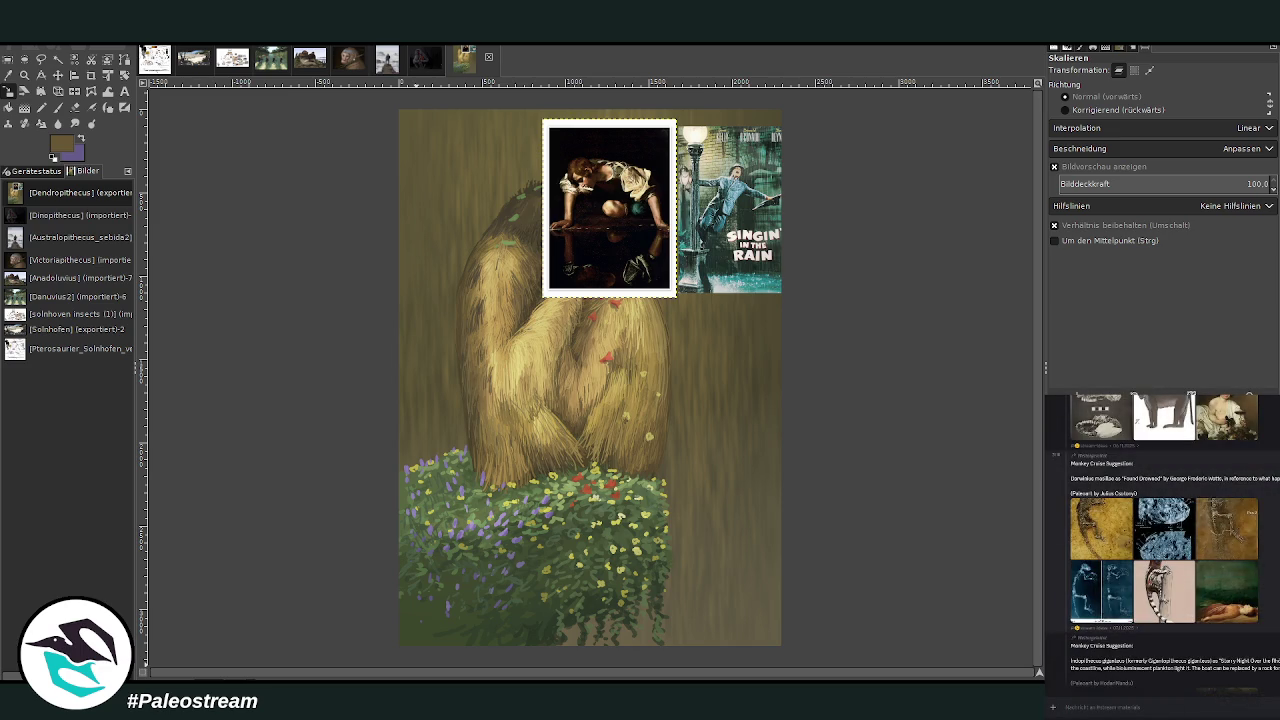
- View the Singin' in the Rain still and the monkey sketch references enlarged
{"action": "scroll", "coordinate": [1163, 543], "scroll_direction": "down", "scroll_amount": 2}
{"action": "scroll", "coordinate": [1163, 543], "scroll_direction": "down", "scroll_amount": 2}
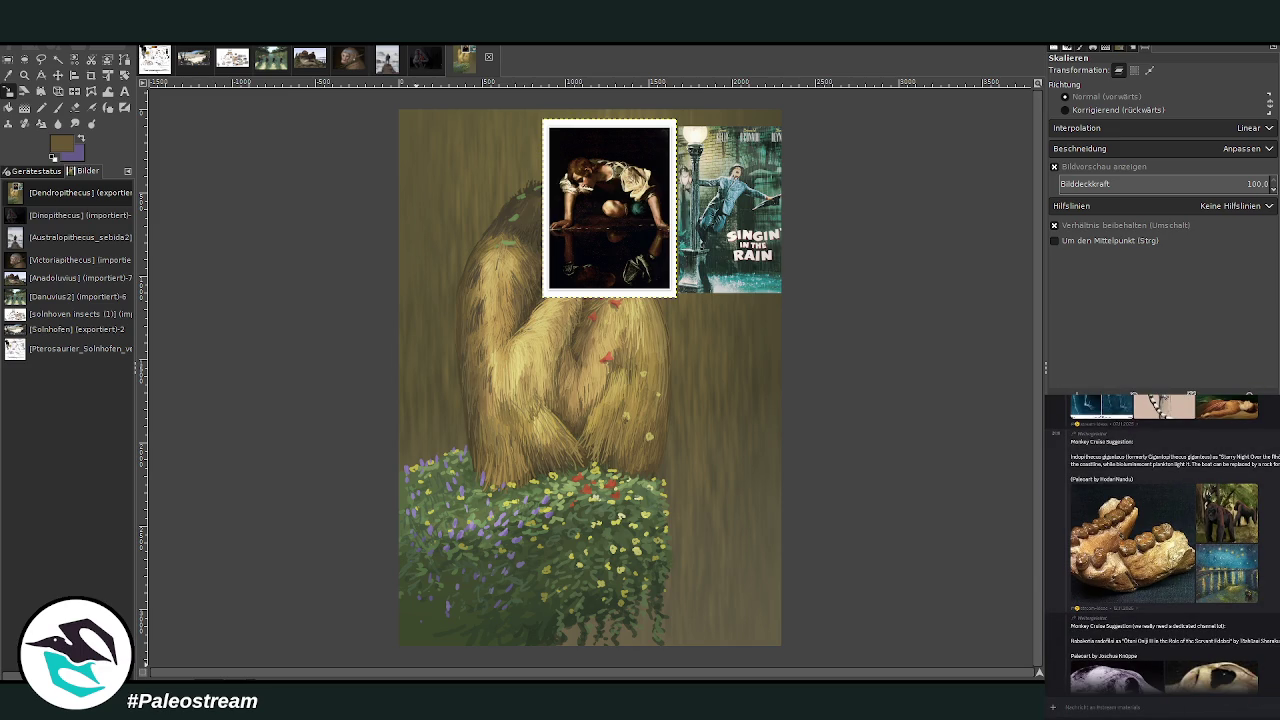
{"action": "scroll", "coordinate": [1163, 543], "scroll_direction": "down", "scroll_amount": 2}
{"action": "scroll", "coordinate": [1163, 543], "scroll_direction": "down", "scroll_amount": 2}
{"action": "scroll", "coordinate": [1163, 543], "scroll_direction": "down", "scroll_amount": 2}
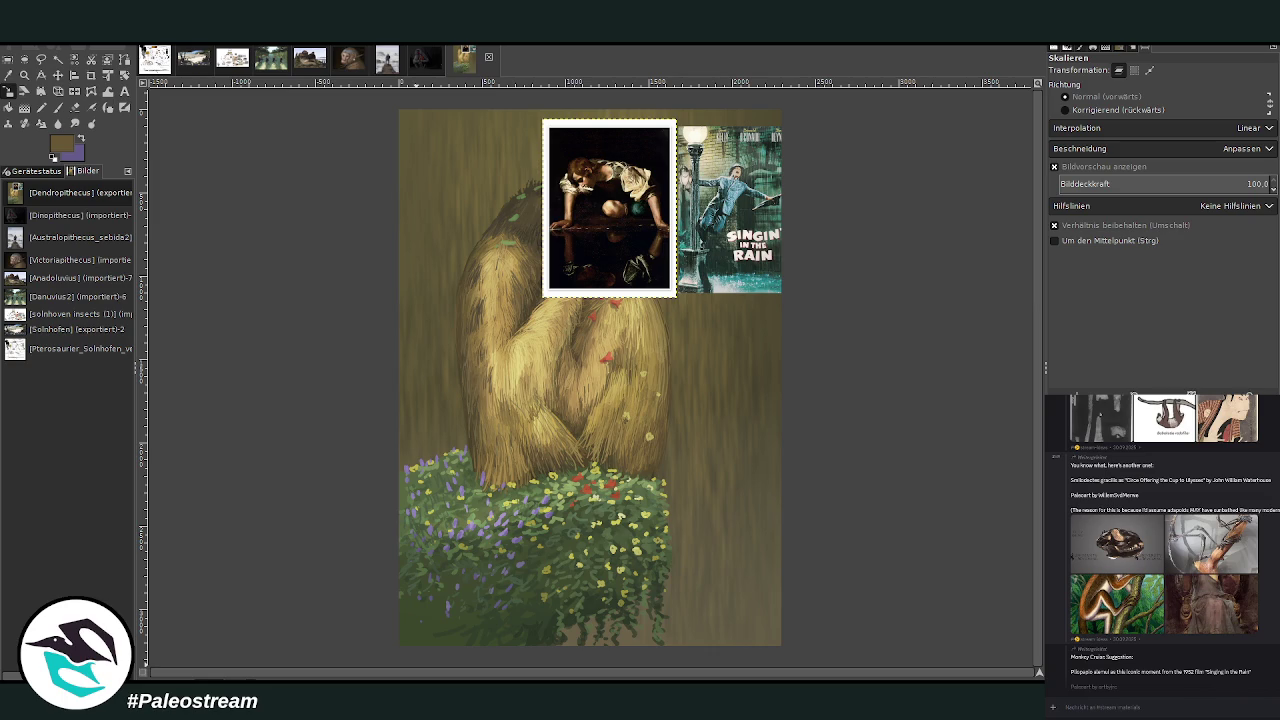
{"action": "scroll", "coordinate": [1163, 543], "scroll_direction": "down", "scroll_amount": 1}
{"action": "scroll", "coordinate": [1163, 543], "scroll_direction": "down", "scroll_amount": 2}
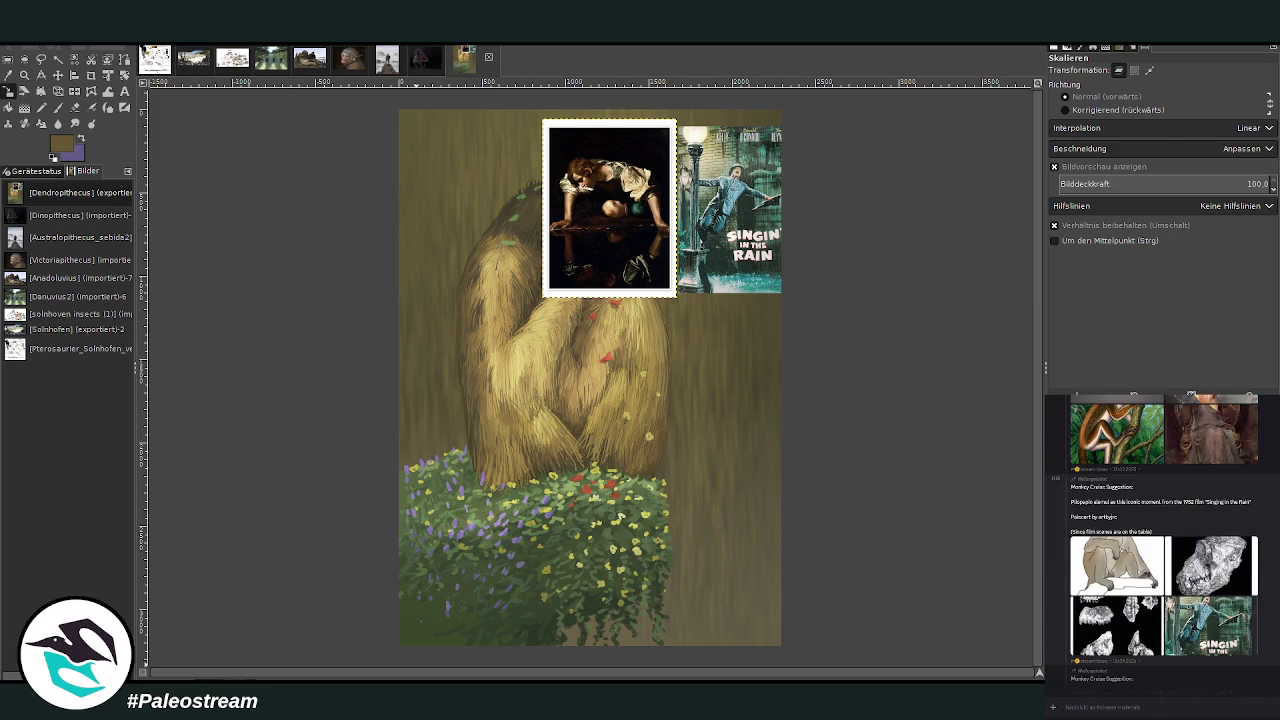
{"action": "scroll", "coordinate": [1163, 543], "scroll_direction": "down", "scroll_amount": 1}
{"action": "scroll", "coordinate": [1135, 530], "scroll_direction": "up", "scroll_amount": 2}
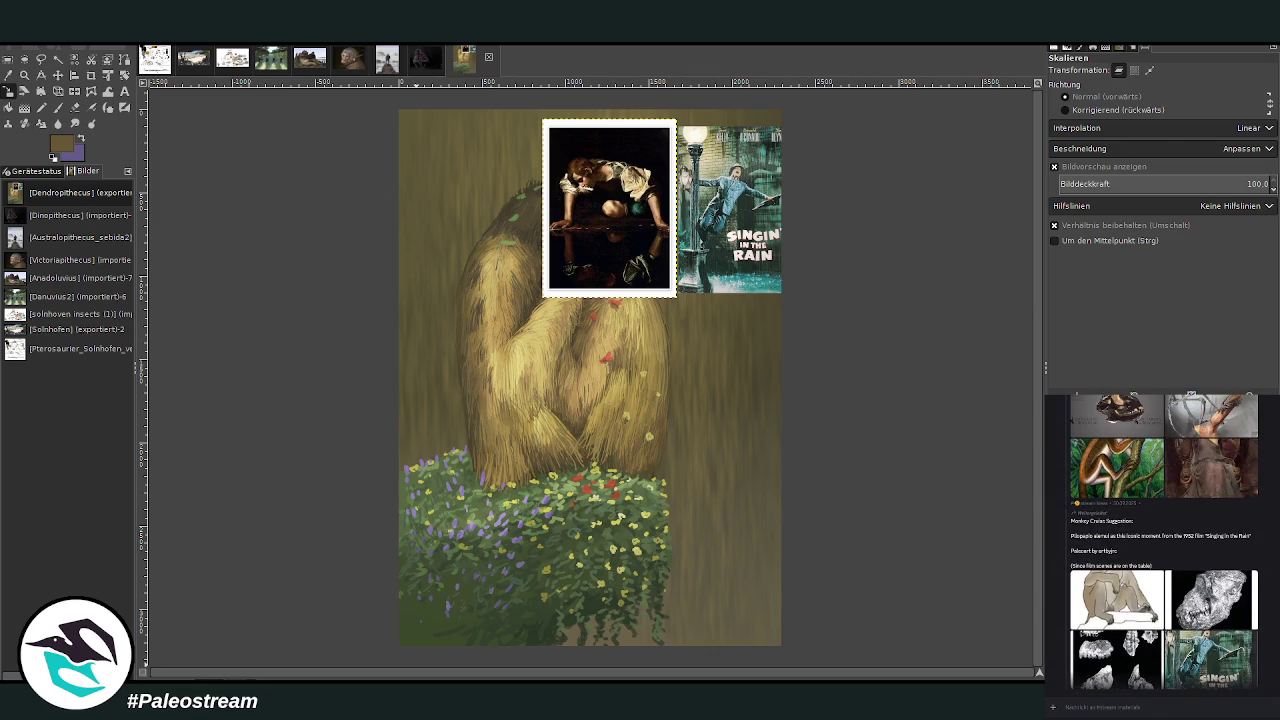
{"action": "scroll", "coordinate": [1135, 530], "scroll_direction": "down", "scroll_amount": 1}
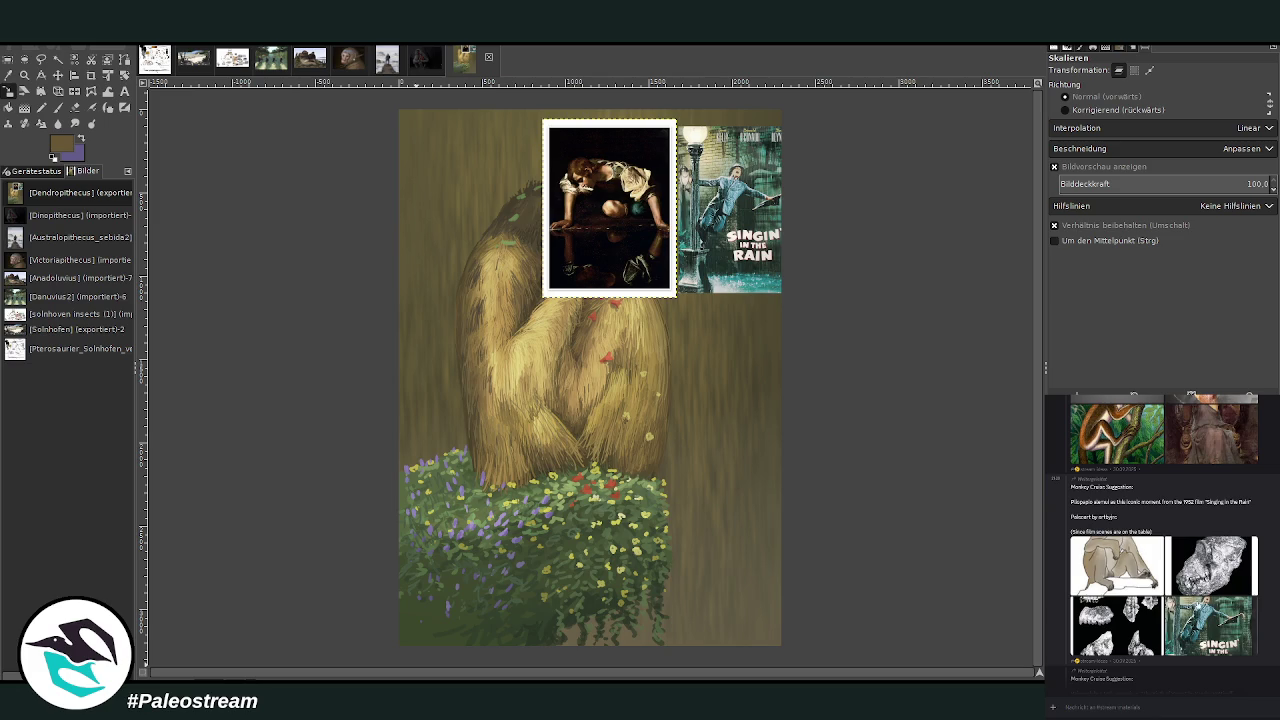
{"action": "left_click", "coordinate": [1198, 606]}
{"action": "key", "text": "Escape"}
{"action": "left_click", "coordinate": [1136, 569]}
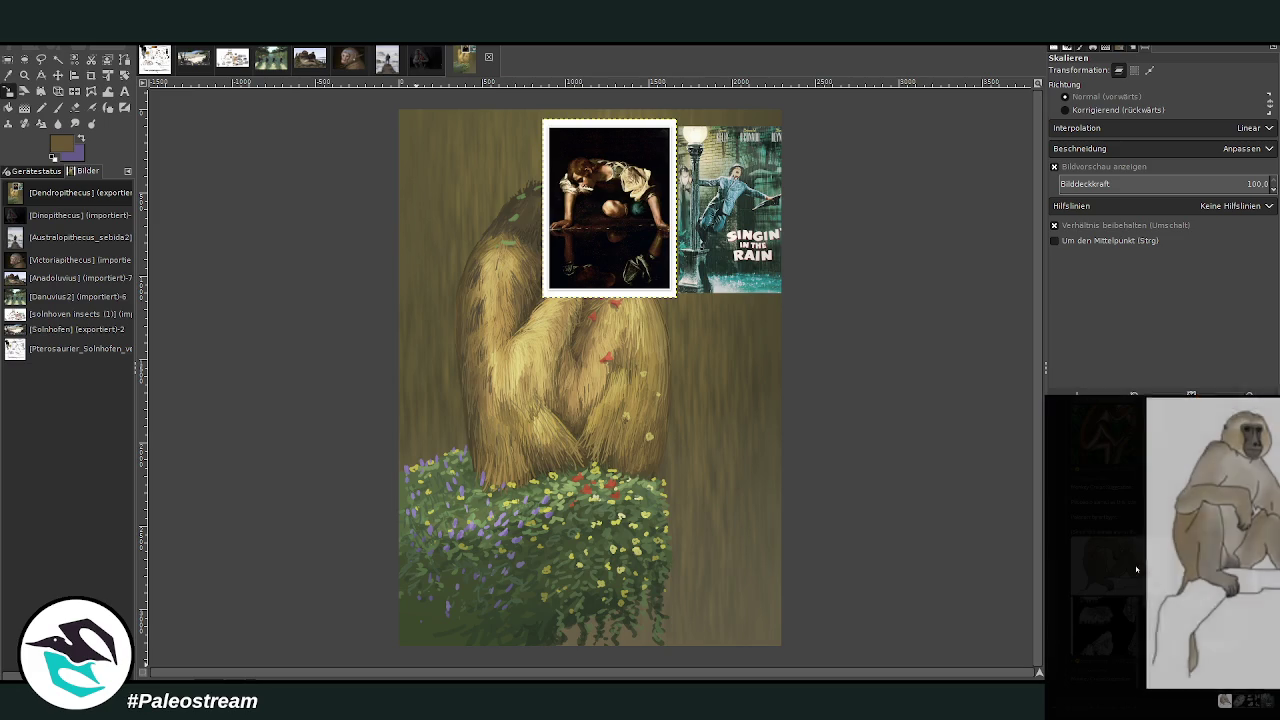
{"action": "key", "text": "Escape"}
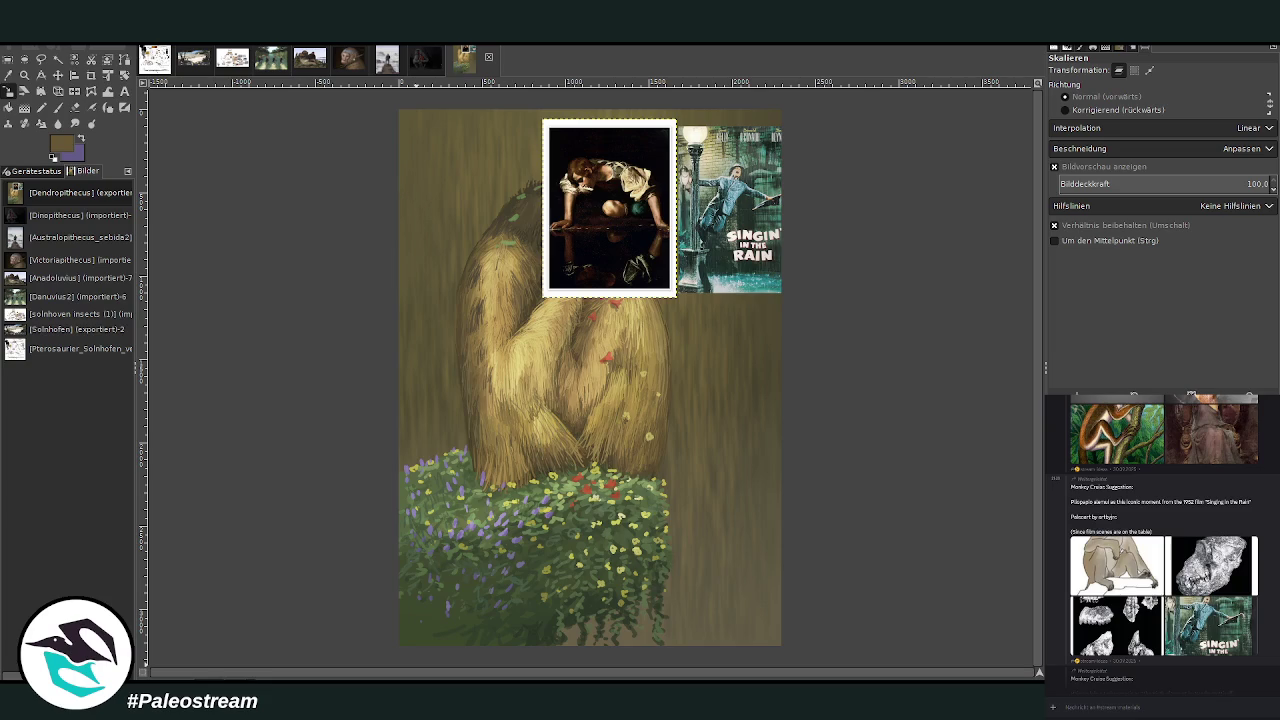
- Reveal the hidden species name Pilopapio in the chat message
{"action": "left_click_drag", "start_coordinate": [1070, 503], "coordinate": [1095, 502]}
{"action": "right_click", "coordinate": [1084, 508]}
{"action": "left_click", "coordinate": [1110, 535]}
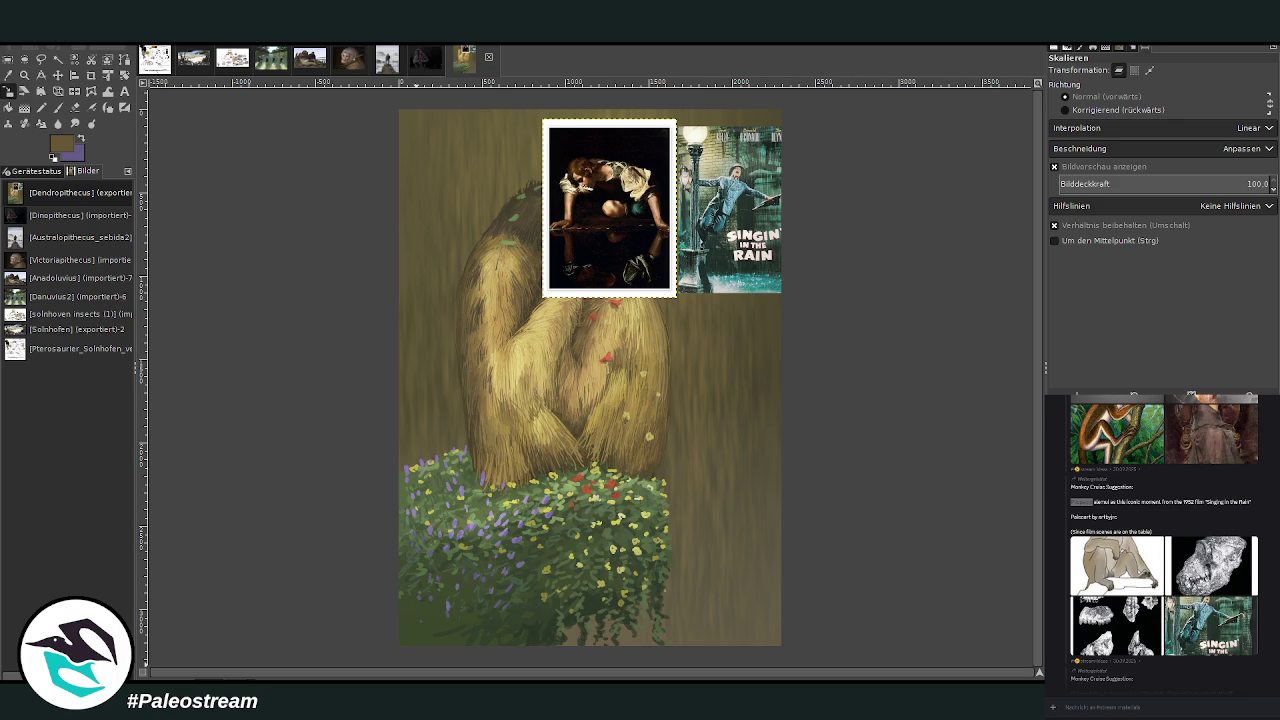
{"action": "left_click", "coordinate": [1082, 501]}
- Copy the fossil skull image, paste it below the Singin' in the Rain poster, and anchor it
{"action": "left_click", "coordinate": [1212, 565]}
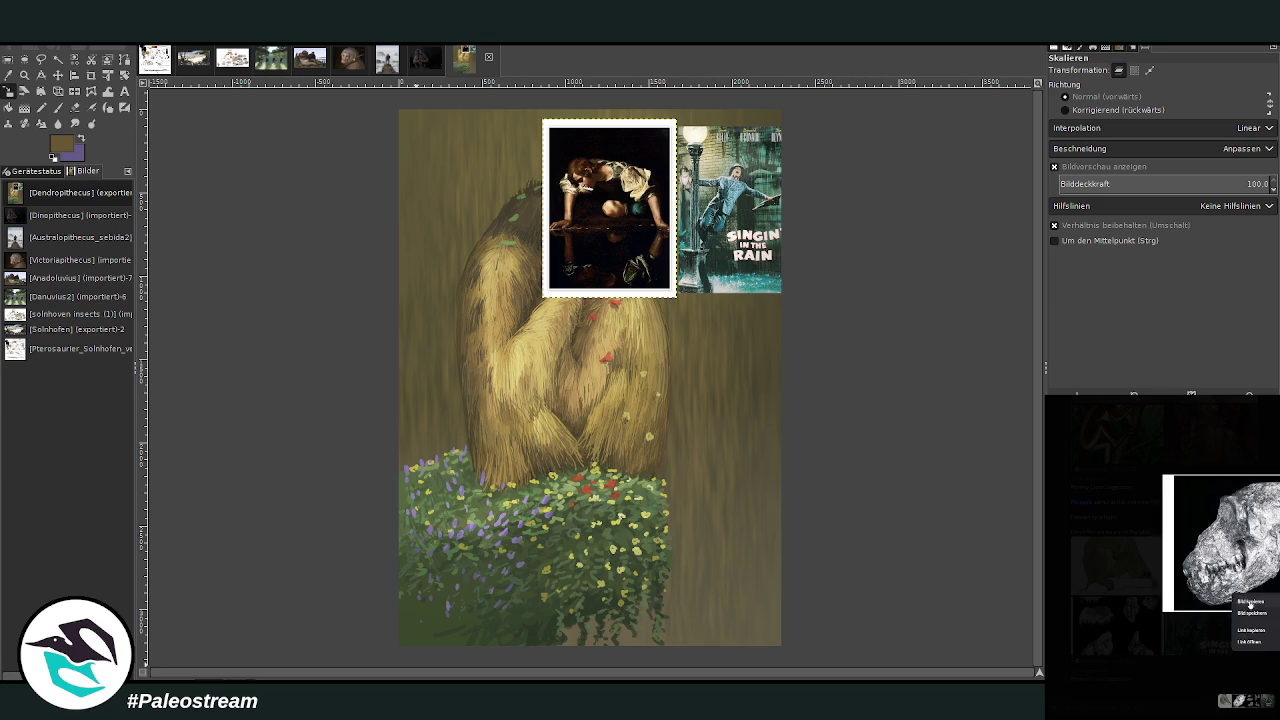
{"action": "left_click", "coordinate": [1103, 717]}
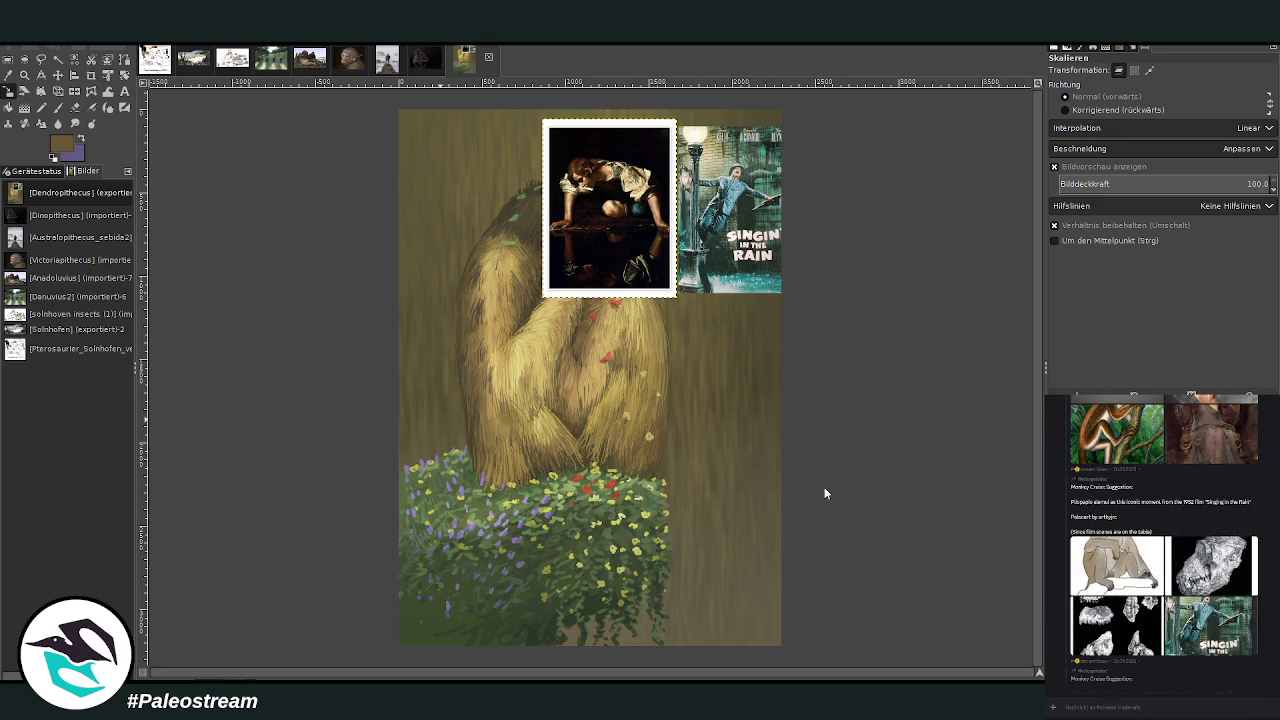
{"action": "key", "text": "ctrl+v"}
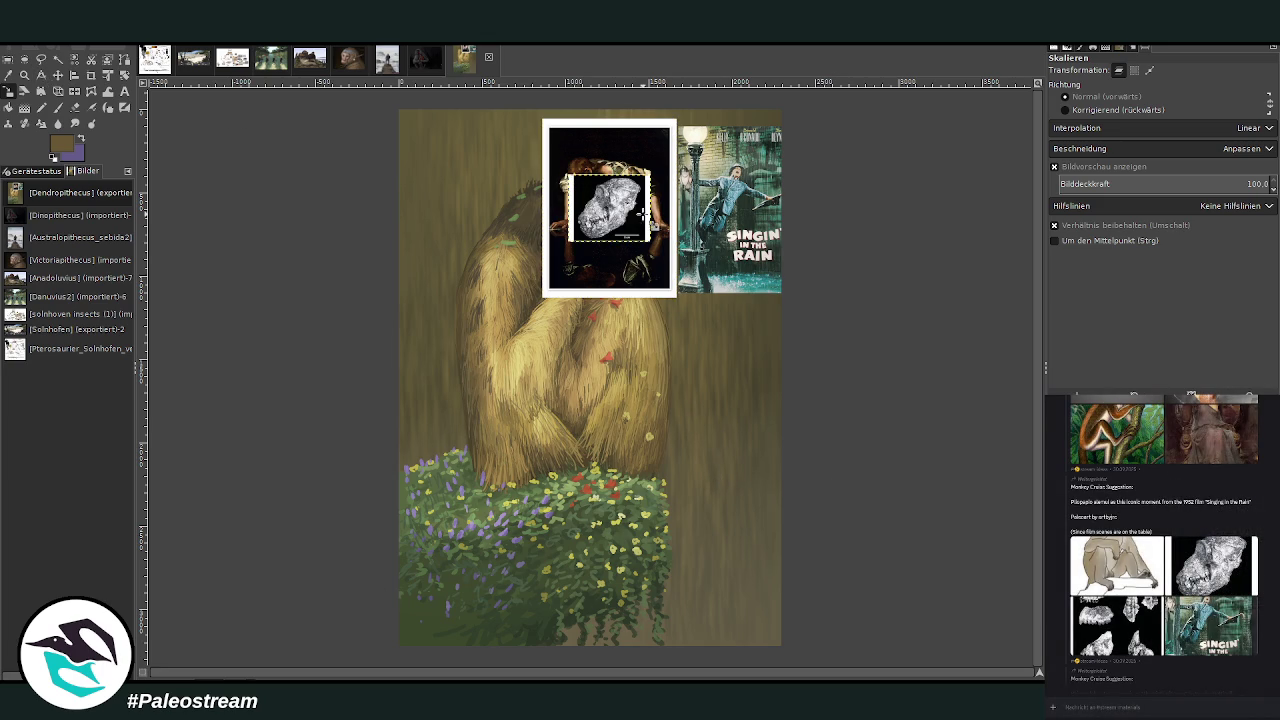
{"action": "left_click_drag", "start_coordinate": [610, 207], "coordinate": [752, 331]}
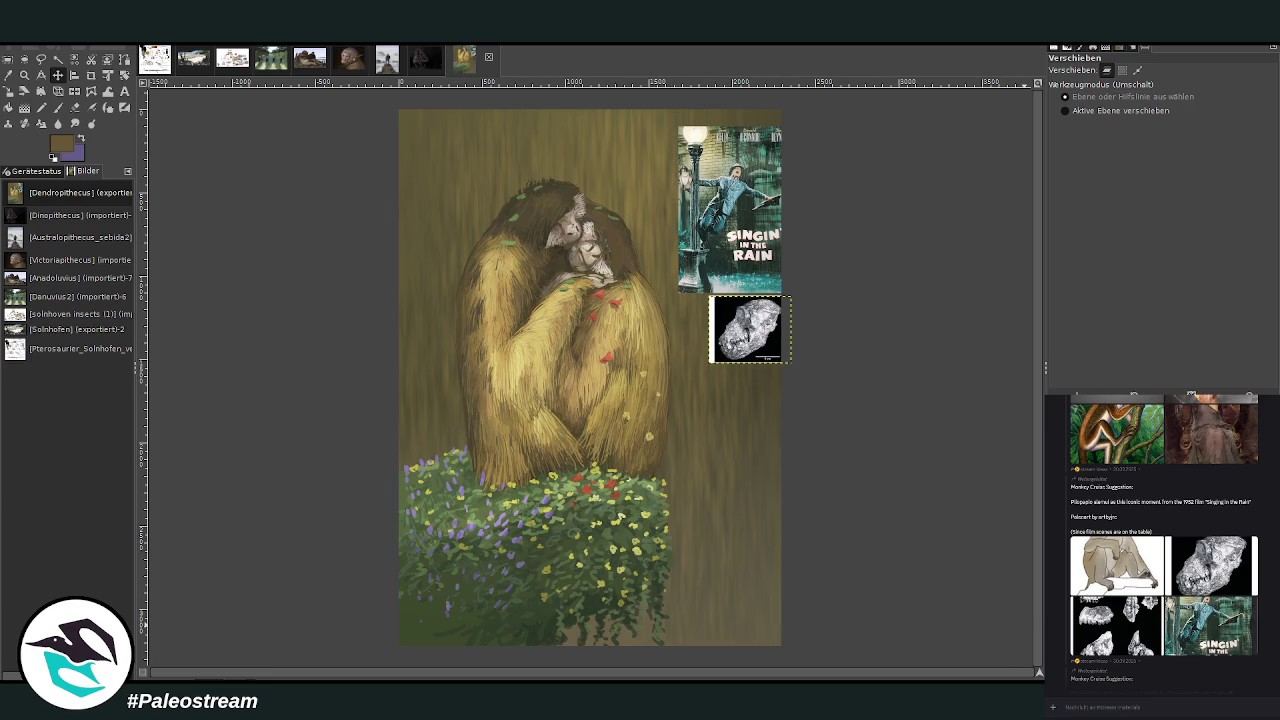
{"action": "key", "text": "ctrl+m"}
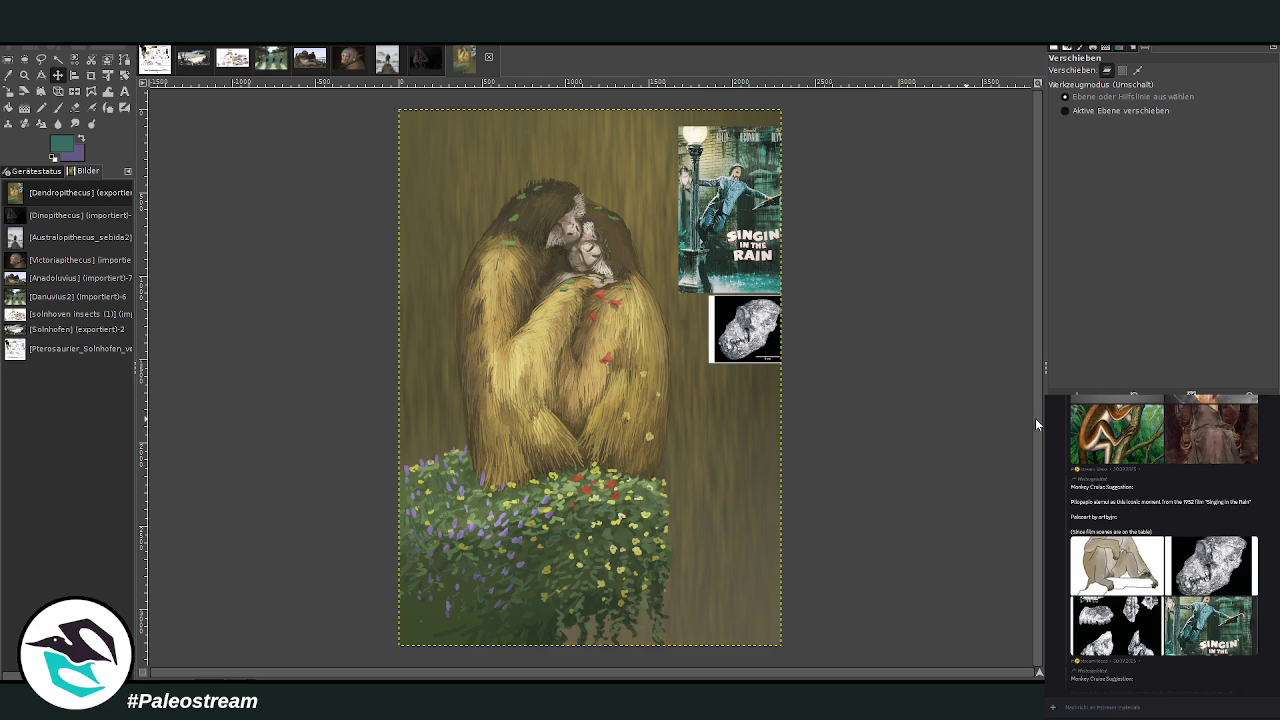
- Cover the whole canvas with huge dark teal Paintbrush strokes
{"action": "key", "text": "p"}
{"action": "left_click_drag", "start_coordinate": [1200, 92], "coordinate": [1262, 92]}
{"action": "mouse_move", "coordinate": [485, 138]}
{"action": "left_mouse_down"}
{"action": "mouse_move", "coordinate": [866, 197]}
{"action": "mouse_move", "coordinate": [713, 640]}
{"action": "mouse_move", "coordinate": [428, 509]}
{"action": "mouse_move", "coordinate": [588, 627]}
{"action": "left_mouse_up"}
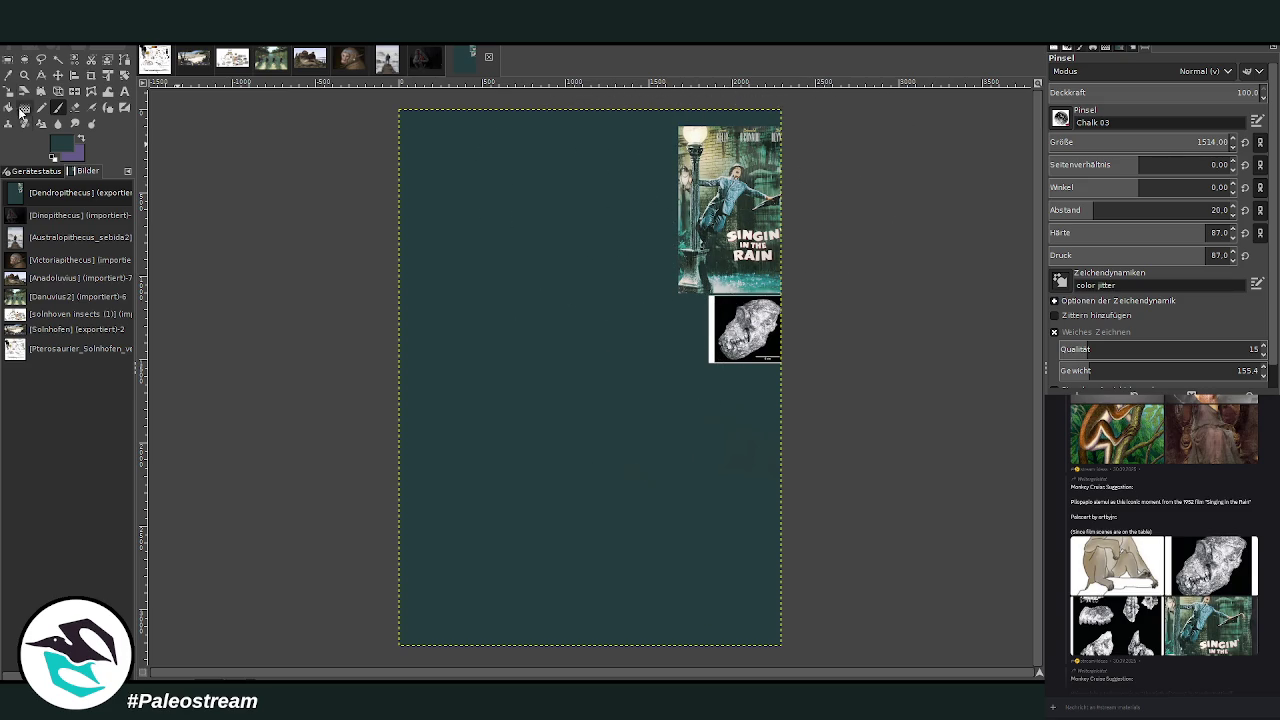
- Drag the Singin' in the Rain poster layer fully inside the canvas's upper-right corner
{"action": "left_click", "coordinate": [44, 76]}
{"action": "left_click", "coordinate": [58, 75]}
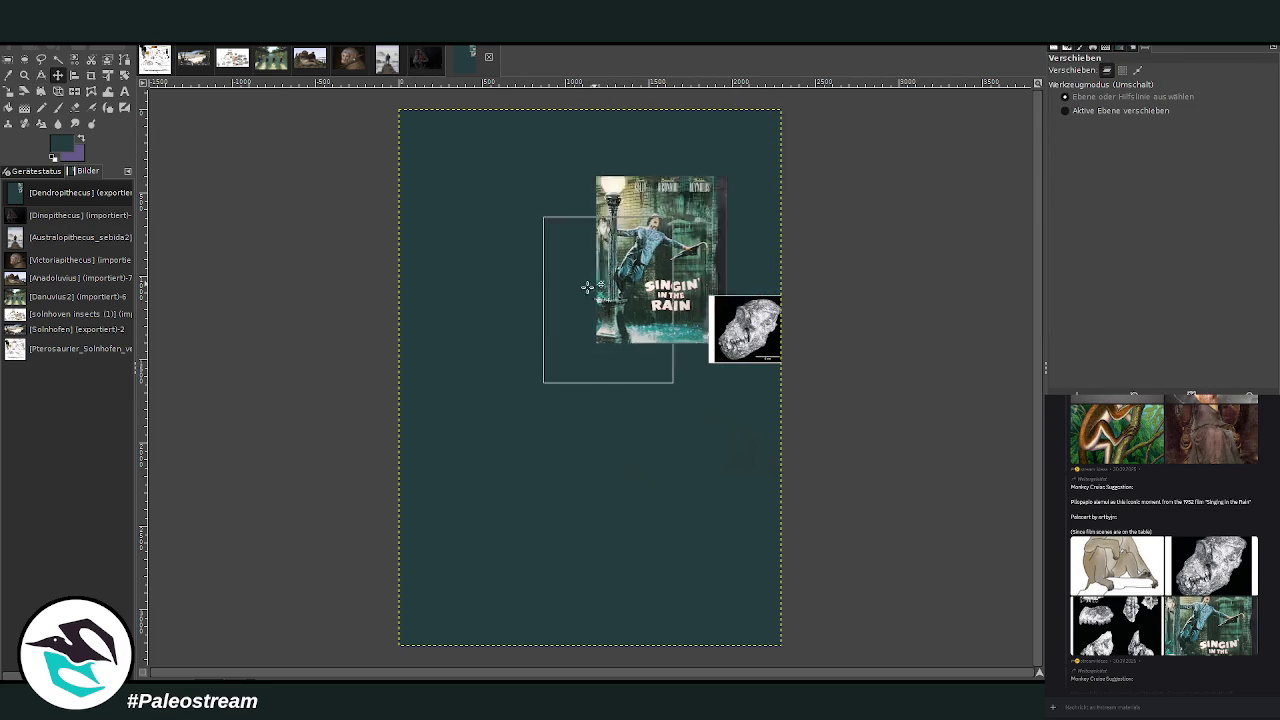
{"action": "left_click_drag", "start_coordinate": [748, 188], "coordinate": [542, 318]}
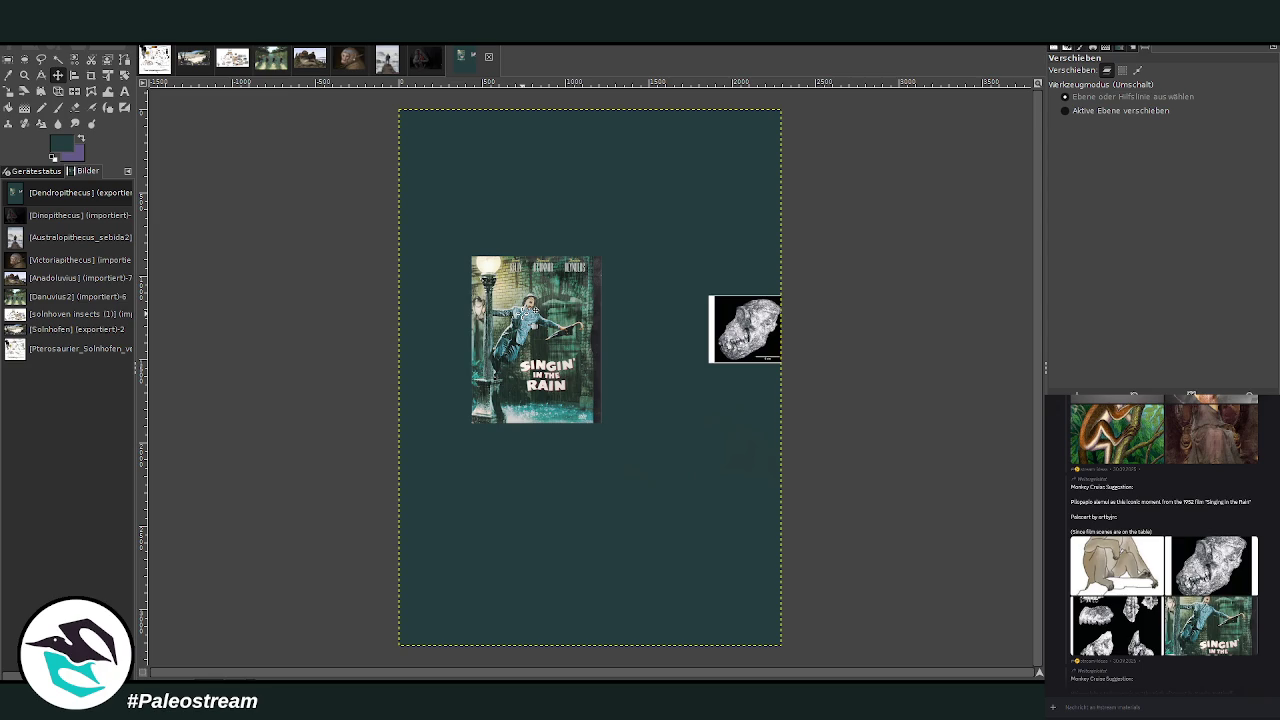
{"action": "left_click_drag", "start_coordinate": [540, 318], "coordinate": [726, 183]}
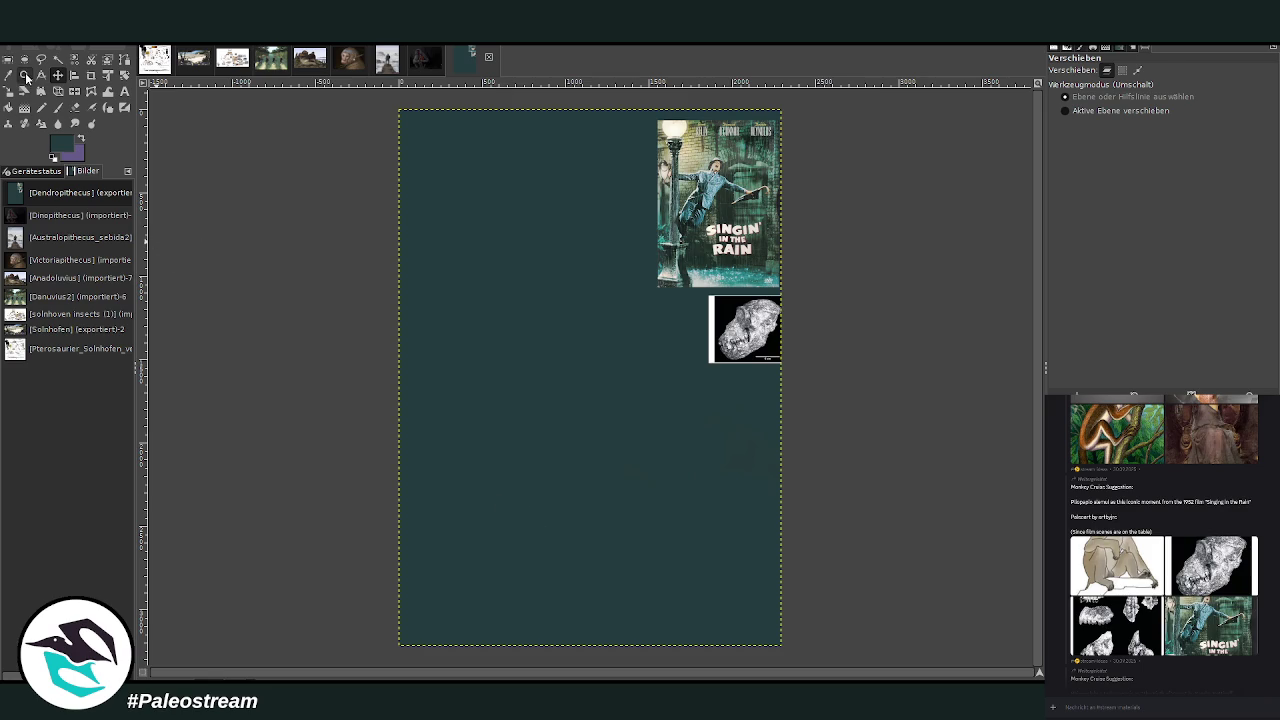
- Zoom in on the canvas, check the fossil jaw reference, and switch to the Chalk 03 Paintbrush
{"action": "left_click", "coordinate": [25, 77]}
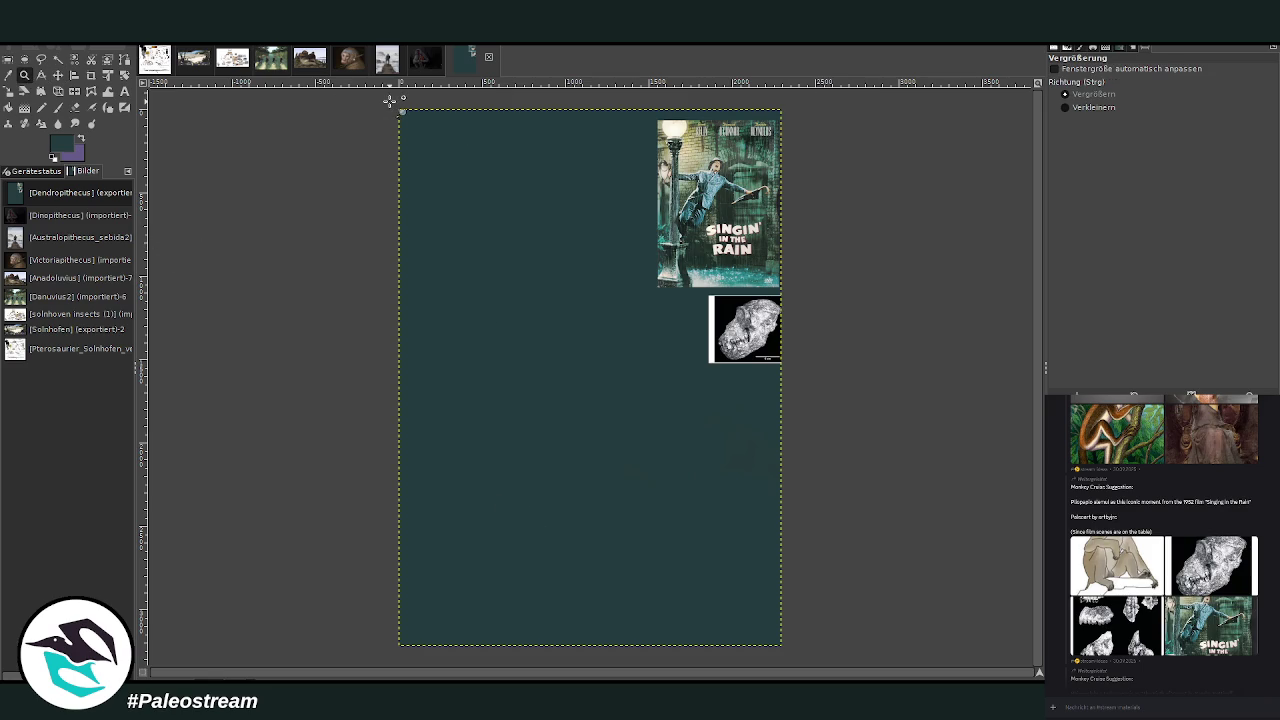
{"action": "left_click_drag", "start_coordinate": [389, 101], "coordinate": [790, 640]}
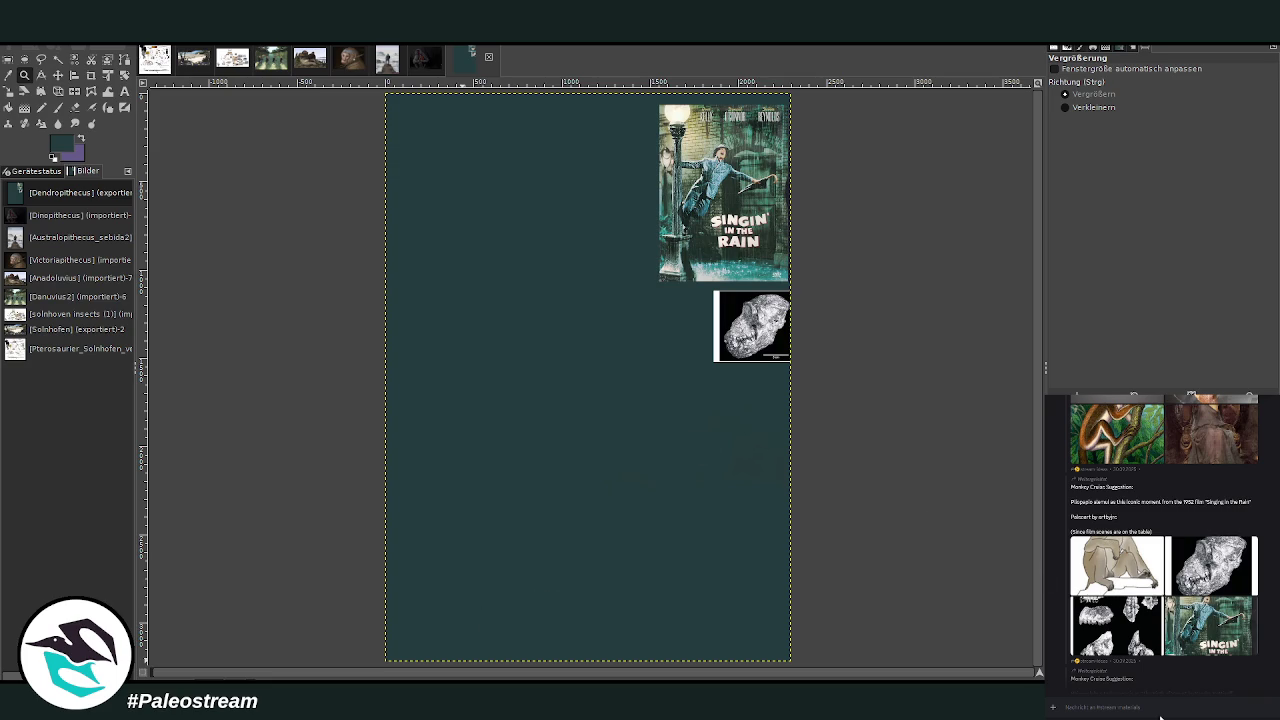
{"action": "left_click", "coordinate": [1115, 625]}
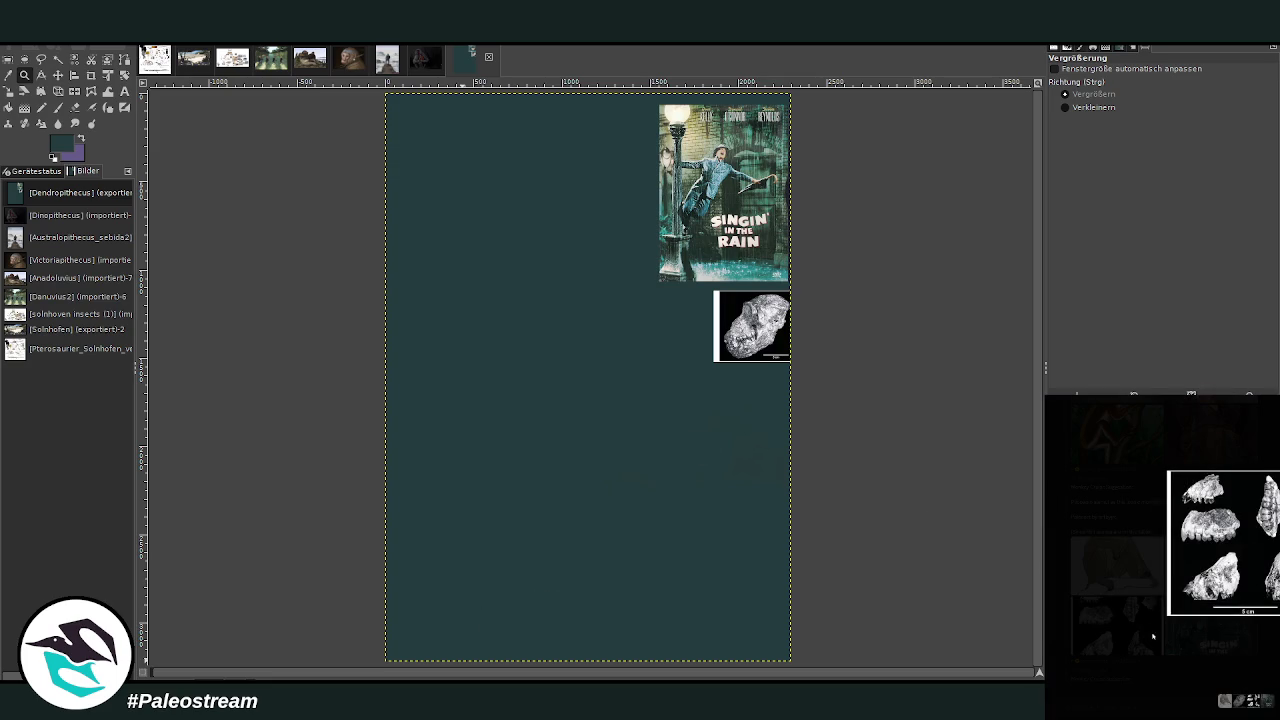
{"action": "left_click", "coordinate": [1137, 626]}
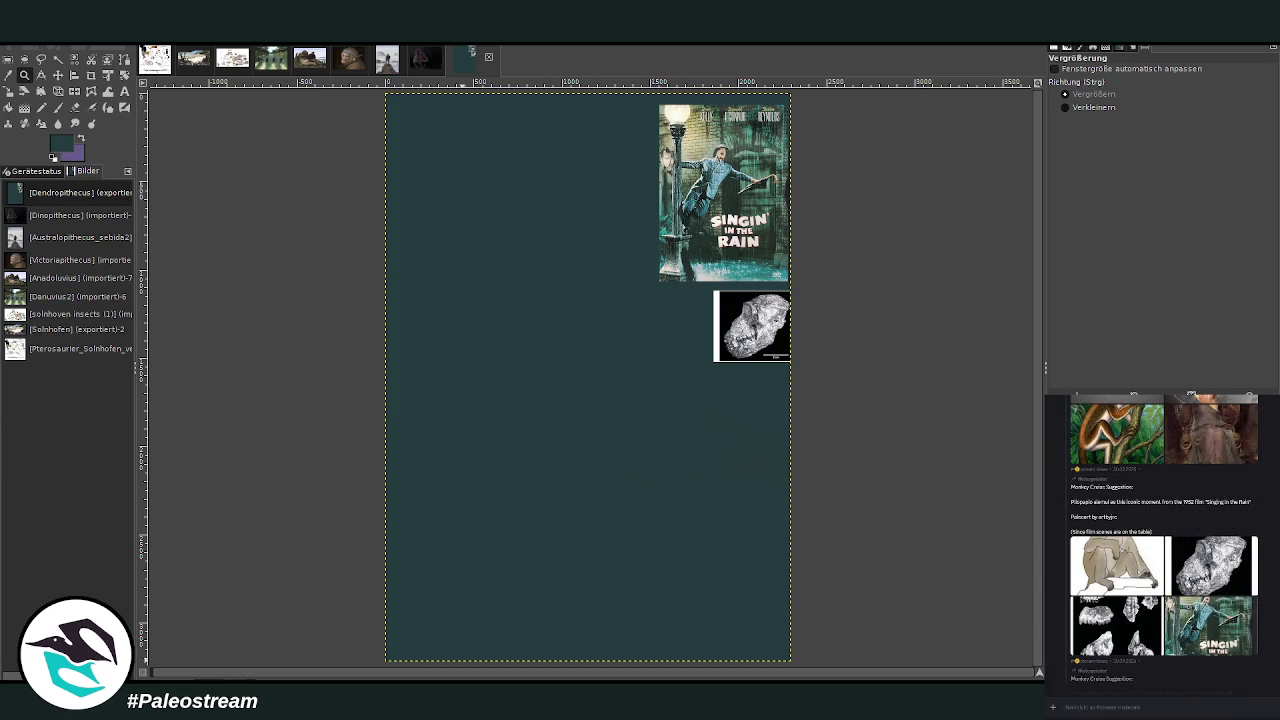
{"action": "scroll", "coordinate": [1160, 540], "scroll_direction": "down", "scroll_amount": 10}
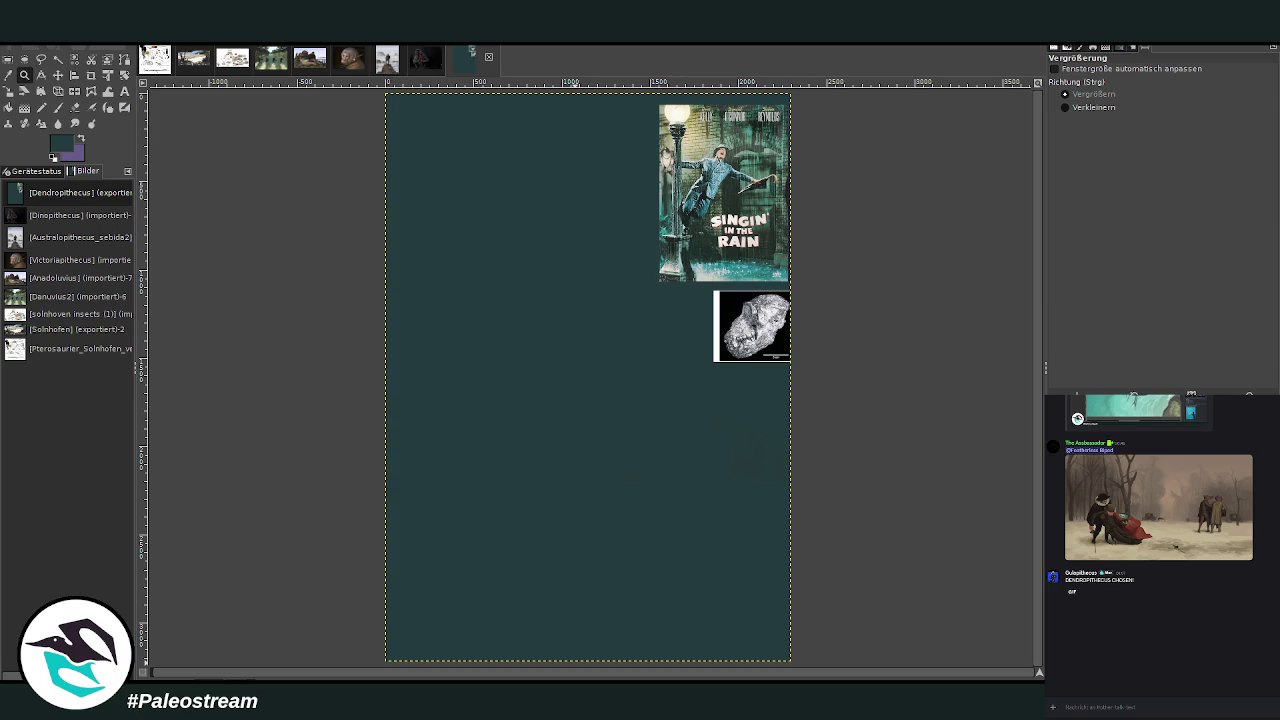
{"action": "key", "text": "p"}
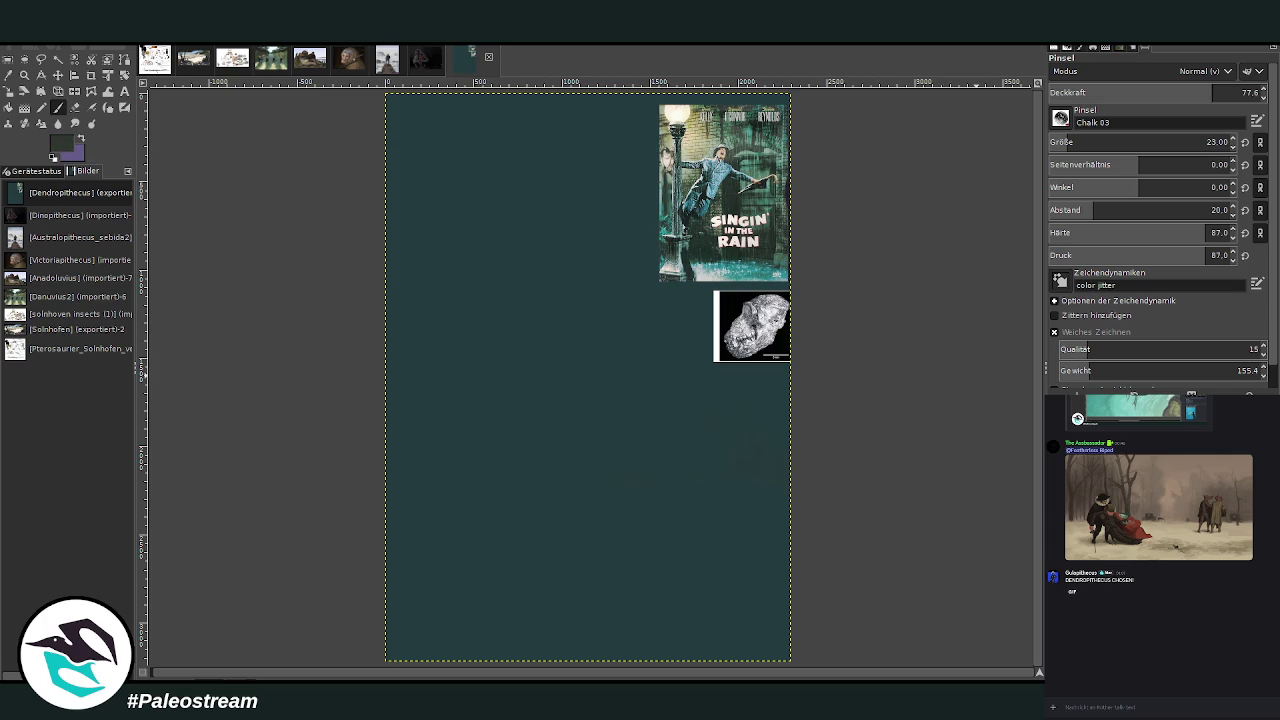
- Enlarge the brush and paint a wide dark chalk trunk down the full canvas height
{"action": "scroll", "coordinate": [1150, 92], "scroll_direction": "up", "scroll_amount": 5}
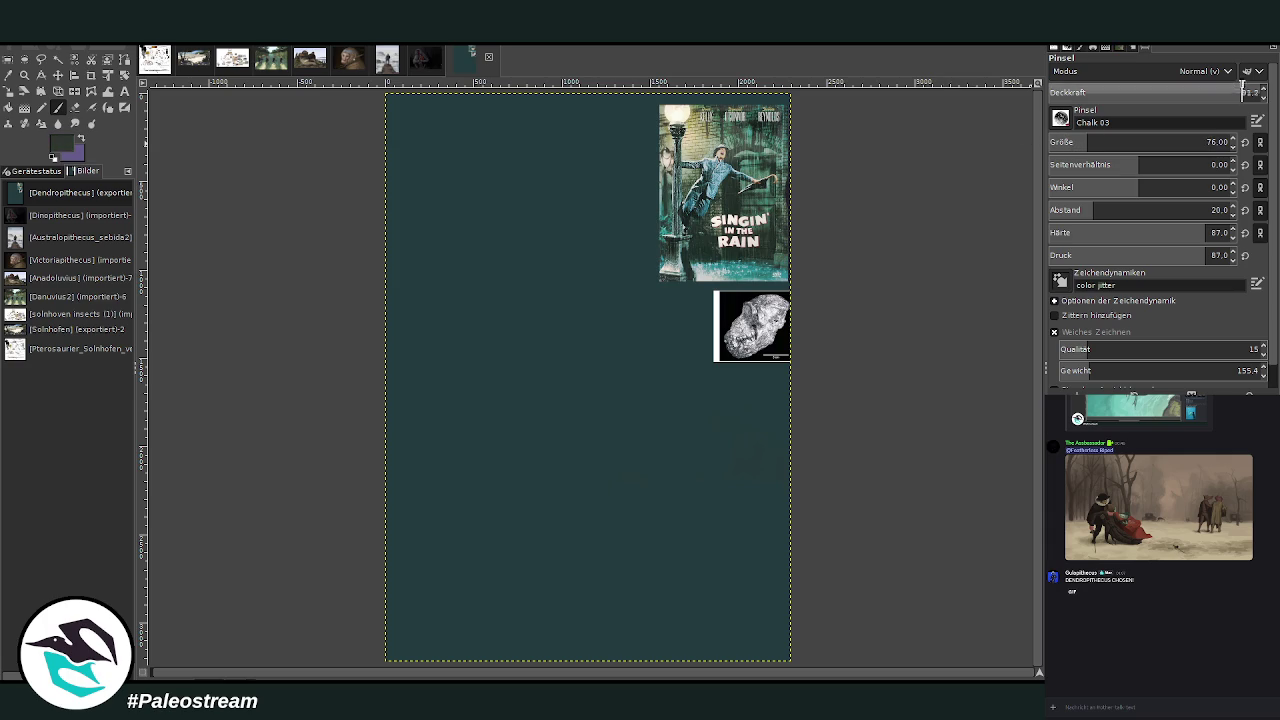
{"action": "scroll", "coordinate": [1150, 142], "scroll_direction": "up", "scroll_amount": 10}
{"action": "type", "text": "140"}
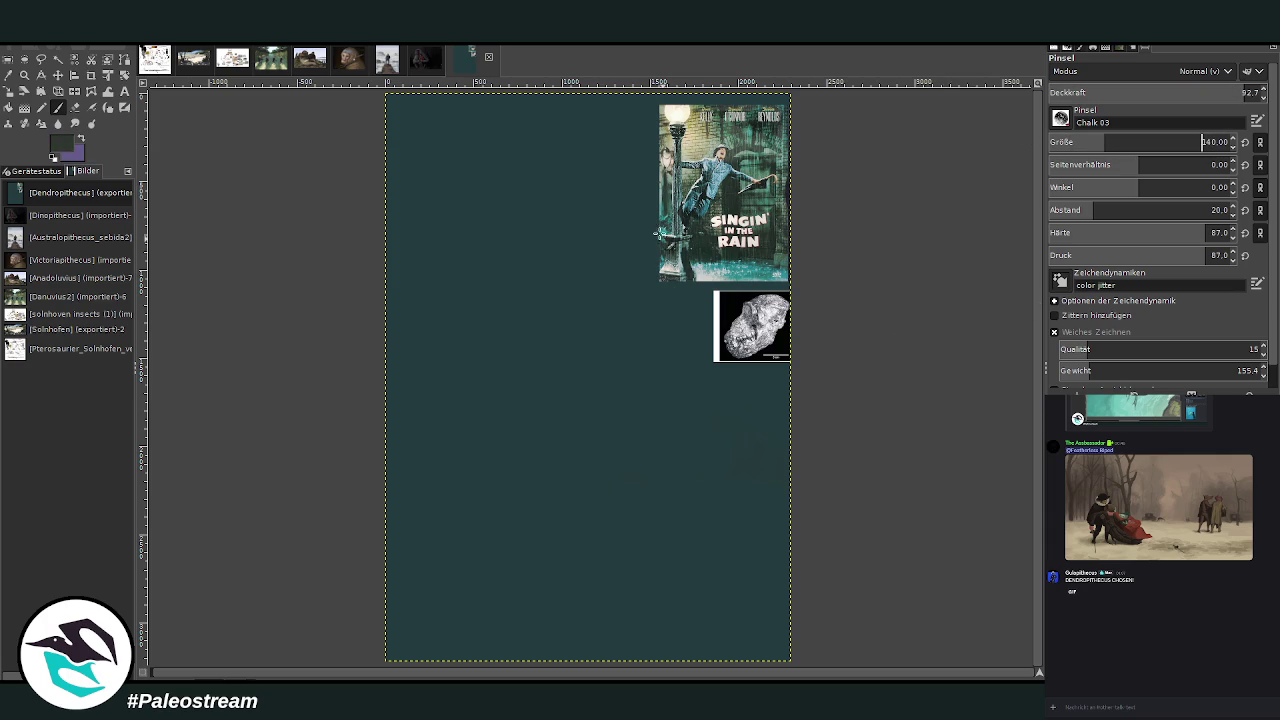
{"action": "left_click_drag", "start_coordinate": [637, 295], "coordinate": [636, 272]}
{"action": "scroll", "coordinate": [1049, 143], "scroll_direction": "up", "scroll_amount": 2}
{"action": "mouse_move", "coordinate": [637, 352]}
{"action": "left_mouse_down"}
{"action": "mouse_move", "coordinate": [637, 240]}
{"action": "mouse_move", "coordinate": [620, 510]}
{"action": "left_mouse_up"}
{"action": "scroll", "coordinate": [1140, 142], "scroll_direction": "up", "scroll_amount": 3}
{"action": "mouse_move", "coordinate": [649, 134]}
{"action": "left_mouse_down"}
{"action": "mouse_move", "coordinate": [626, 272]}
{"action": "mouse_move", "coordinate": [634, 319]}
{"action": "mouse_move", "coordinate": [623, 211]}
{"action": "mouse_move", "coordinate": [609, 414]}
{"action": "mouse_move", "coordinate": [643, 449]}
{"action": "mouse_move", "coordinate": [622, 498]}
{"action": "mouse_move", "coordinate": [620, 423]}
{"action": "mouse_move", "coordinate": [643, 609]}
{"action": "mouse_move", "coordinate": [614, 449]}
{"action": "left_mouse_up"}
{"action": "left_click_drag", "start_coordinate": [657, 407], "coordinate": [617, 109]}
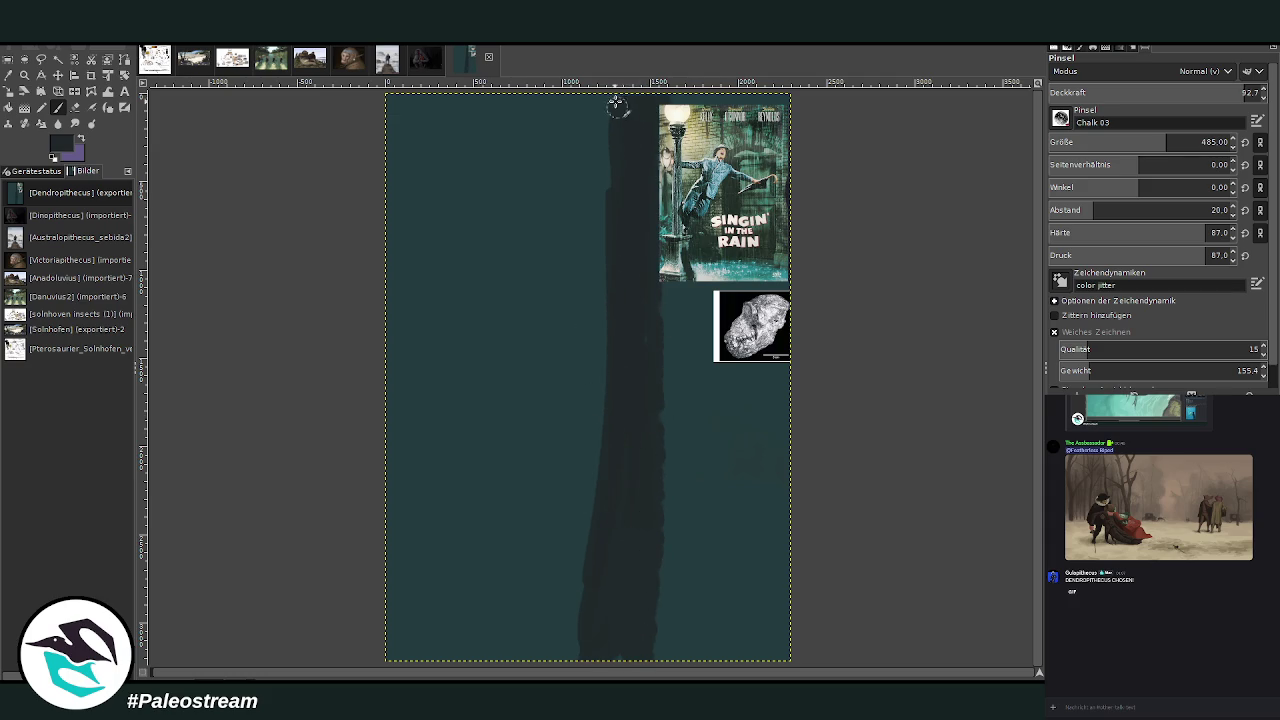
- Move the fossil and Singin' in the Rain references lower along the right edge
{"action": "key", "text": "m"}
{"action": "left_click_drag", "start_coordinate": [750, 330], "coordinate": [752, 540]}
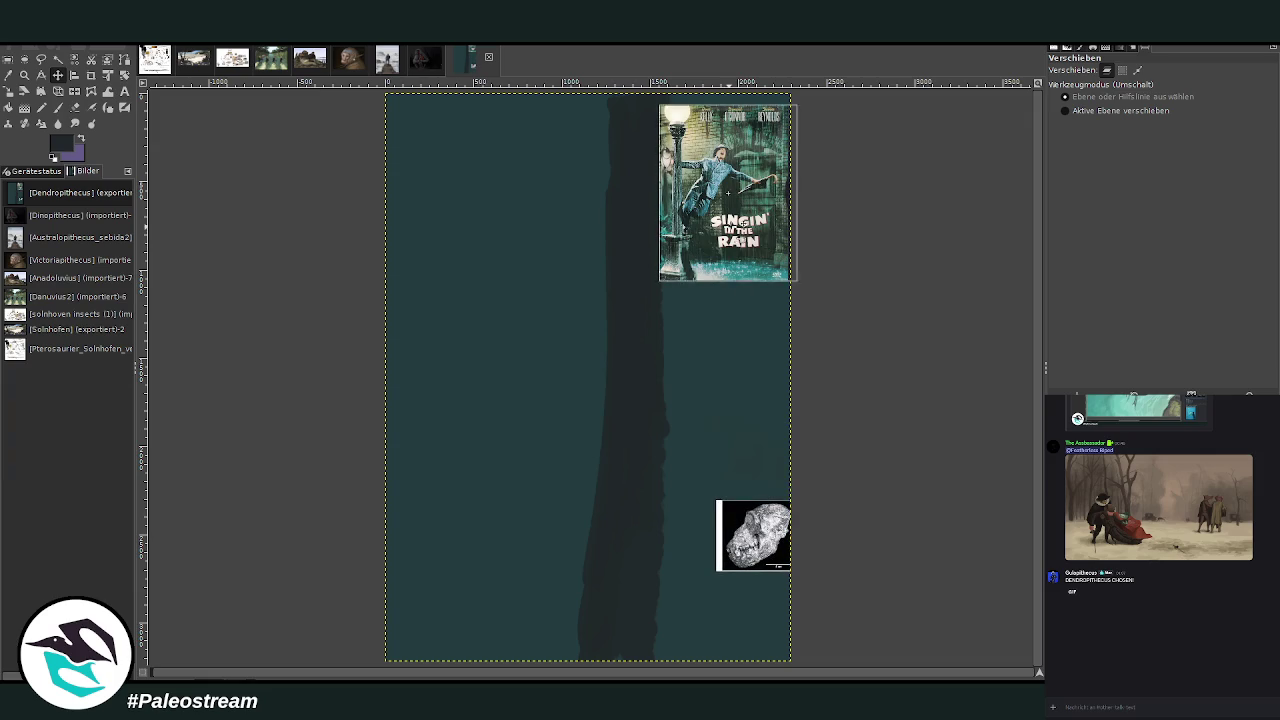
{"action": "left_click_drag", "start_coordinate": [699, 219], "coordinate": [715, 449]}
{"action": "left_click_drag", "start_coordinate": [752, 535], "coordinate": [733, 577]}
{"action": "left_click_drag", "start_coordinate": [715, 449], "coordinate": [715, 473]}
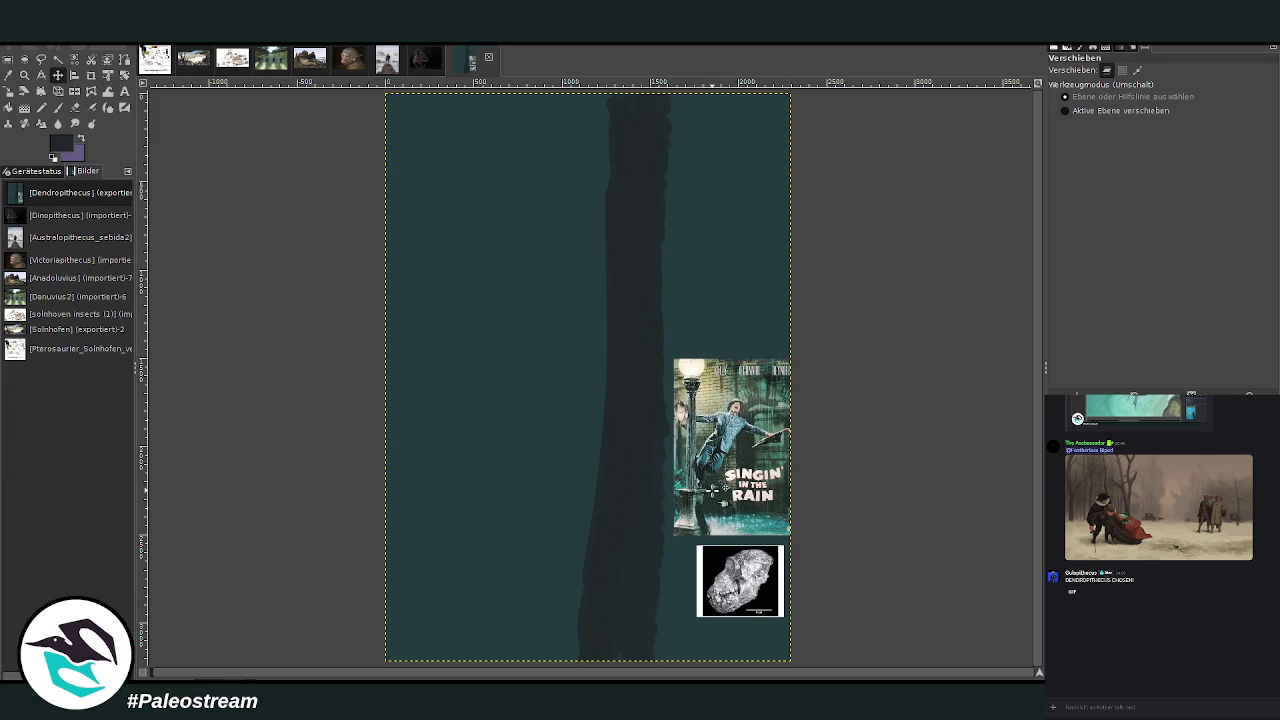
{"action": "left_click", "coordinate": [57, 108]}
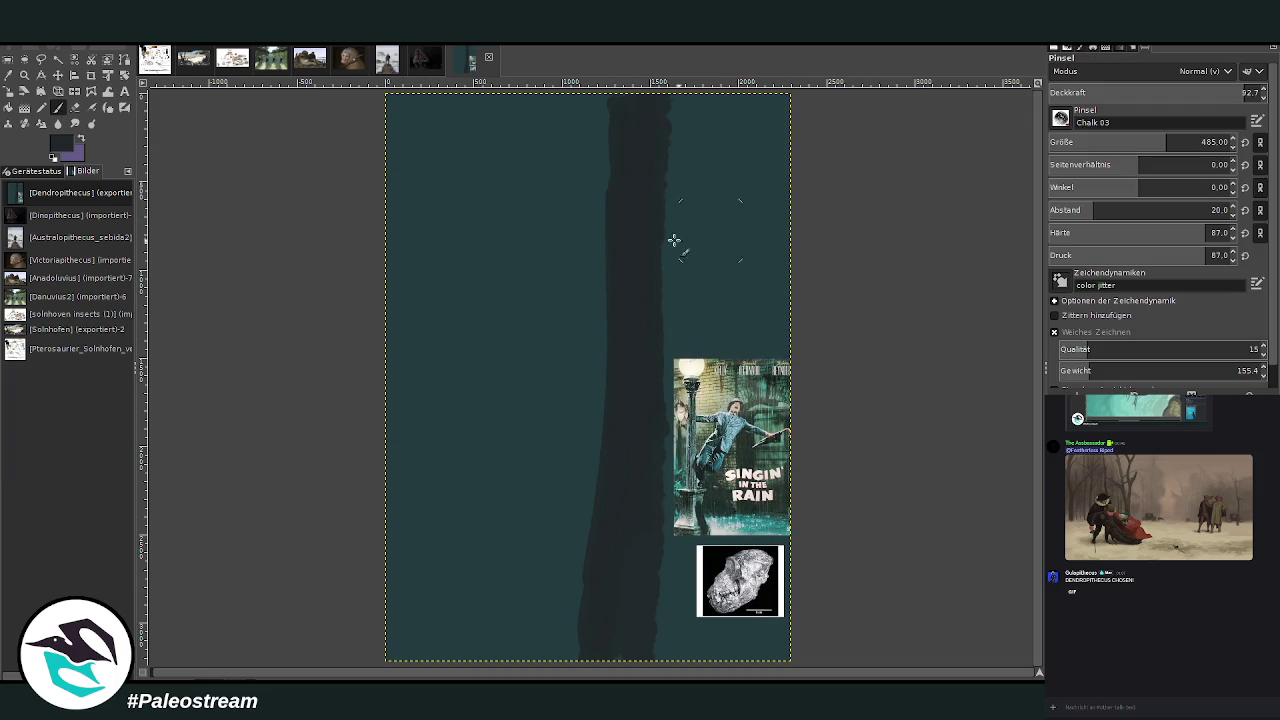
- Paint a branch reaching right from the main trunk and start a thinner left trunk
{"action": "left_click_drag", "start_coordinate": [664, 216], "coordinate": [762, 162]}
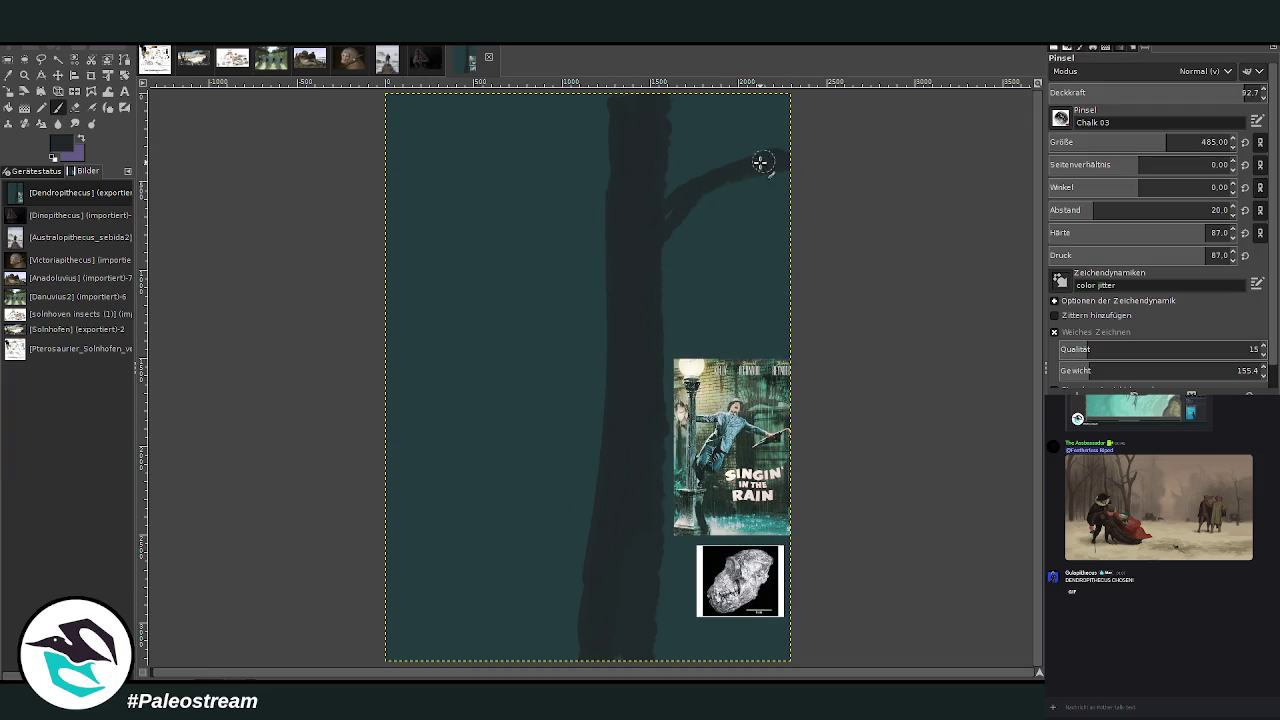
{"action": "mouse_move", "coordinate": [651, 243]}
{"action": "left_mouse_down"}
{"action": "mouse_move", "coordinate": [794, 171]}
{"action": "mouse_move", "coordinate": [651, 229]}
{"action": "left_mouse_up"}
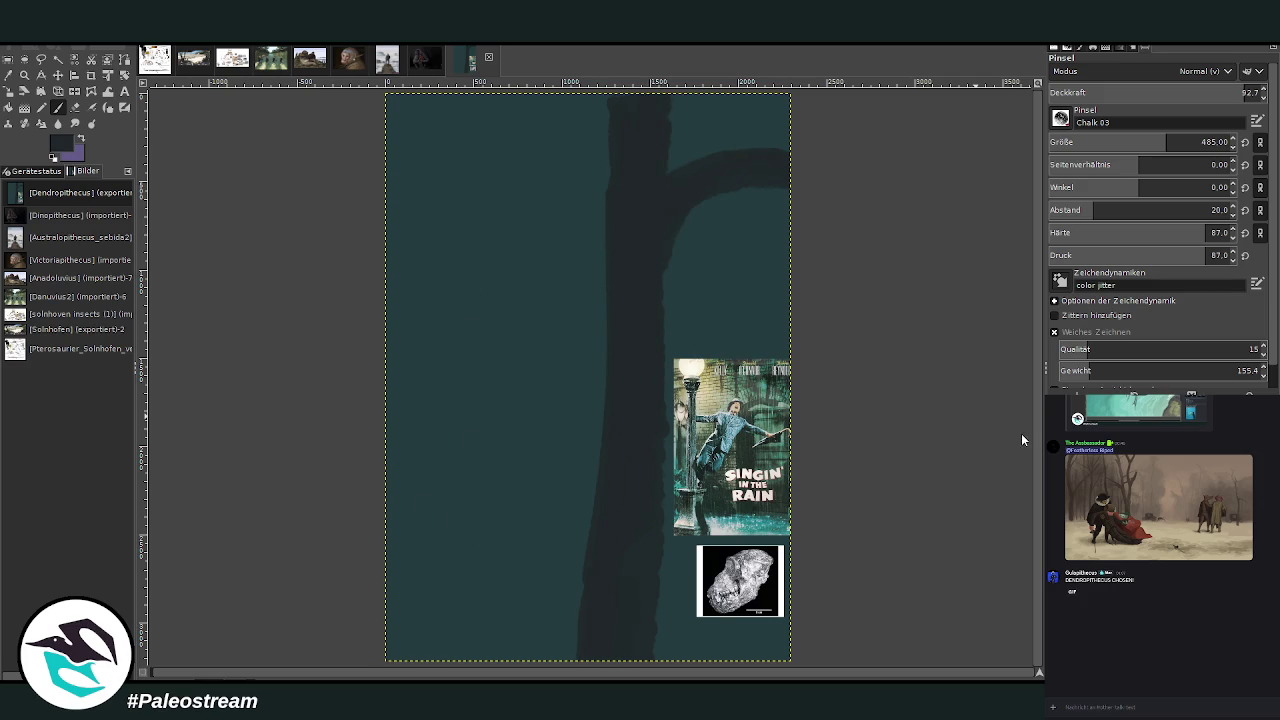
{"action": "mouse_move", "coordinate": [430, 635]}
{"action": "left_mouse_down"}
{"action": "mouse_move", "coordinate": [446, 314]}
{"action": "mouse_move", "coordinate": [431, 193]}
{"action": "mouse_move", "coordinate": [443, 657]}
{"action": "left_mouse_up"}
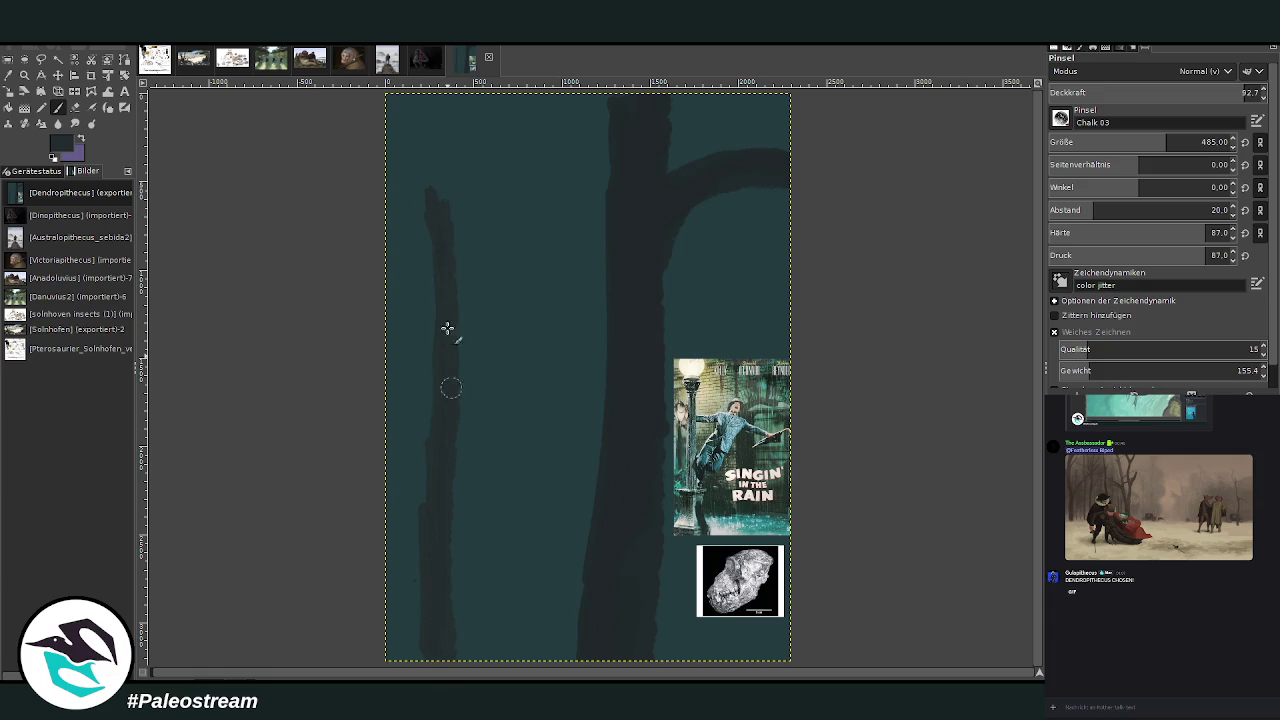
- With spacing 7.0 and size 303, paint the curving left trunk with a stub branch and knot
{"action": "left_click", "coordinate": [1066, 211]}
{"action": "left_click_drag", "start_coordinate": [1081, 148], "coordinate": [1055, 149]}
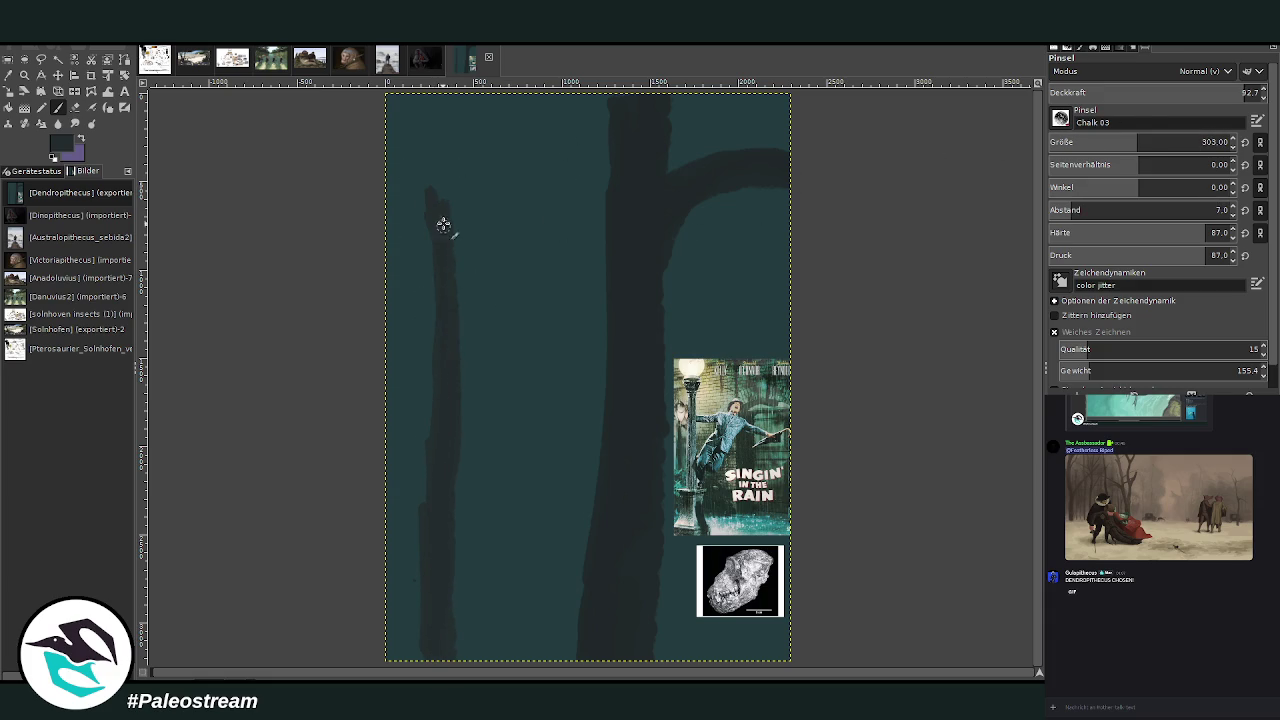
{"action": "left_click_drag", "start_coordinate": [396, 96], "coordinate": [430, 471]}
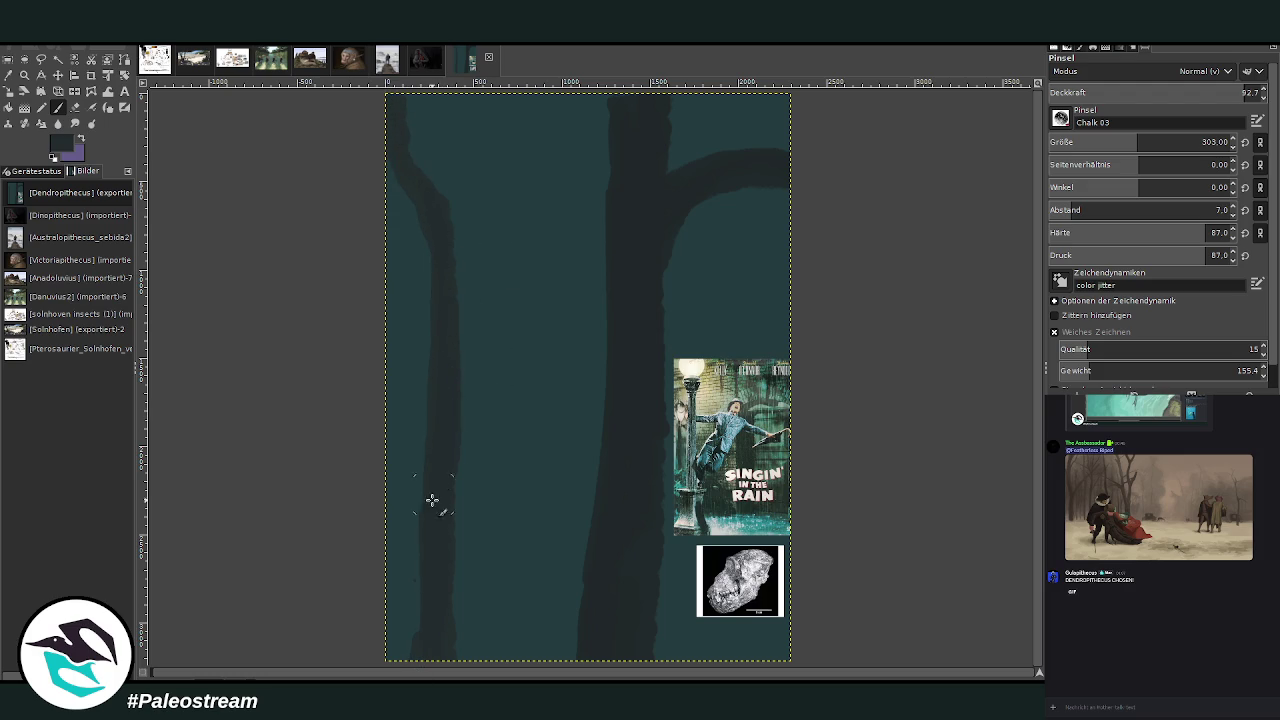
{"action": "left_click_drag", "start_coordinate": [424, 534], "coordinate": [407, 494]}
{"action": "mouse_move", "coordinate": [432, 600]}
{"action": "left_mouse_down"}
{"action": "mouse_move", "coordinate": [446, 523]}
{"action": "mouse_move", "coordinate": [454, 580]}
{"action": "left_mouse_up"}
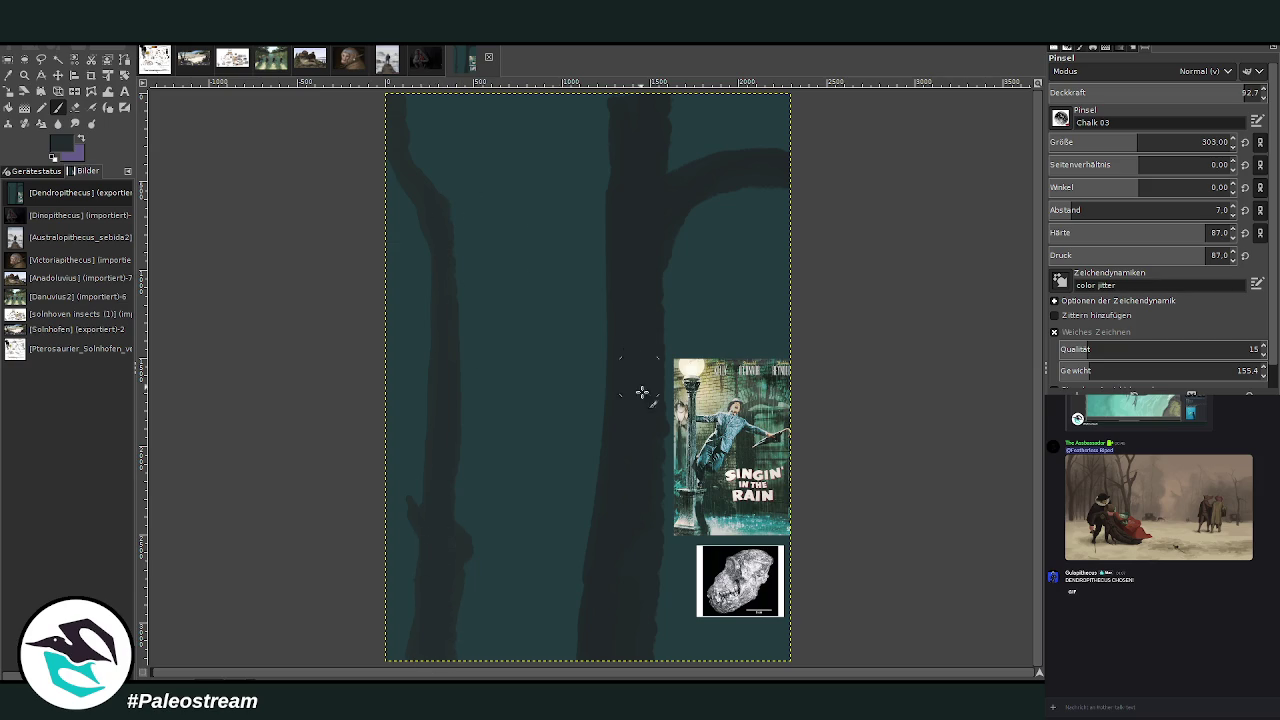
- Shade the left trunk's branch area at opacity 59, then reset to opacity 72.9 and size 194
{"action": "left_click_drag", "start_coordinate": [1197, 92], "coordinate": [1185, 92]}
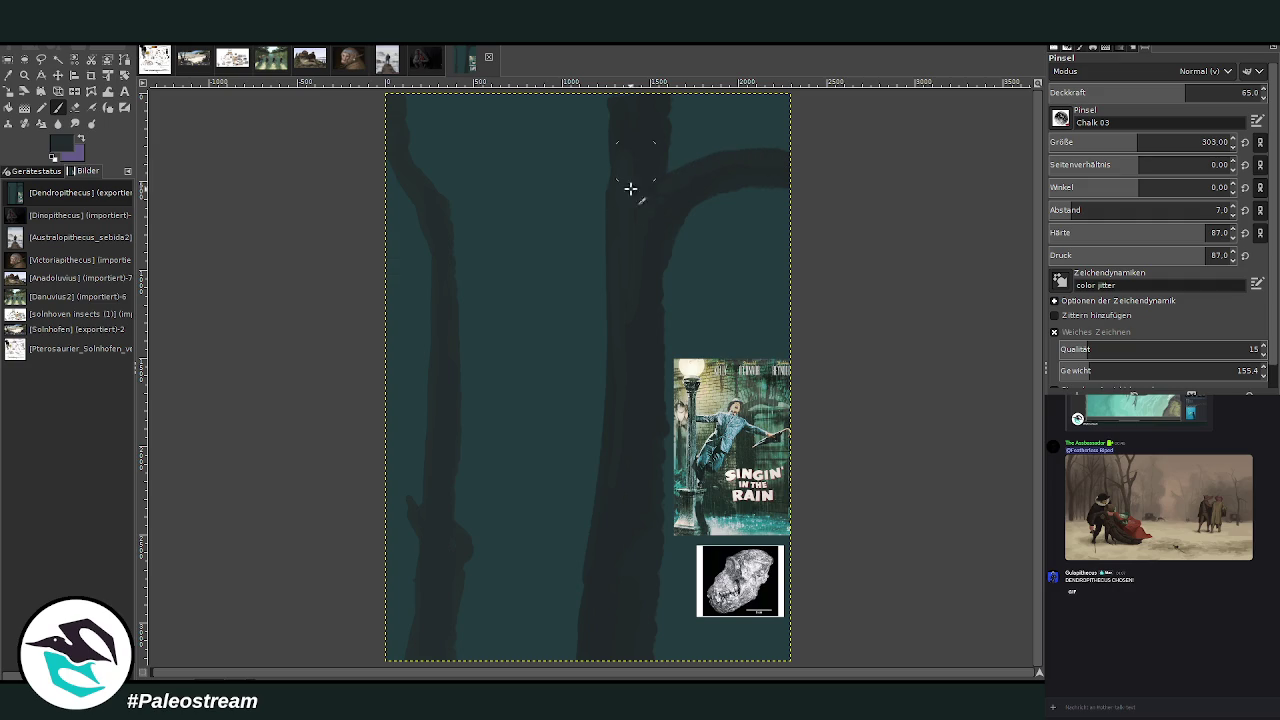
{"action": "left_click_drag", "start_coordinate": [1180, 92], "coordinate": [1173, 92]}
{"action": "left_click_drag", "start_coordinate": [434, 574], "coordinate": [429, 534]}
{"action": "left_click", "coordinate": [1202, 92]}
{"action": "left_click", "coordinate": [1117, 142]}
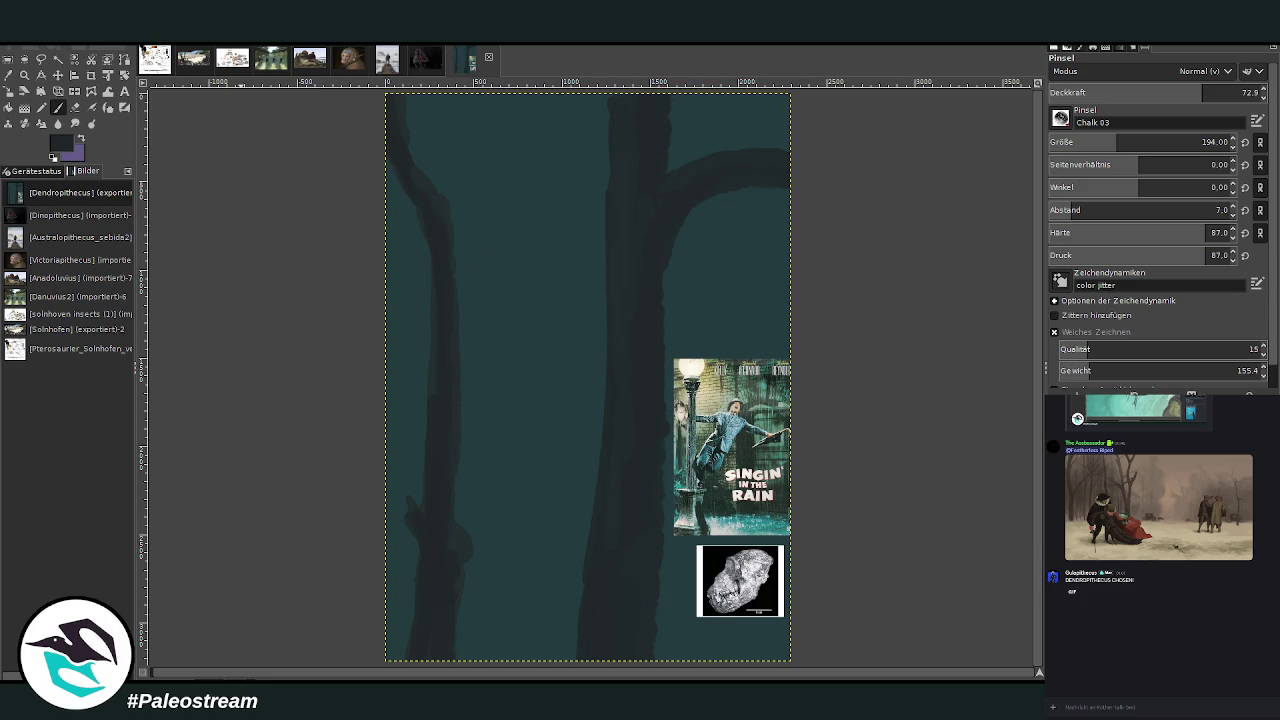
{"action": "left_click", "coordinate": [58, 60]}
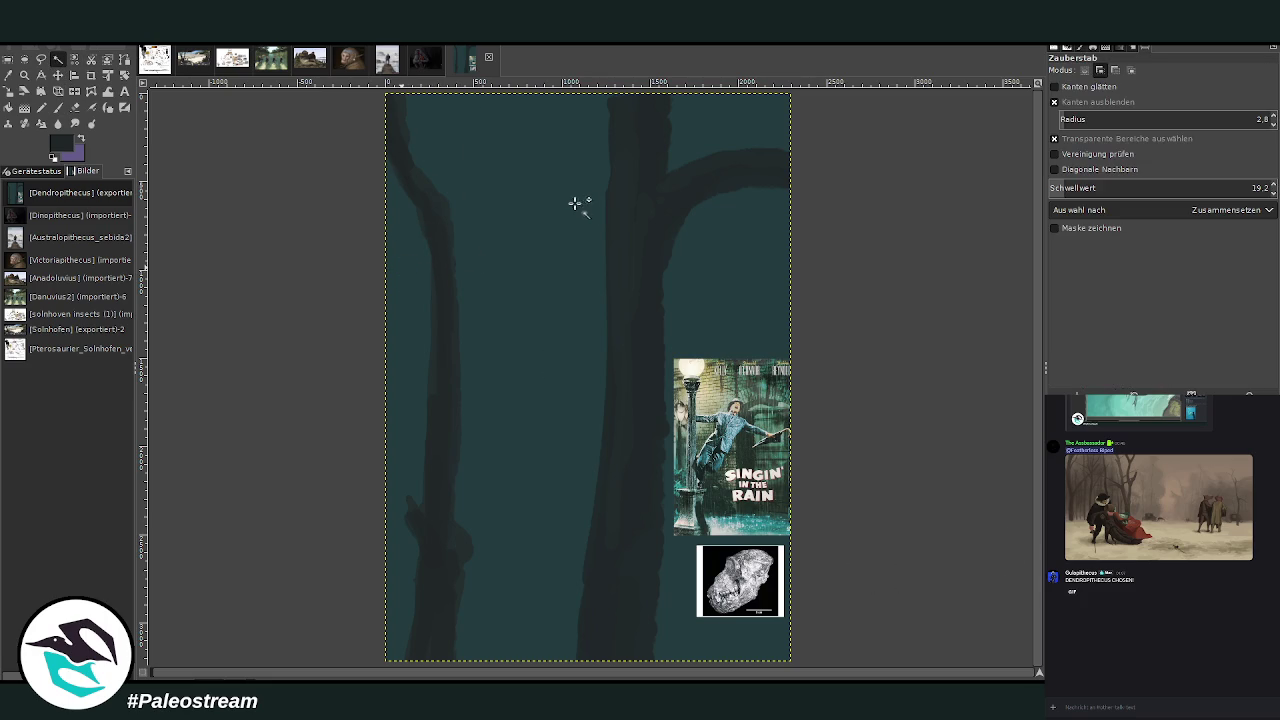
{"action": "left_click", "coordinate": [1086, 189]}
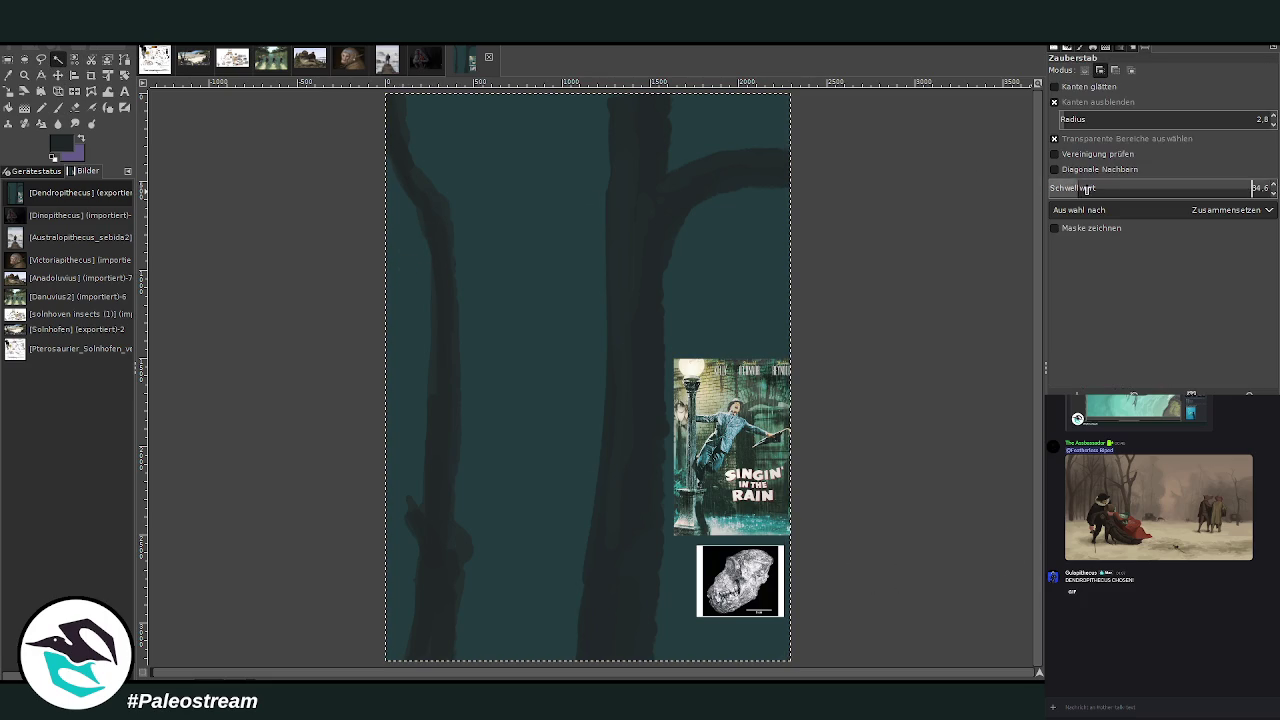
{"action": "left_click", "coordinate": [501, 190]}
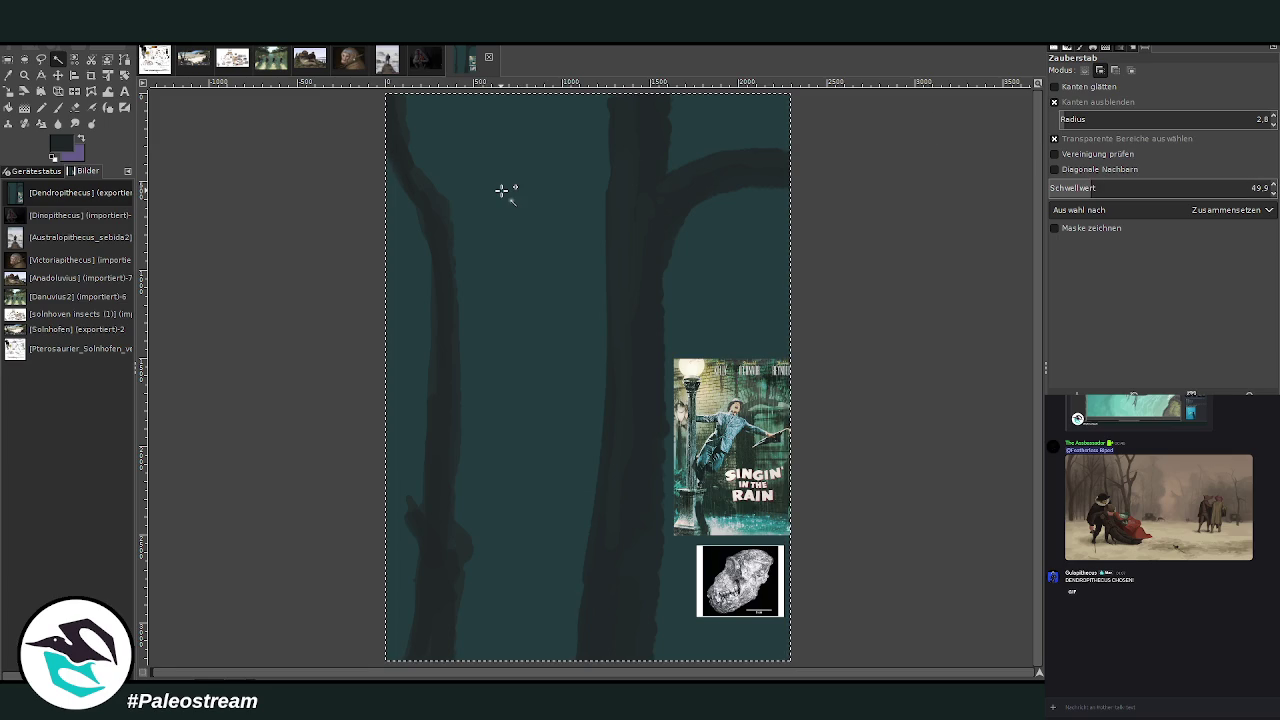
{"action": "left_click", "coordinate": [410, 292]}
{"action": "left_click", "coordinate": [1054, 188]}
{"action": "scroll", "coordinate": [1054, 188], "scroll_direction": "up", "scroll_amount": 1}
{"action": "left_click", "coordinate": [400, 246]}
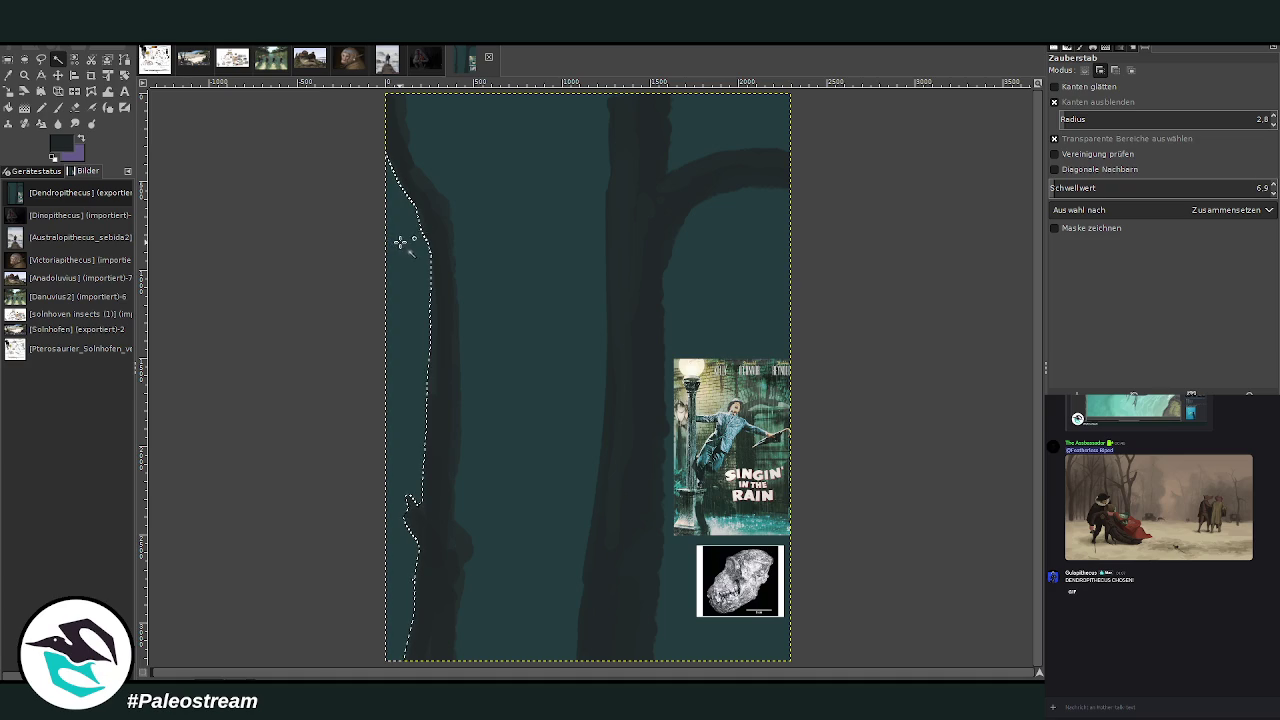
{"action": "left_click", "coordinate": [508, 221]}
{"action": "left_click", "coordinate": [692, 140]}
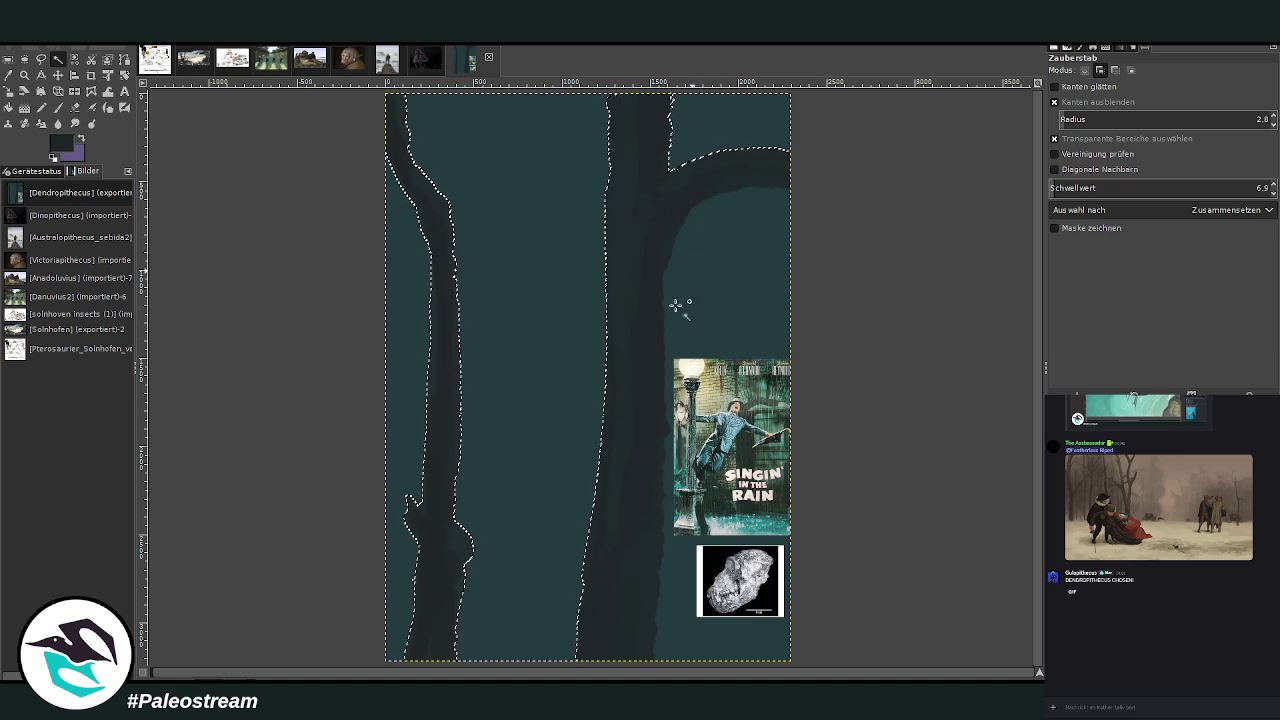
{"action": "left_click", "coordinate": [670, 313]}
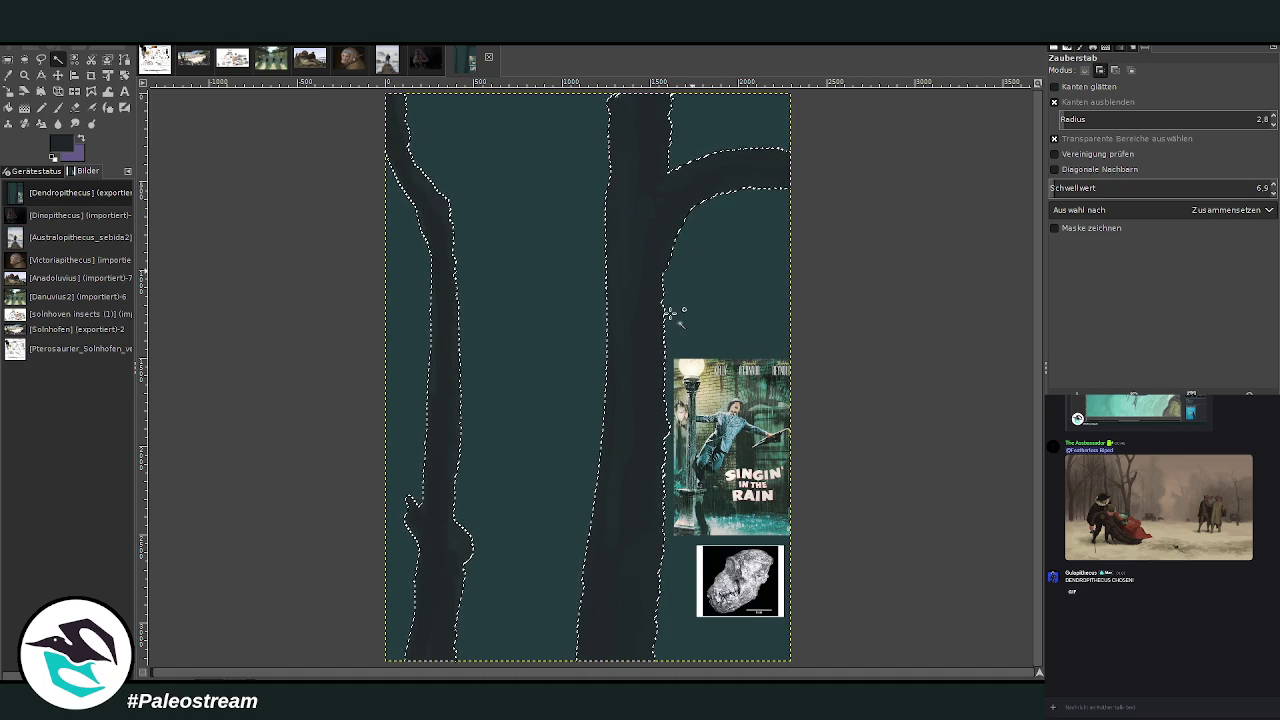
{"action": "key", "text": "ctrl+shift+a"}
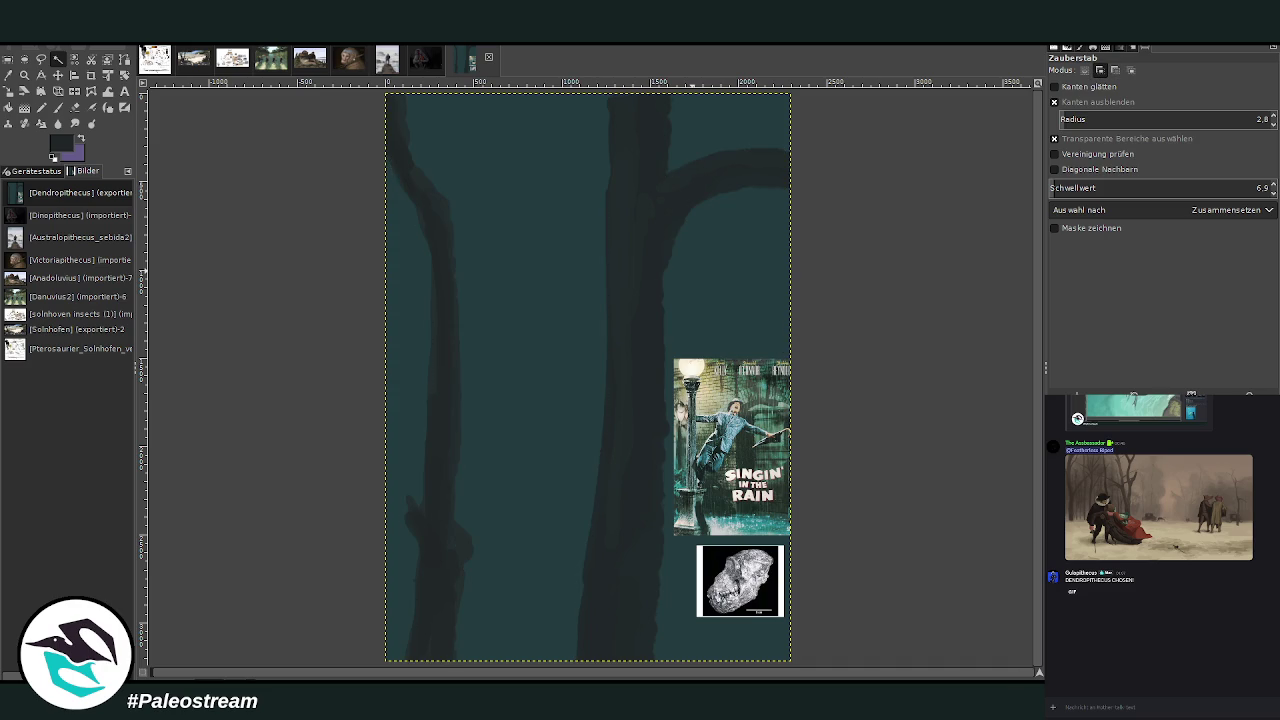
{"action": "left_click", "coordinate": [8, 75]}
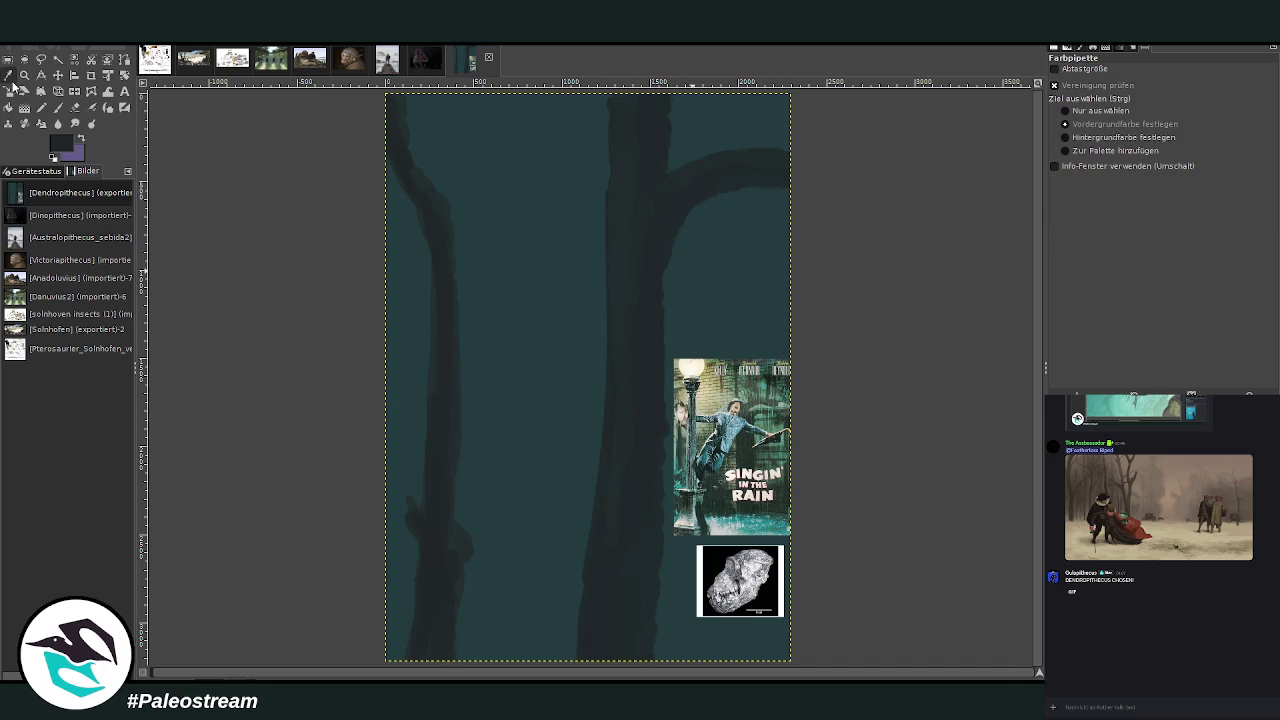
- Pick beige from the poster and paint a pale moon at top left at 10.4 opacity
{"action": "left_click", "coordinate": [698, 382]}
{"action": "left_click", "coordinate": [58, 107]}
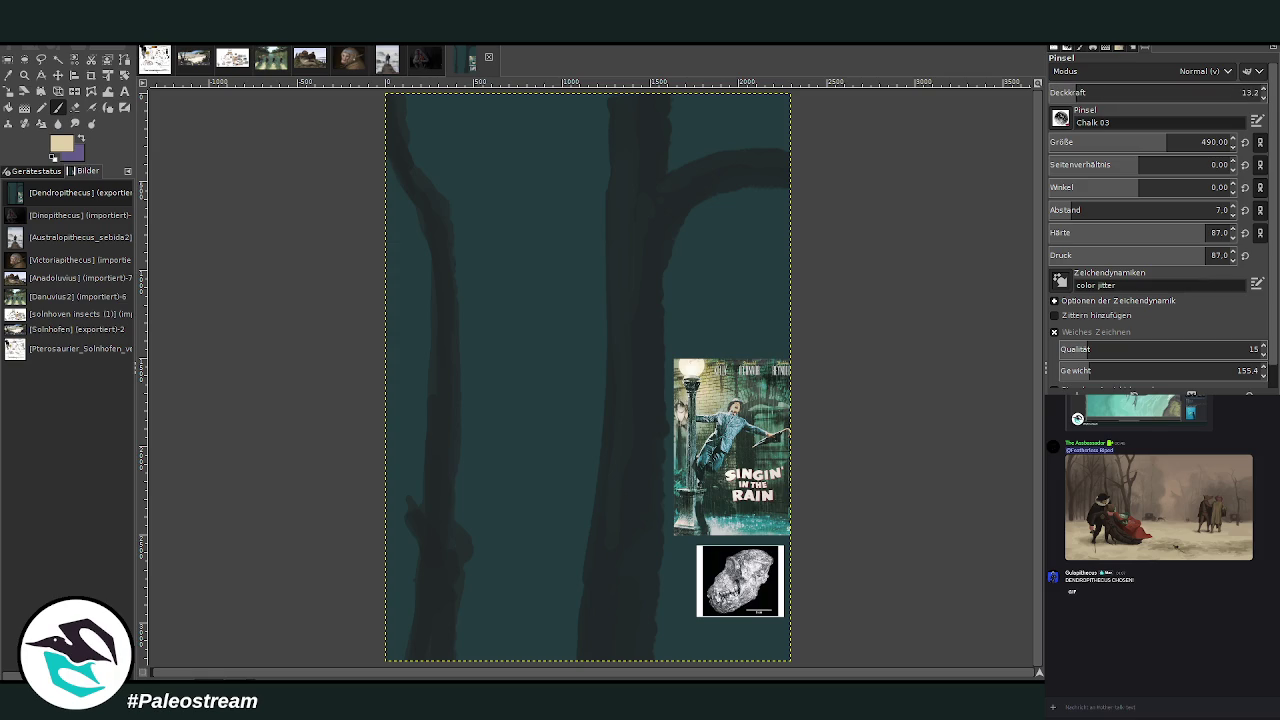
{"action": "mouse_move", "coordinate": [467, 152]}
{"action": "left_mouse_down"}
{"action": "mouse_move", "coordinate": [455, 135]}
{"action": "mouse_move", "coordinate": [525, 140]}
{"action": "mouse_move", "coordinate": [449, 117]}
{"action": "left_mouse_up"}
{"action": "left_click", "coordinate": [1071, 90]}
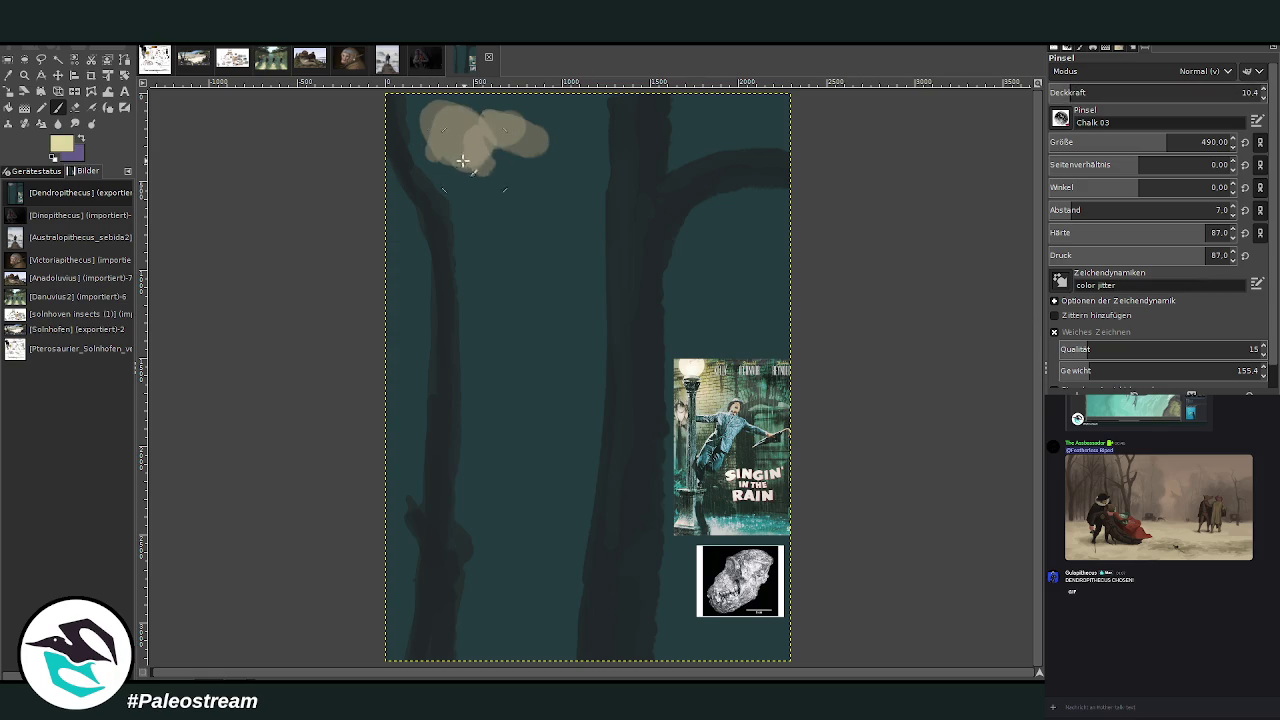
{"action": "left_click_drag", "start_coordinate": [488, 158], "coordinate": [445, 135]}
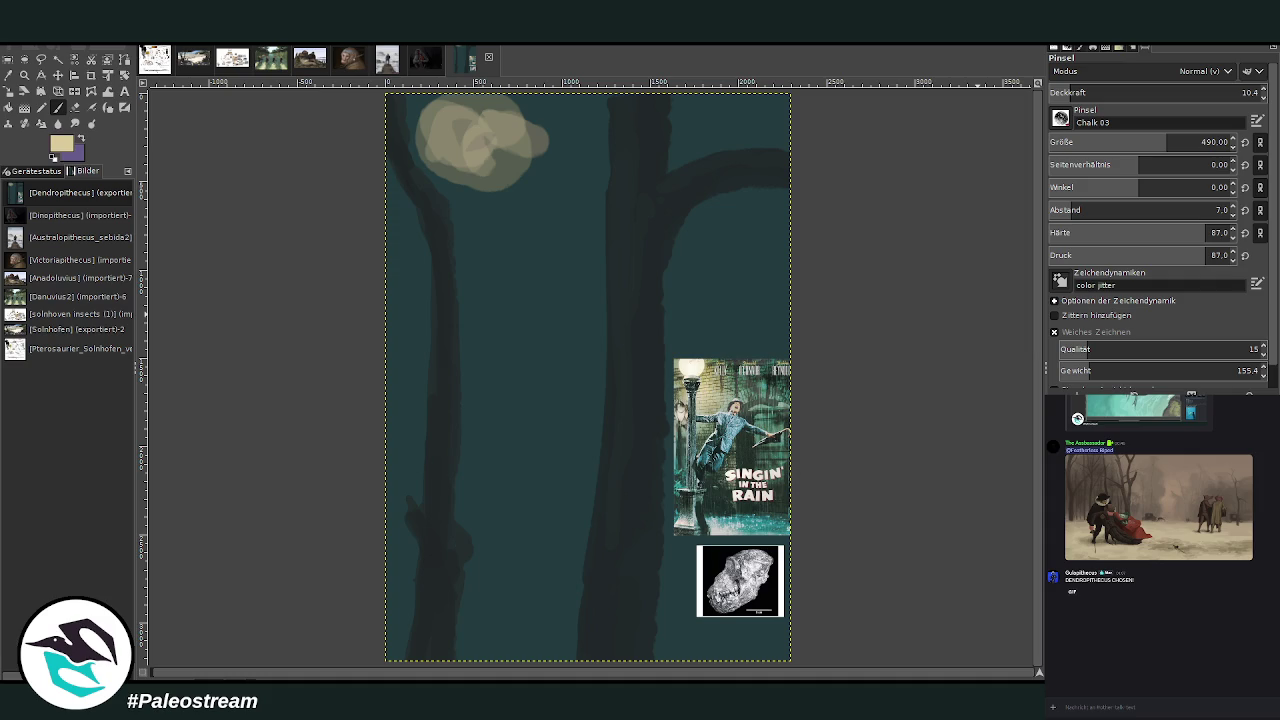
{"action": "left_click_drag", "start_coordinate": [493, 158], "coordinate": [495, 180]}
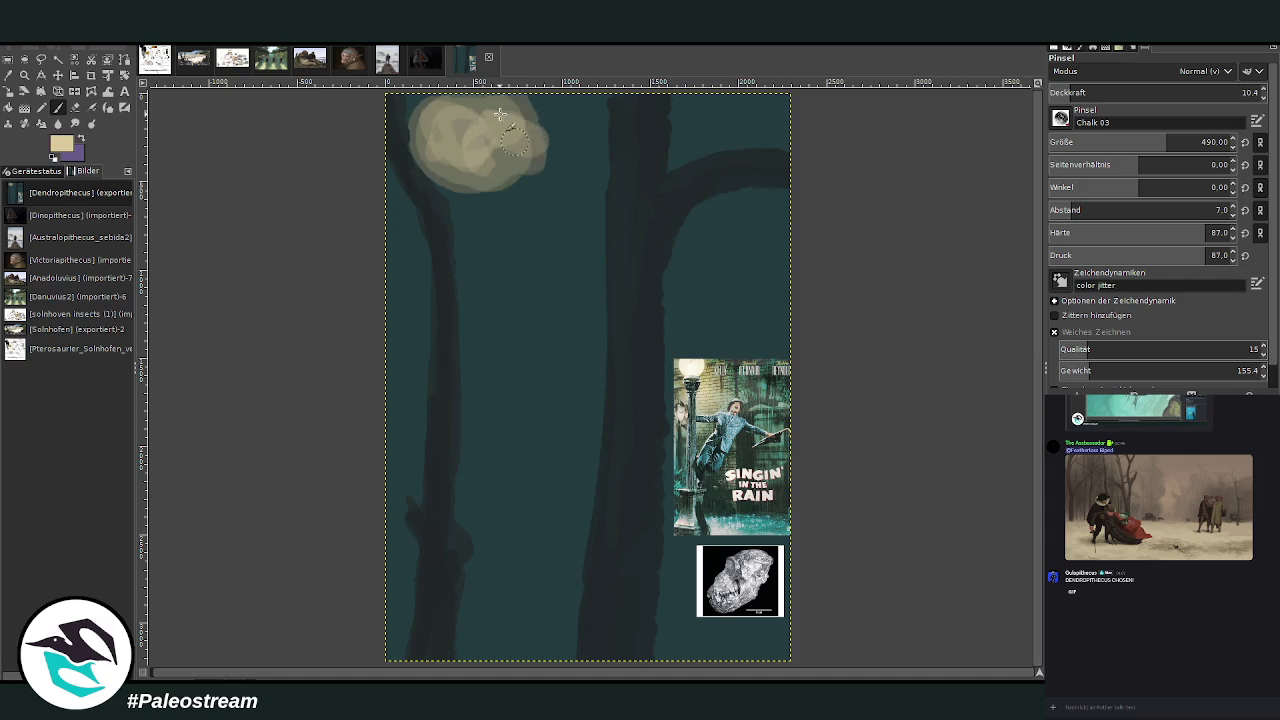
- Add a faint glow below the moon with a size 825 brush at 3.5 opacity
{"action": "left_click_drag", "start_coordinate": [1157, 142], "coordinate": [1205, 142]}
{"action": "left_click_drag", "start_coordinate": [1100, 92], "coordinate": [1056, 92]}
{"action": "mouse_move", "coordinate": [424, 141]}
{"action": "left_mouse_down"}
{"action": "mouse_move", "coordinate": [467, 210]}
{"action": "mouse_move", "coordinate": [429, 158]}
{"action": "mouse_move", "coordinate": [580, 151]}
{"action": "mouse_move", "coordinate": [454, 209]}
{"action": "mouse_move", "coordinate": [603, 186]}
{"action": "mouse_move", "coordinate": [572, 104]}
{"action": "mouse_move", "coordinate": [662, 118]}
{"action": "left_mouse_up"}
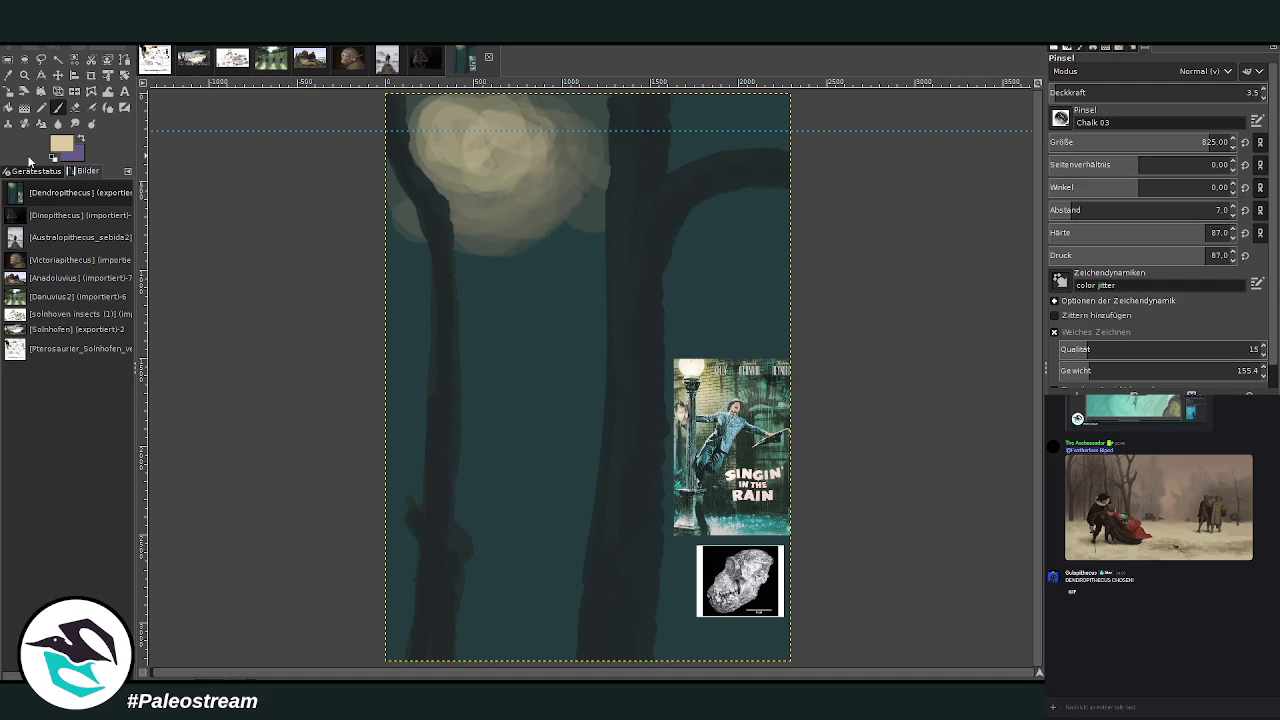
- Remove the horizontal guide and dab faint pale bokeh glows across the sky between the trunks
{"action": "left_click_drag", "start_coordinate": [30, 160], "coordinate": [30, 160]}
{"action": "left_click_drag", "start_coordinate": [696, 140], "coordinate": [668, 150]}
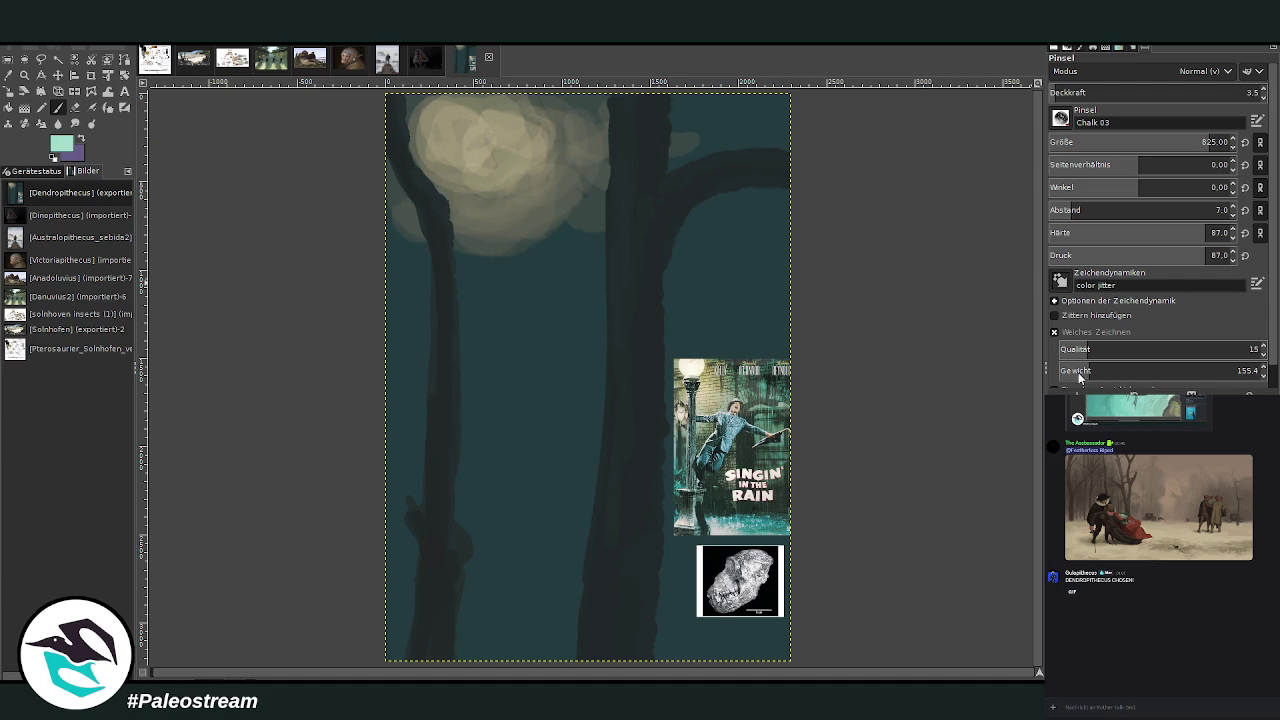
{"action": "left_click_drag", "start_coordinate": [1080, 98], "coordinate": [1074, 98]}
{"action": "mouse_move", "coordinate": [728, 240]}
{"action": "left_mouse_down"}
{"action": "mouse_move", "coordinate": [685, 225]}
{"action": "mouse_move", "coordinate": [526, 260]}
{"action": "mouse_move", "coordinate": [449, 237]}
{"action": "mouse_move", "coordinate": [380, 246]}
{"action": "mouse_move", "coordinate": [670, 231]}
{"action": "mouse_move", "coordinate": [749, 251]}
{"action": "mouse_move", "coordinate": [771, 303]}
{"action": "mouse_move", "coordinate": [686, 217]}
{"action": "left_mouse_up"}
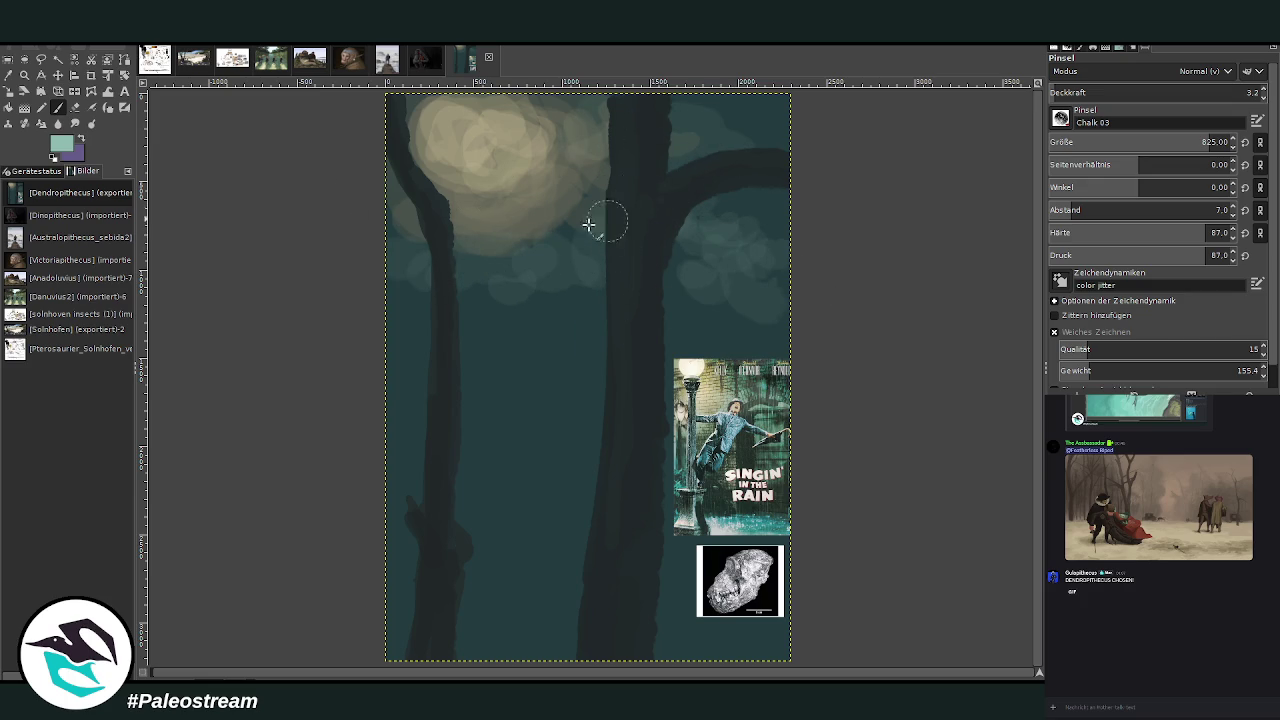
{"action": "left_click_drag", "start_coordinate": [1095, 94], "coordinate": [1120, 86]}
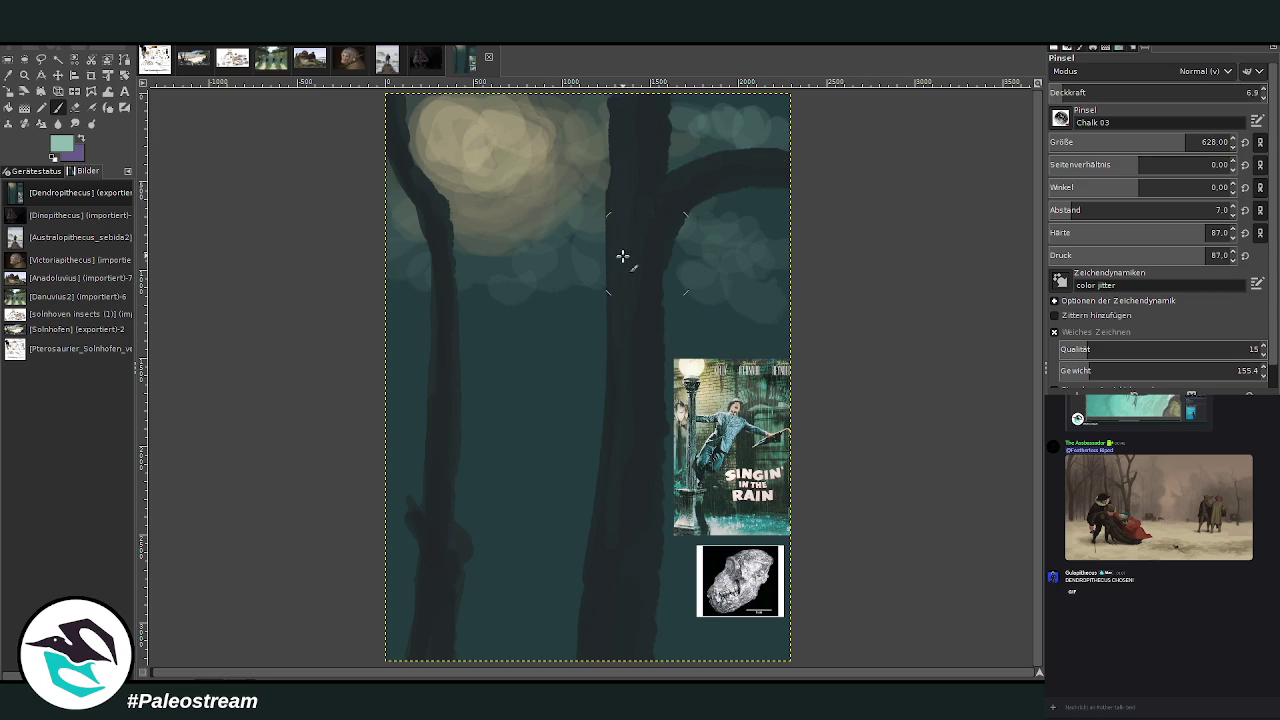
{"action": "left_click", "coordinate": [1058, 88]}
{"action": "mouse_move", "coordinate": [471, 311]}
{"action": "left_mouse_down"}
{"action": "mouse_move", "coordinate": [531, 303]}
{"action": "mouse_move", "coordinate": [406, 263]}
{"action": "mouse_move", "coordinate": [557, 220]}
{"action": "mouse_move", "coordinate": [682, 262]}
{"action": "mouse_move", "coordinate": [674, 197]}
{"action": "left_mouse_up"}
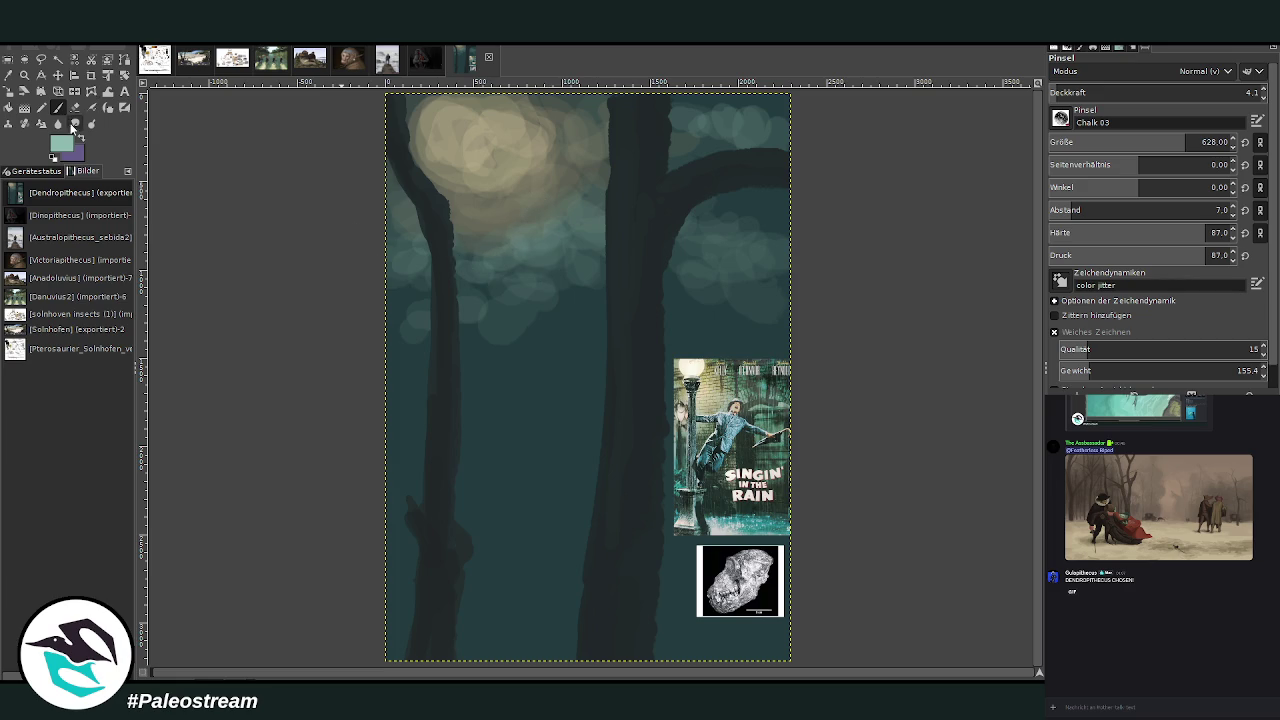
{"action": "left_click", "coordinate": [75, 123]}
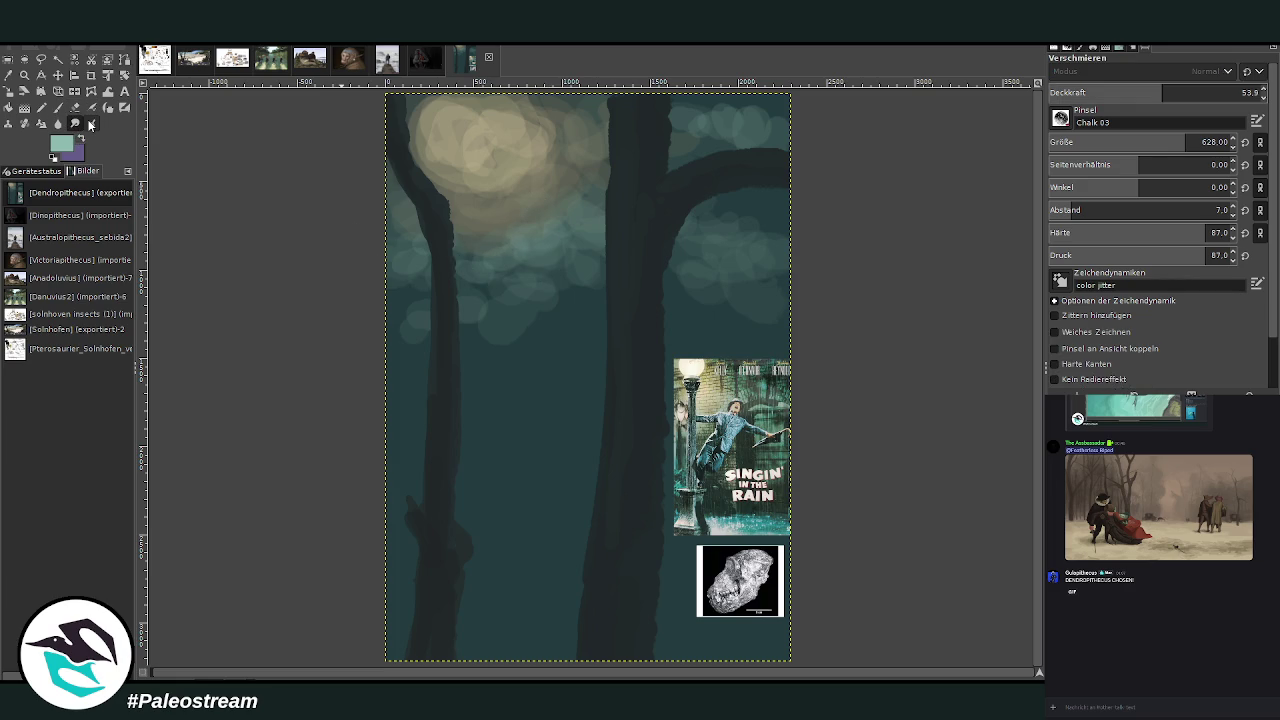
- Smudge the moon glow and bokeh blobs under the branch into haze using the Charcoal 01 brush
{"action": "left_click", "coordinate": [1178, 88]}
{"action": "mouse_move", "coordinate": [518, 198]}
{"action": "left_mouse_down"}
{"action": "mouse_move", "coordinate": [417, 229]}
{"action": "mouse_move", "coordinate": [425, 143]}
{"action": "left_mouse_up"}
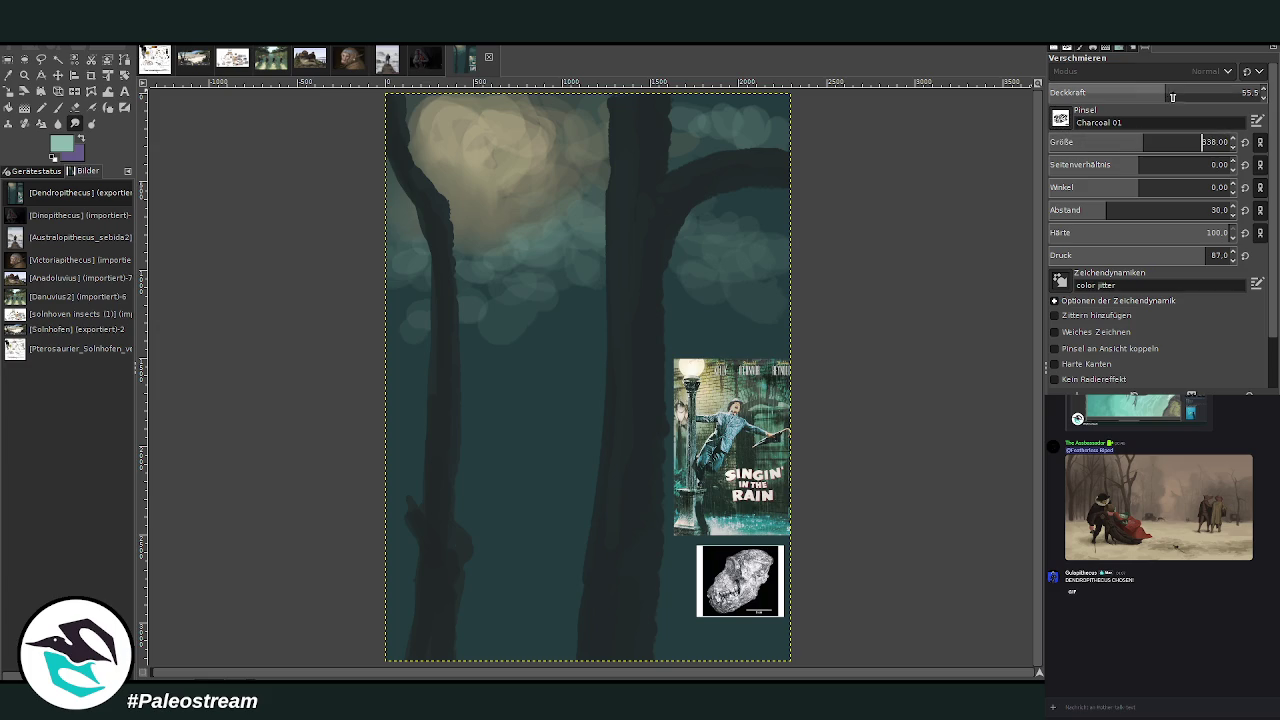
{"action": "left_click", "coordinate": [1197, 133]}
{"action": "left_click_drag", "start_coordinate": [1197, 133], "coordinate": [1201, 133]}
{"action": "mouse_move", "coordinate": [494, 200]}
{"action": "left_mouse_down"}
{"action": "mouse_move", "coordinate": [449, 220]}
{"action": "mouse_move", "coordinate": [546, 143]}
{"action": "mouse_move", "coordinate": [531, 109]}
{"action": "mouse_move", "coordinate": [425, 110]}
{"action": "mouse_move", "coordinate": [389, 223]}
{"action": "mouse_move", "coordinate": [554, 269]}
{"action": "mouse_move", "coordinate": [380, 354]}
{"action": "mouse_move", "coordinate": [553, 298]}
{"action": "mouse_move", "coordinate": [580, 249]}
{"action": "mouse_move", "coordinate": [643, 300]}
{"action": "mouse_move", "coordinate": [760, 323]}
{"action": "left_mouse_up"}
{"action": "mouse_move", "coordinate": [763, 240]}
{"action": "left_mouse_down"}
{"action": "mouse_move", "coordinate": [669, 200]}
{"action": "mouse_move", "coordinate": [571, 194]}
{"action": "mouse_move", "coordinate": [744, 148]}
{"action": "mouse_move", "coordinate": [744, 102]}
{"action": "mouse_move", "coordinate": [600, 120]}
{"action": "mouse_move", "coordinate": [509, 200]}
{"action": "mouse_move", "coordinate": [571, 177]}
{"action": "mouse_move", "coordinate": [524, 302]}
{"action": "mouse_move", "coordinate": [663, 309]}
{"action": "mouse_move", "coordinate": [714, 251]}
{"action": "mouse_move", "coordinate": [440, 271]}
{"action": "mouse_move", "coordinate": [381, 258]}
{"action": "mouse_move", "coordinate": [466, 180]}
{"action": "mouse_move", "coordinate": [434, 163]}
{"action": "mouse_move", "coordinate": [600, 123]}
{"action": "mouse_move", "coordinate": [431, 111]}
{"action": "mouse_move", "coordinate": [333, 297]}
{"action": "left_mouse_up"}
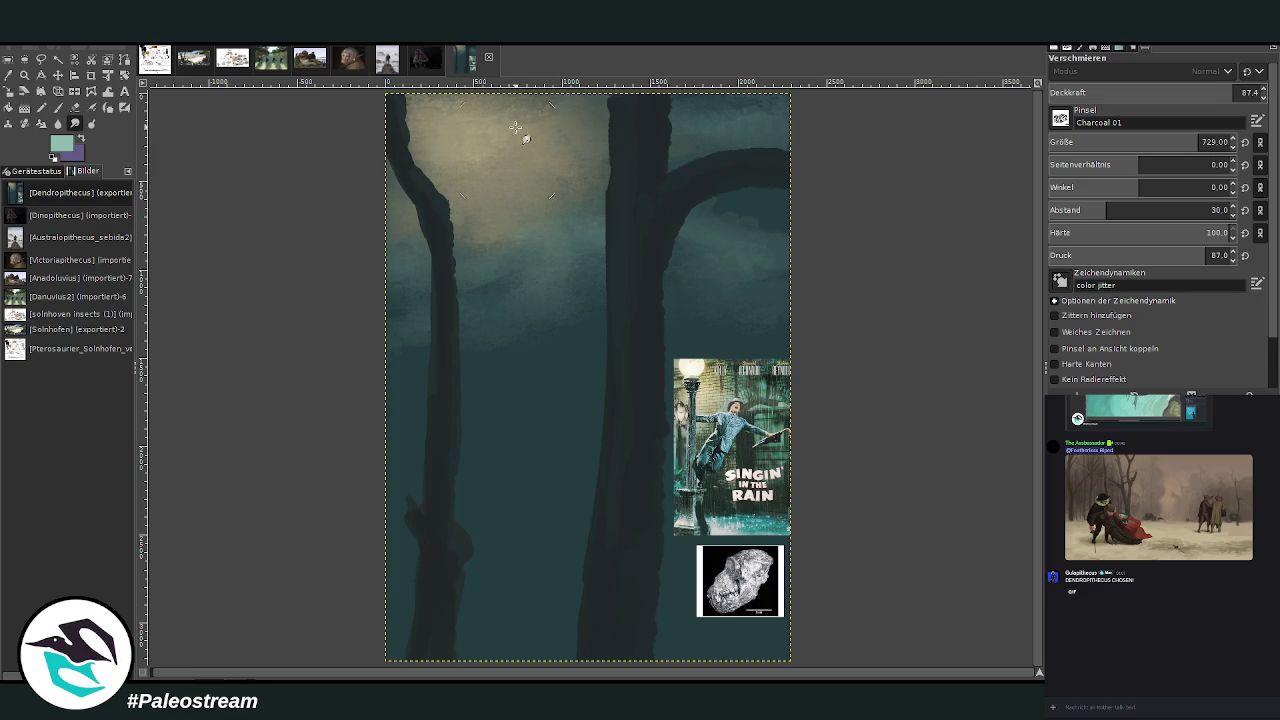
{"action": "left_click", "coordinate": [57, 107]}
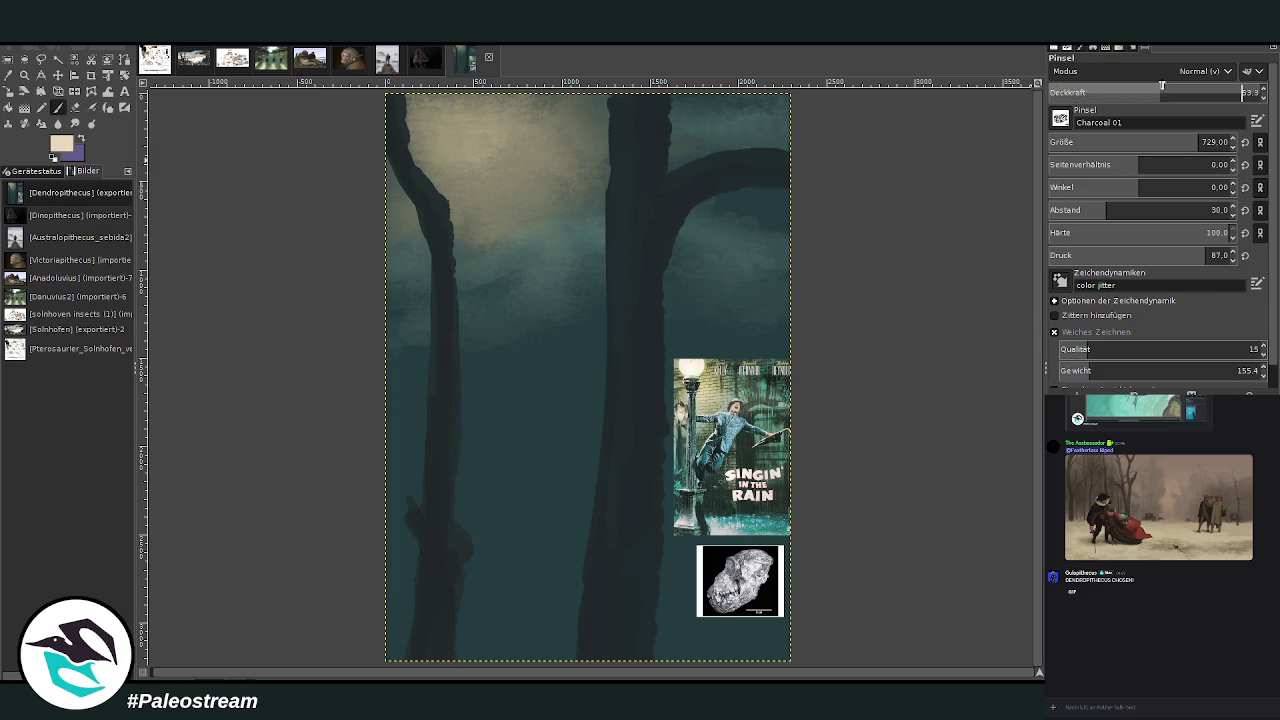
- Raise the opacity and enlarge the brush to paint a bright round moon disc at upper left
{"action": "left_click", "coordinate": [1075, 142]}
{"action": "left_click", "coordinate": [1169, 92]}
{"action": "left_click_drag", "start_coordinate": [1169, 97], "coordinate": [1208, 95]}
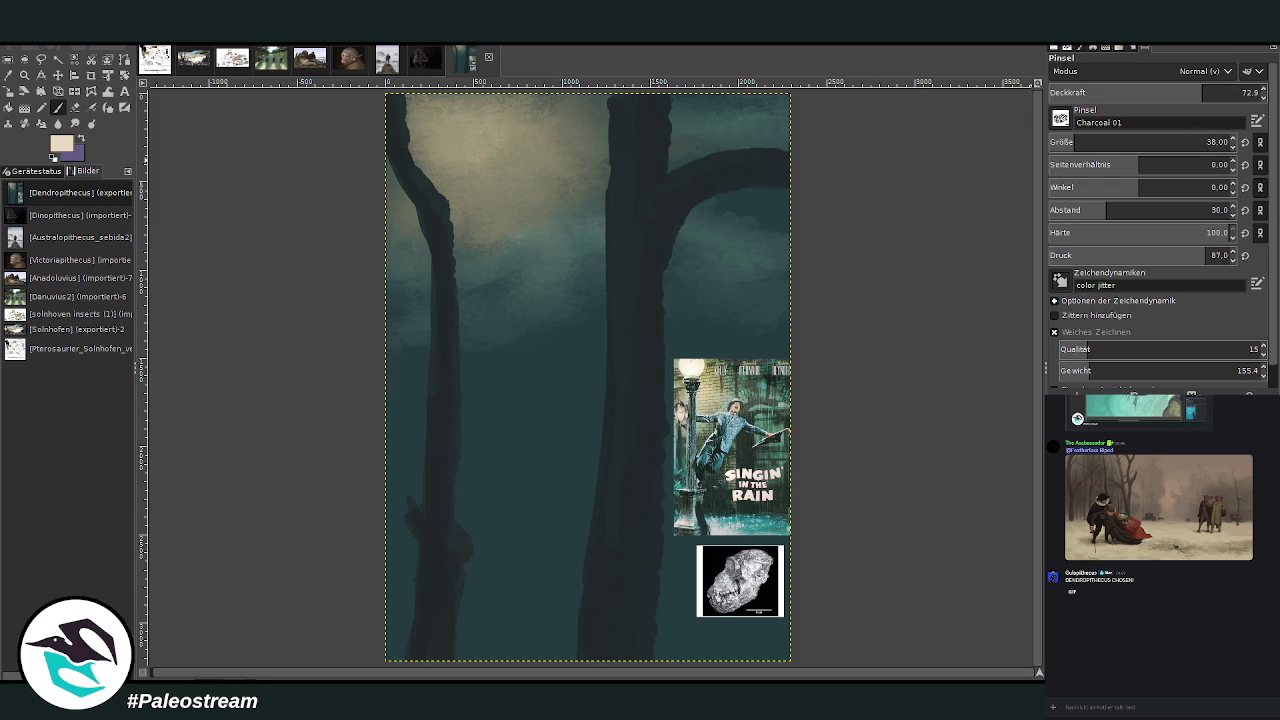
{"action": "key", "text": "bracketright"}
{"action": "key", "text": "bracketright"}
{"action": "key", "text": "bracketright"}
{"action": "left_click_drag", "start_coordinate": [475, 132], "coordinate": [470, 135]}
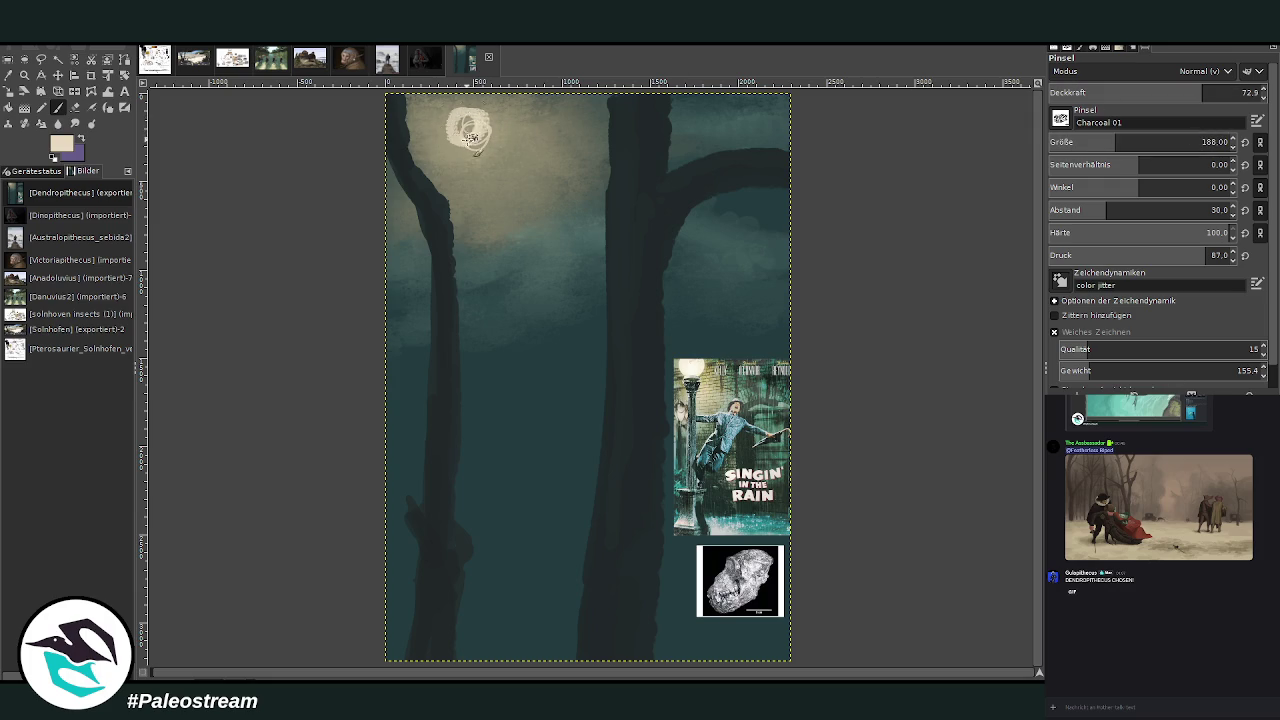
{"action": "key", "text": "bracketright"}
{"action": "key", "text": "bracketright"}
{"action": "key", "text": "bracketright"}
{"action": "key", "text": "less"}
{"action": "key", "text": "less"}
{"action": "key", "text": "less"}
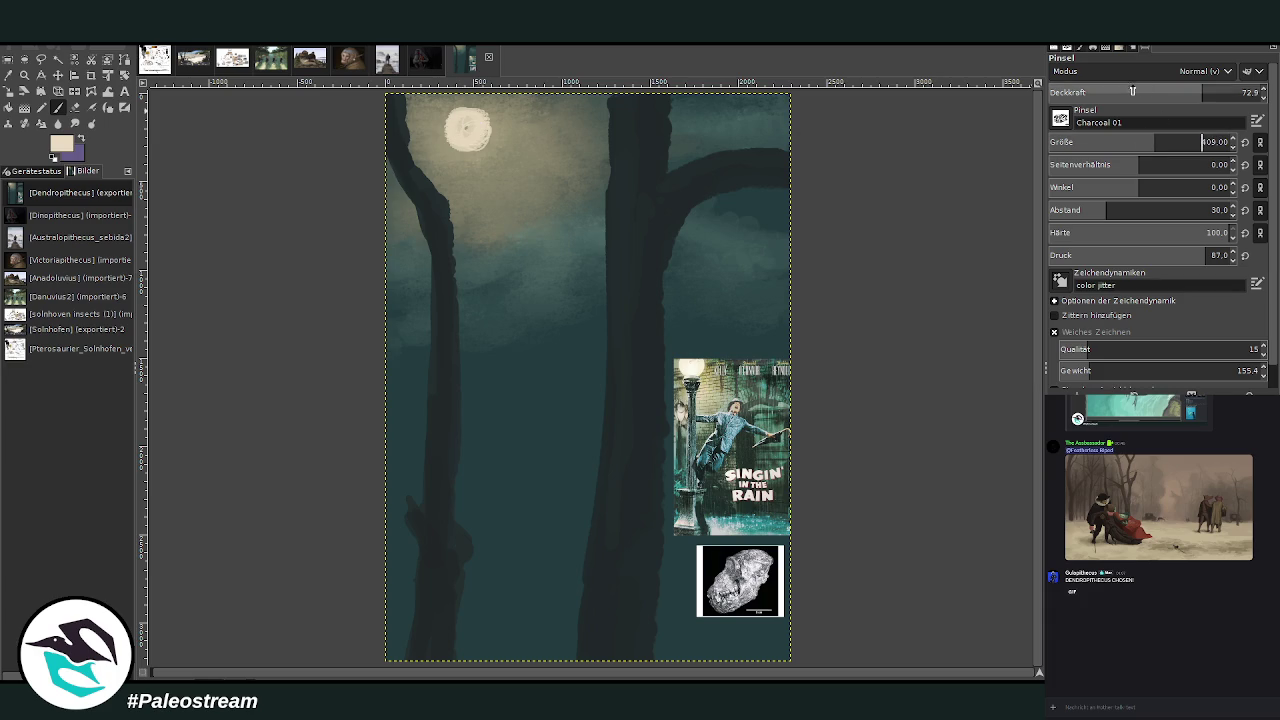
{"action": "mouse_move", "coordinate": [482, 131]}
{"action": "left_mouse_down"}
{"action": "mouse_move", "coordinate": [471, 103]}
{"action": "mouse_move", "coordinate": [468, 128]}
{"action": "left_mouse_up"}
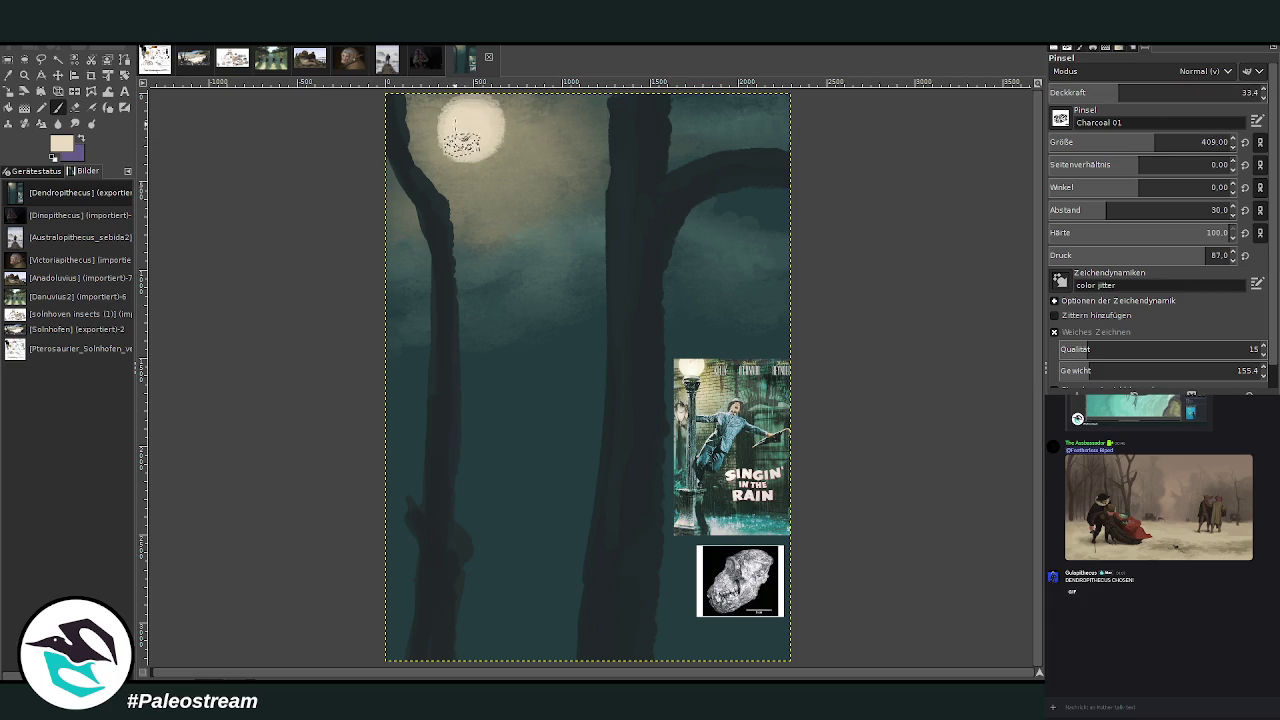
{"action": "left_click", "coordinate": [1084, 93]}
{"action": "mouse_move", "coordinate": [470, 143]}
{"action": "left_mouse_down"}
{"action": "mouse_move", "coordinate": [442, 126]}
{"action": "mouse_move", "coordinate": [457, 101]}
{"action": "left_mouse_up"}
- Set opacity to about 11.0 and streak faint cloud wisps across the sky around the moon
{"action": "left_click", "coordinate": [1062, 93]}
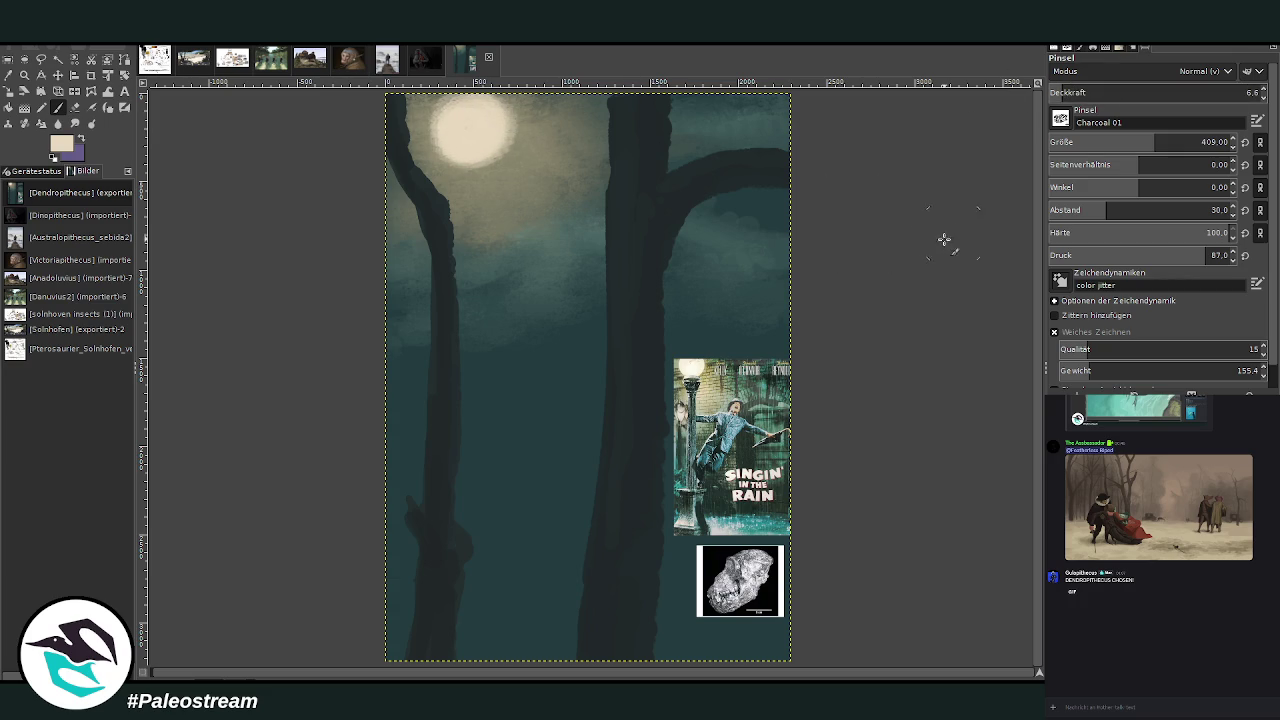
{"action": "left_click", "coordinate": [1243, 92]}
{"action": "type", "text": "11.0"}
{"action": "left_click_drag", "start_coordinate": [576, 119], "coordinate": [529, 106]}
{"action": "left_click", "coordinate": [1067, 92]}
{"action": "left_click_drag", "start_coordinate": [600, 185], "coordinate": [527, 175]}
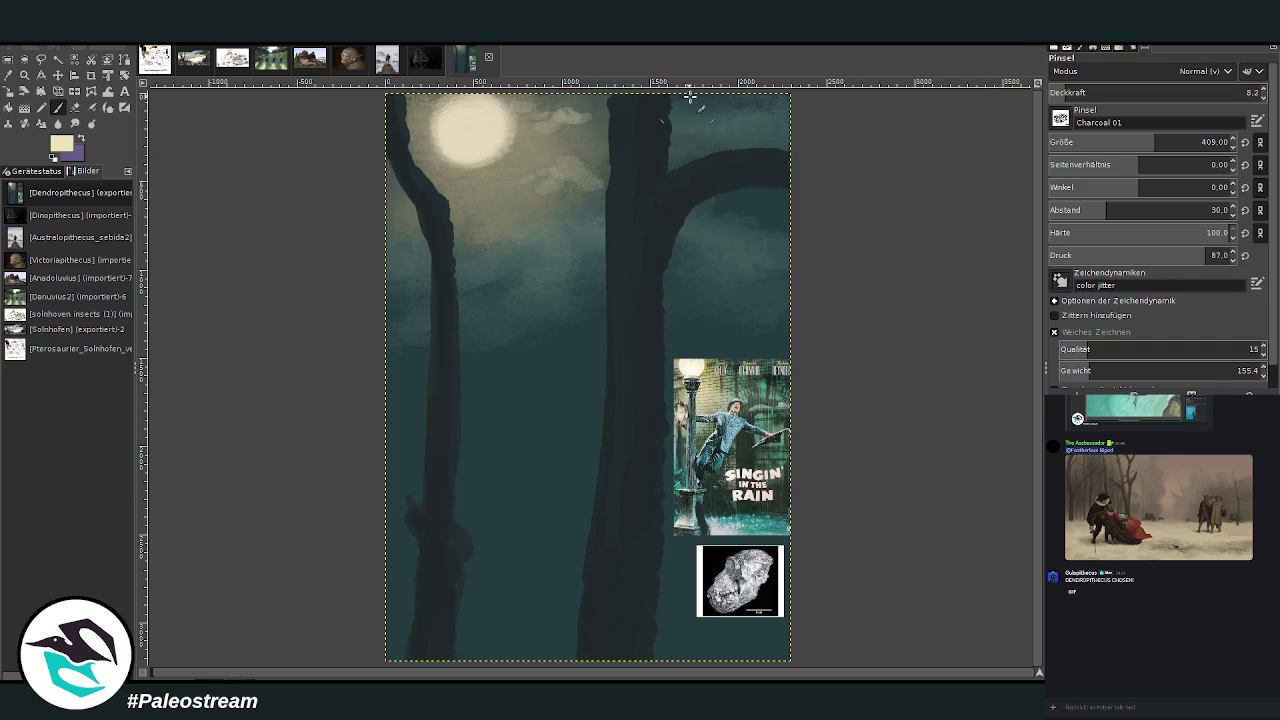
{"action": "mouse_move", "coordinate": [705, 233]}
{"action": "left_mouse_down"}
{"action": "mouse_move", "coordinate": [654, 220]}
{"action": "mouse_move", "coordinate": [560, 237]}
{"action": "mouse_move", "coordinate": [473, 231]}
{"action": "mouse_move", "coordinate": [580, 222]}
{"action": "mouse_move", "coordinate": [523, 207]}
{"action": "left_mouse_up"}
{"action": "mouse_move", "coordinate": [570, 135]}
{"action": "left_mouse_down"}
{"action": "mouse_move", "coordinate": [540, 118]}
{"action": "mouse_move", "coordinate": [600, 110]}
{"action": "mouse_move", "coordinate": [505, 110]}
{"action": "mouse_move", "coordinate": [496, 184]}
{"action": "left_mouse_up"}
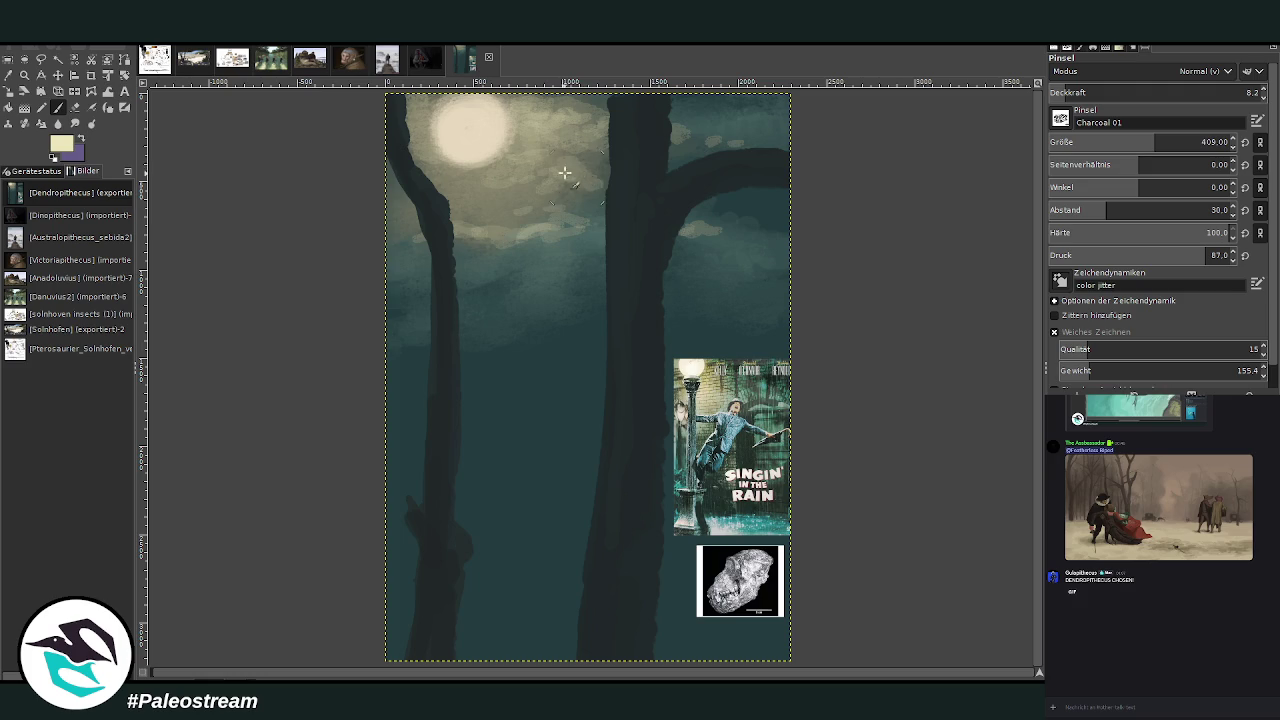
- Resize the brush and paint a pale rim-light stroke down the upper right trunk
{"action": "left_click", "coordinate": [1113, 92]}
{"action": "left_click", "coordinate": [1073, 142]}
{"action": "scroll", "coordinate": [1150, 92], "scroll_direction": "down", "scroll_amount": 5}
{"action": "scroll", "coordinate": [1150, 142], "scroll_direction": "down", "scroll_amount": 5}
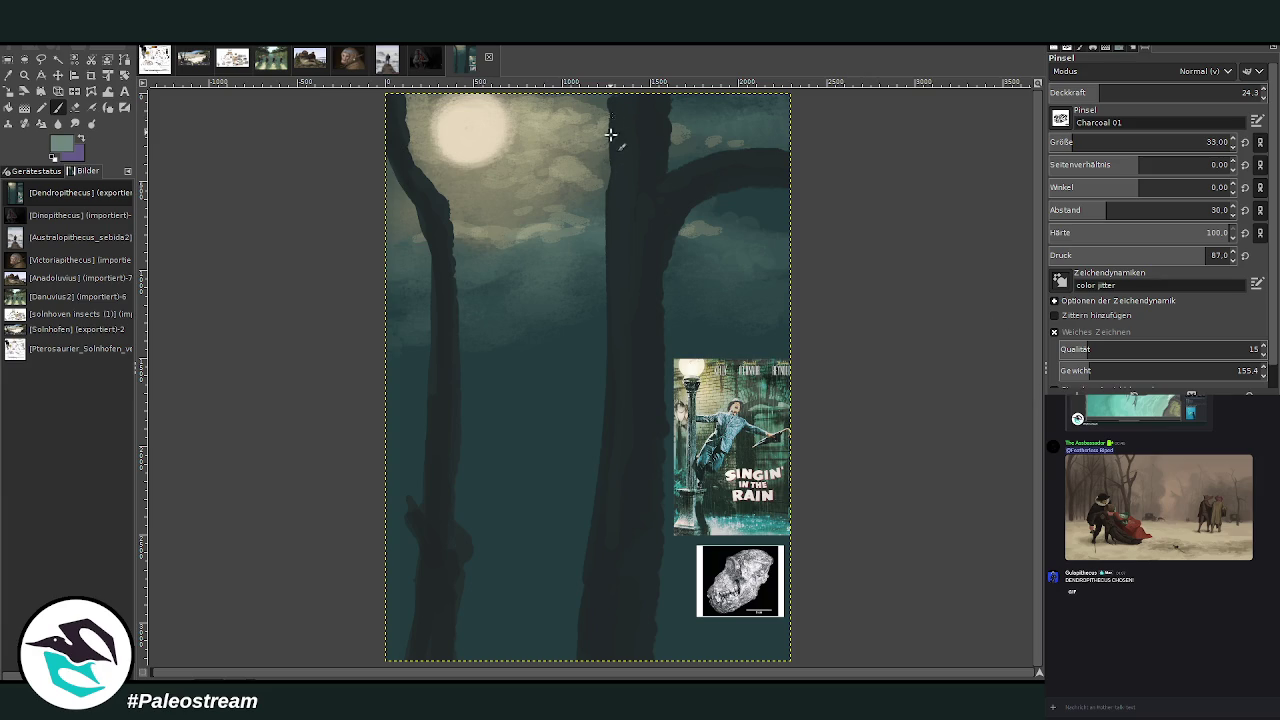
{"action": "scroll", "coordinate": [1206, 142], "scroll_direction": "down", "scroll_amount": 1}
{"action": "key", "text": "bracketright"}
{"action": "key", "text": "greater"}
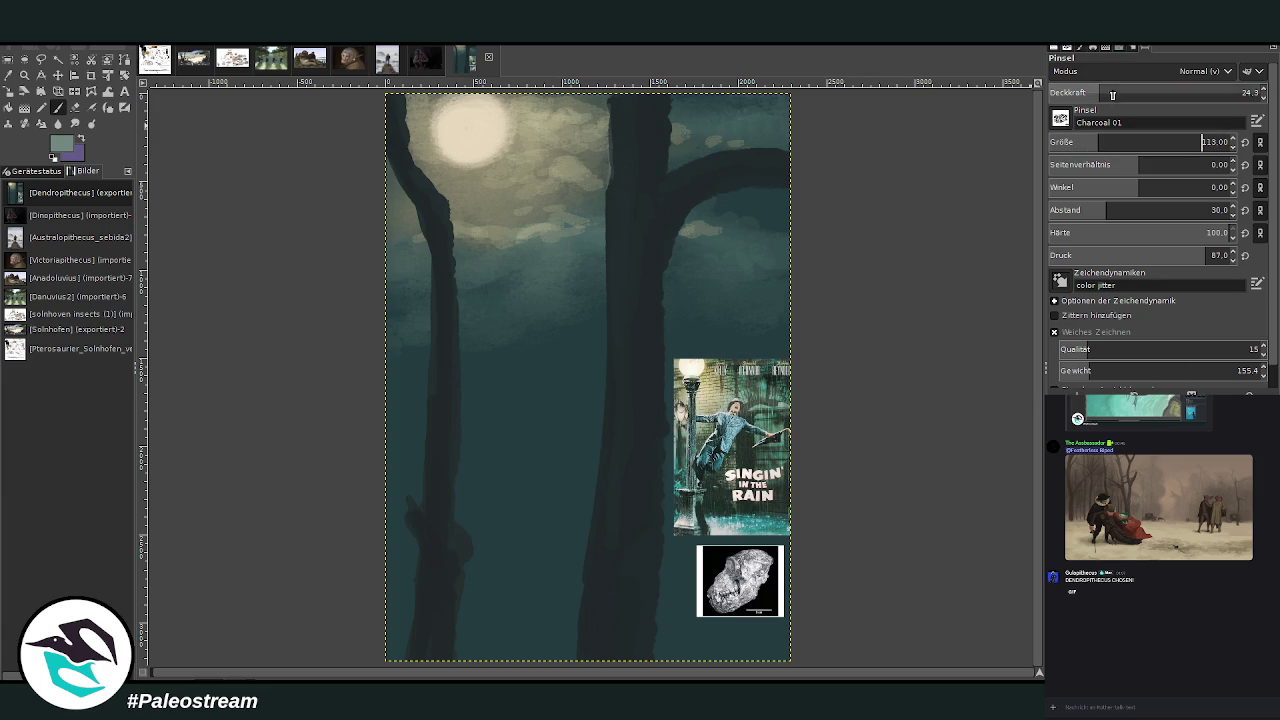
{"action": "mouse_move", "coordinate": [614, 98]}
{"action": "left_mouse_down"}
{"action": "mouse_move", "coordinate": [600, 229]}
{"action": "mouse_move", "coordinate": [603, 206]}
{"action": "mouse_move", "coordinate": [608, 297]}
{"action": "mouse_move", "coordinate": [621, 301]}
{"action": "left_mouse_up"}
- With higher opacity and a smaller brush, extend the right trunk's rim light and add one on the left trunk
{"action": "left_click", "coordinate": [1263, 88]}
{"action": "left_click_drag", "start_coordinate": [1134, 92], "coordinate": [1170, 92]}
{"action": "left_click_drag", "start_coordinate": [1170, 142], "coordinate": [1206, 142]}
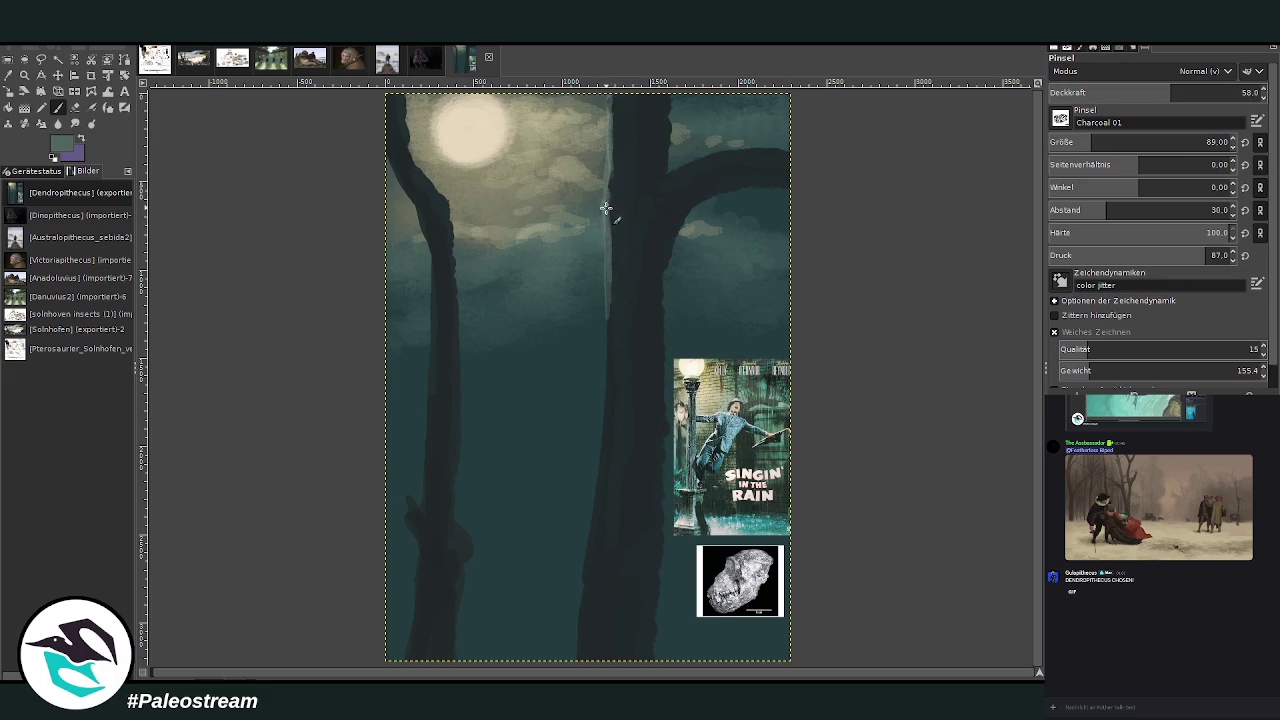
{"action": "left_click_drag", "start_coordinate": [607, 307], "coordinate": [594, 507]}
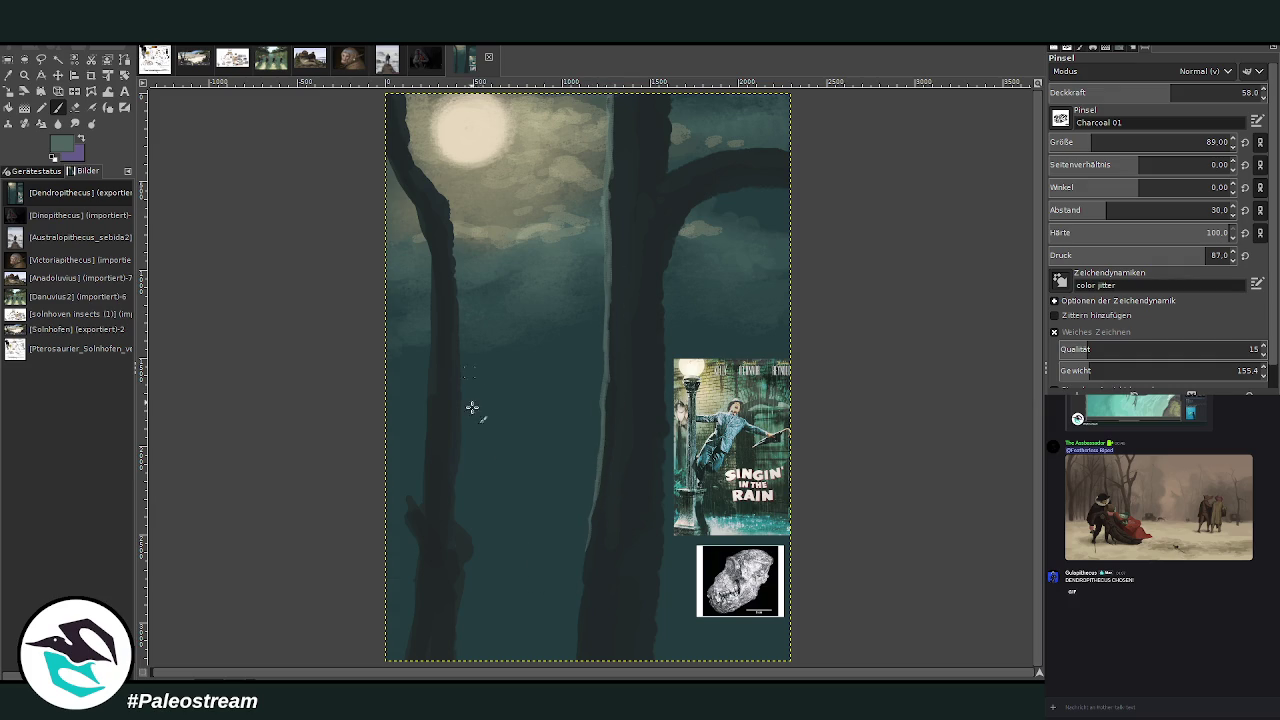
{"action": "left_click_drag", "start_coordinate": [462, 535], "coordinate": [458, 409]}
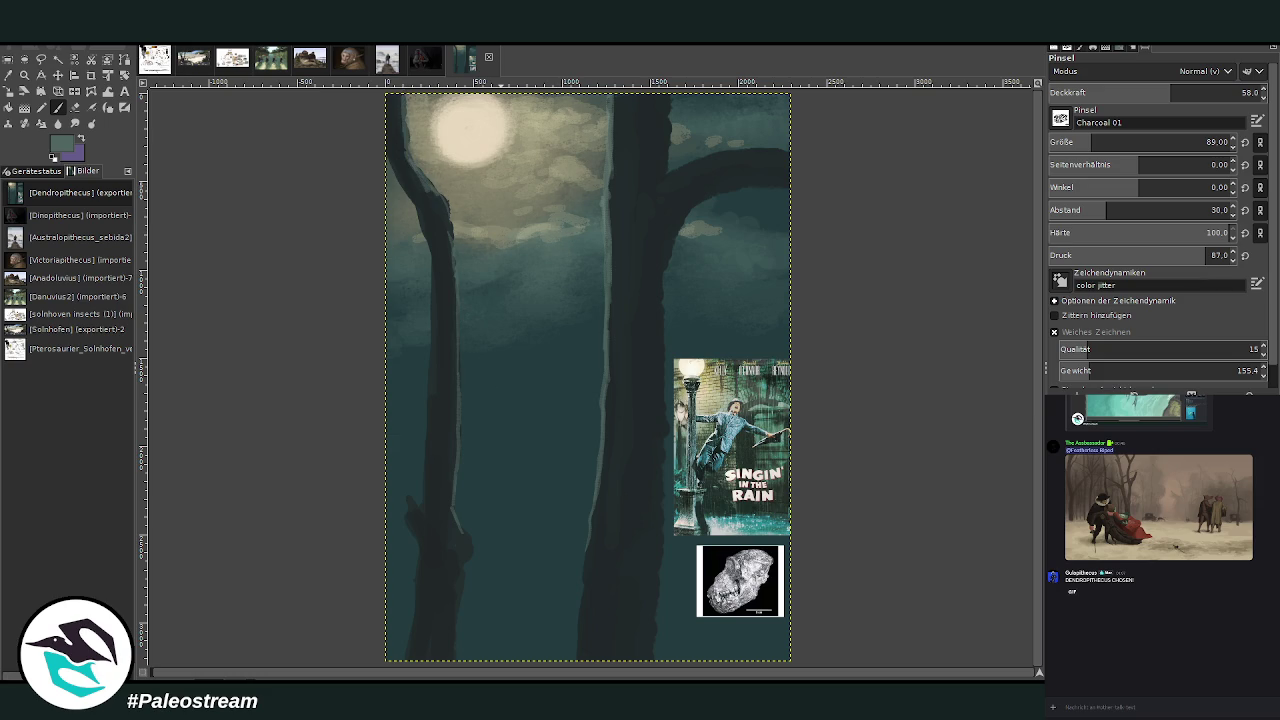
{"action": "left_click_drag", "start_coordinate": [597, 534], "coordinate": [576, 658]}
- Set brush Spacing to 65 with Add Jitter and dab light-teal speckles along the bottom
{"action": "left_click_drag", "start_coordinate": [1170, 92], "coordinate": [1218, 92]}
{"action": "left_click_drag", "start_coordinate": [1150, 144], "coordinate": [1202, 144]}
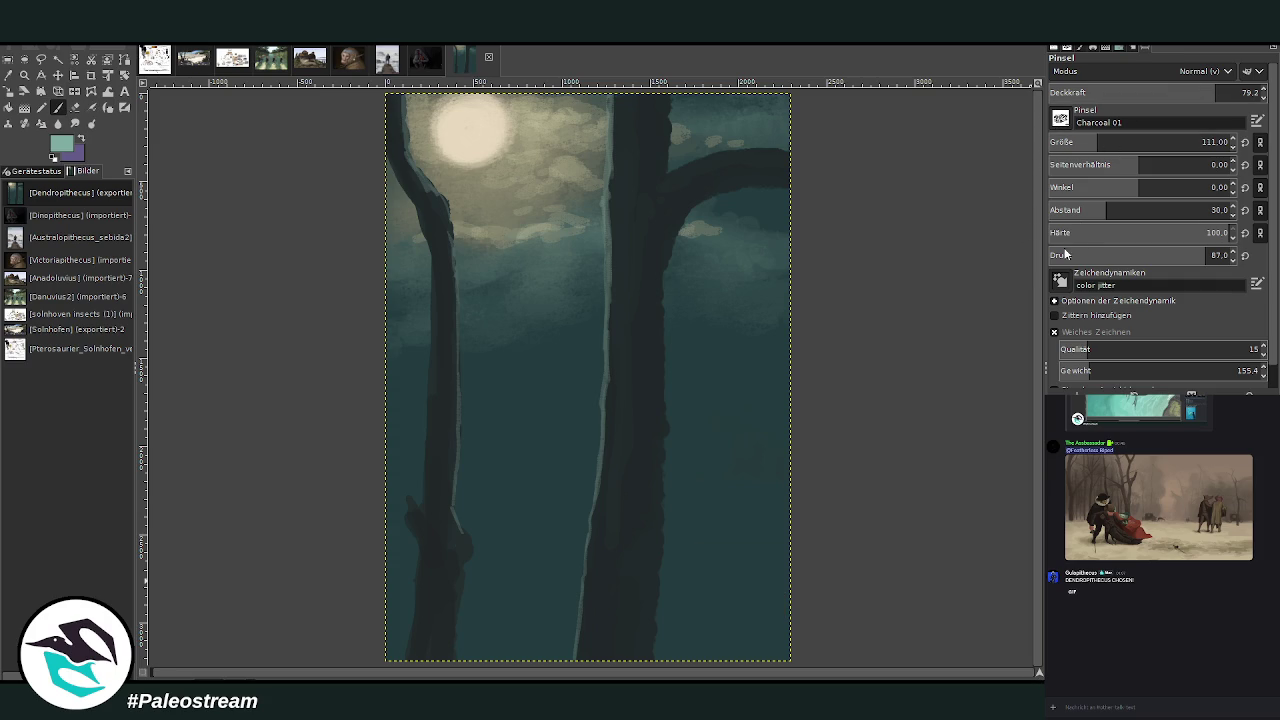
{"action": "left_click", "coordinate": [1140, 207]}
{"action": "left_click", "coordinate": [1055, 315]}
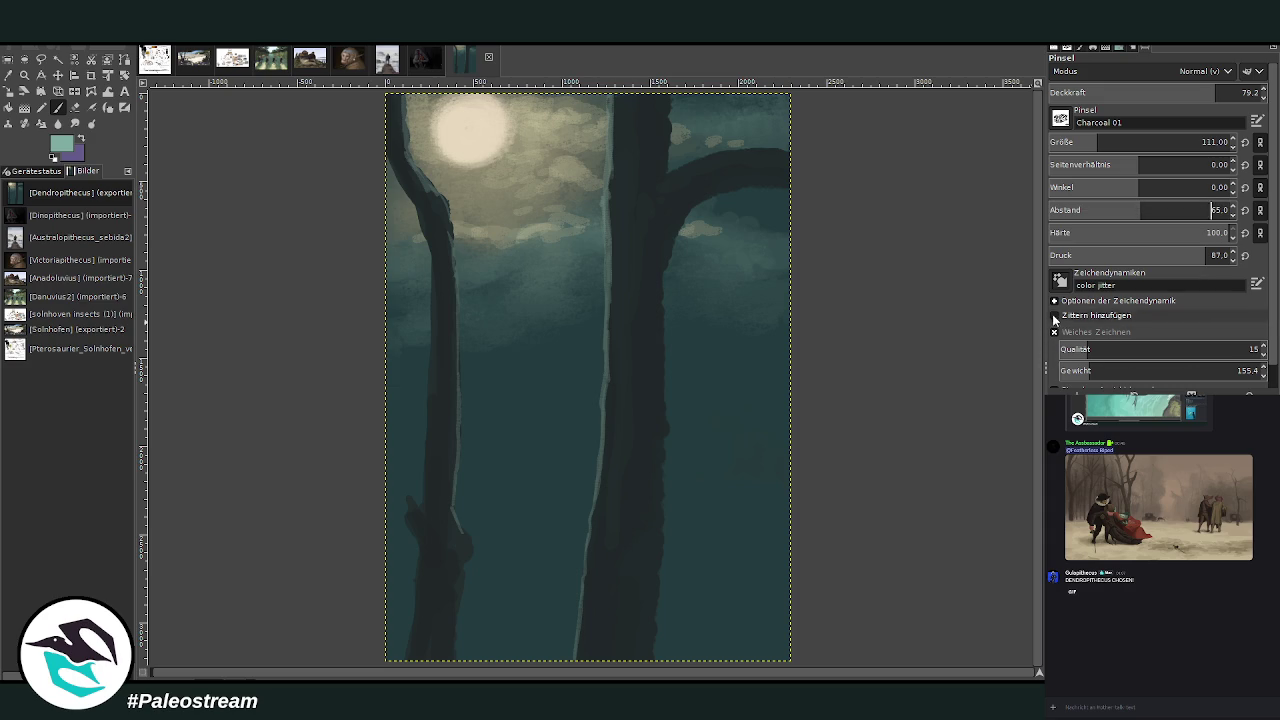
{"action": "left_click_drag", "start_coordinate": [735, 633], "coordinate": [650, 641]}
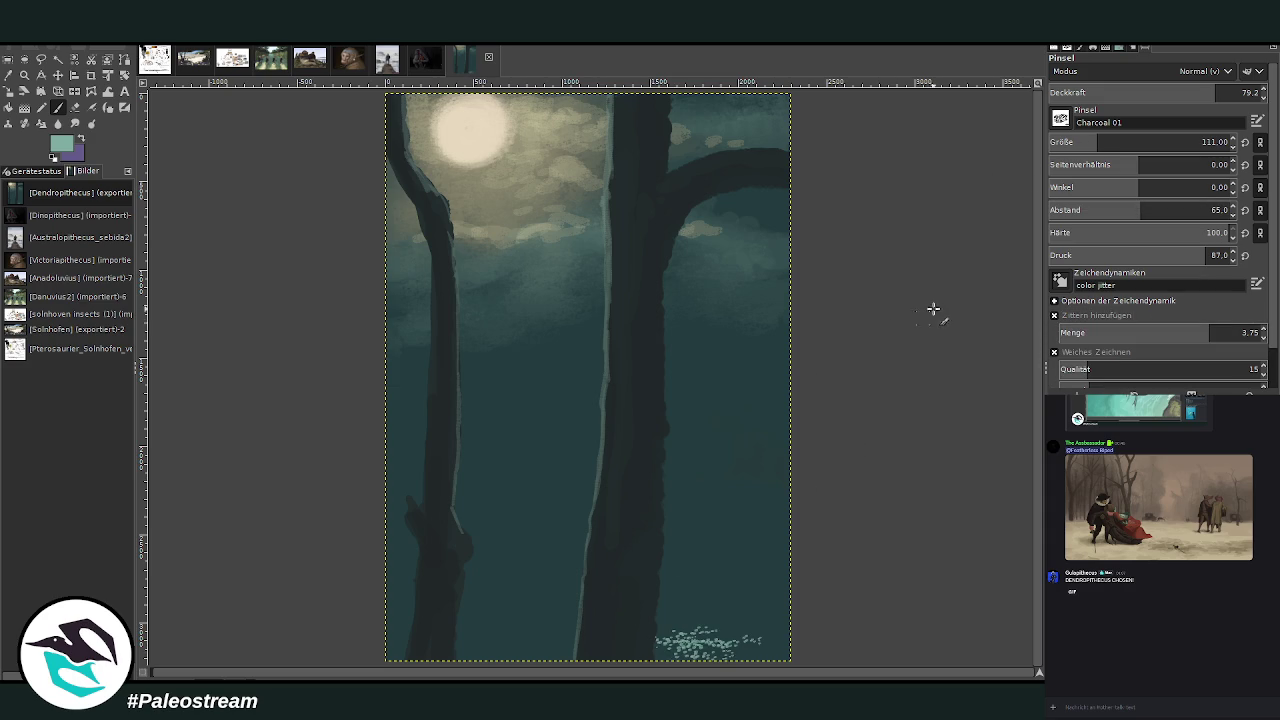
- Tilt and flatten the brush dabs, tighten spacing, and add speckled foliage across the bottom
{"action": "left_click", "coordinate": [1144, 187]}
{"action": "left_click", "coordinate": [1155, 167]}
{"action": "type", "text": "4"}
{"action": "mouse_move", "coordinate": [668, 640]}
{"action": "left_mouse_down"}
{"action": "mouse_move", "coordinate": [650, 632]}
{"action": "mouse_move", "coordinate": [690, 620]}
{"action": "mouse_move", "coordinate": [700, 602]}
{"action": "left_mouse_up"}
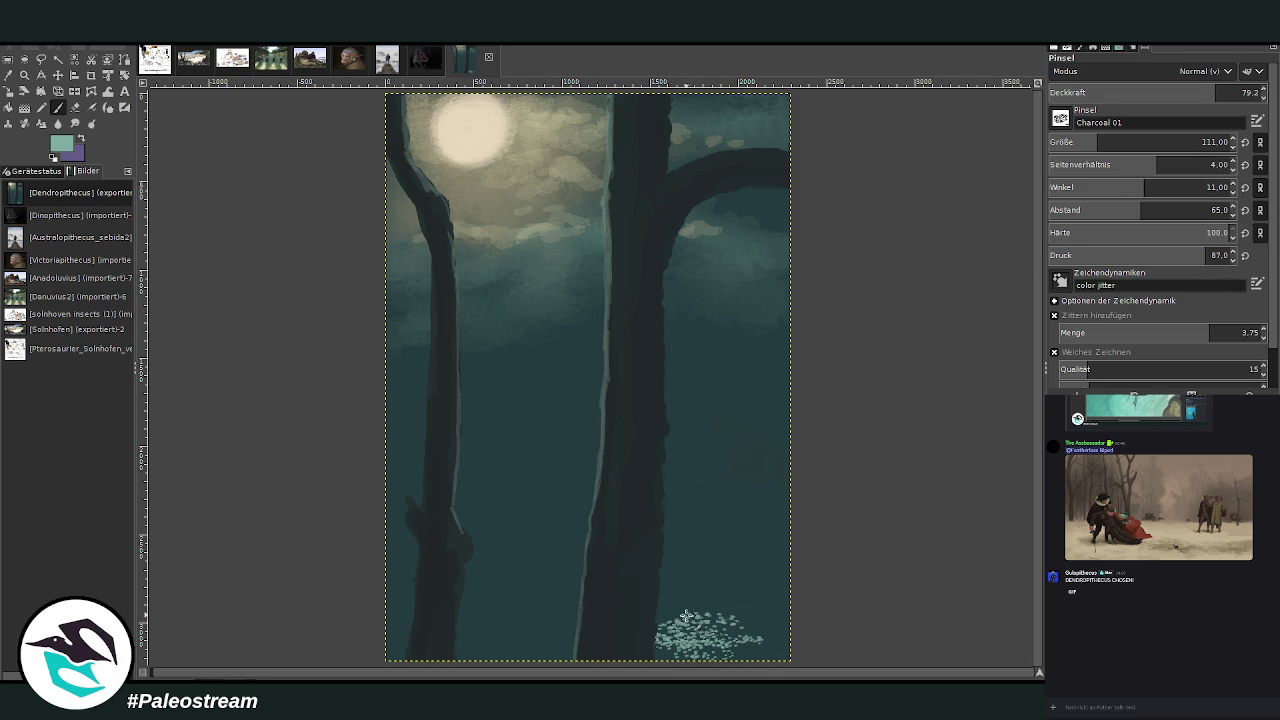
{"action": "left_click_drag", "start_coordinate": [1129, 209], "coordinate": [1108, 209]}
{"action": "left_click_drag", "start_coordinate": [770, 585], "coordinate": [710, 615]}
{"action": "mouse_move", "coordinate": [500, 620]}
{"action": "left_mouse_down"}
{"action": "mouse_move", "coordinate": [545, 615]}
{"action": "mouse_move", "coordinate": [479, 653]}
{"action": "left_mouse_up"}
{"action": "mouse_move", "coordinate": [642, 580]}
{"action": "left_mouse_down"}
{"action": "mouse_move", "coordinate": [700, 585]}
{"action": "mouse_move", "coordinate": [785, 541]}
{"action": "mouse_move", "coordinate": [725, 556]}
{"action": "left_mouse_up"}
- Lower the brush opacity and dab a band of pale speckles along the bottom foliage
{"action": "left_click_drag", "start_coordinate": [1222, 92], "coordinate": [1165, 92]}
{"action": "mouse_move", "coordinate": [598, 594]}
{"action": "left_mouse_down"}
{"action": "mouse_move", "coordinate": [534, 586]}
{"action": "mouse_move", "coordinate": [510, 598]}
{"action": "mouse_move", "coordinate": [586, 600]}
{"action": "mouse_move", "coordinate": [480, 580]}
{"action": "left_mouse_up"}
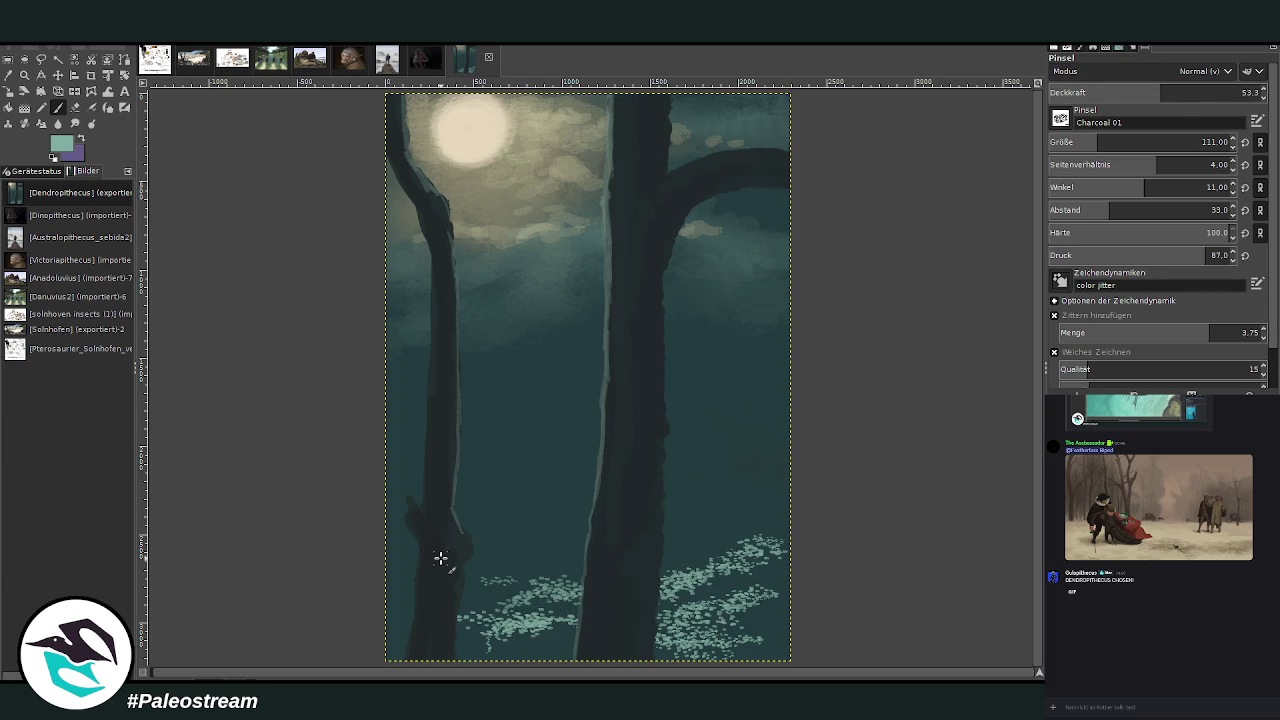
{"action": "left_click", "coordinate": [400, 595]}
{"action": "left_click", "coordinate": [400, 614]}
{"action": "left_click", "coordinate": [545, 642]}
{"action": "left_click", "coordinate": [606, 612]}
{"action": "left_click", "coordinate": [748, 630]}
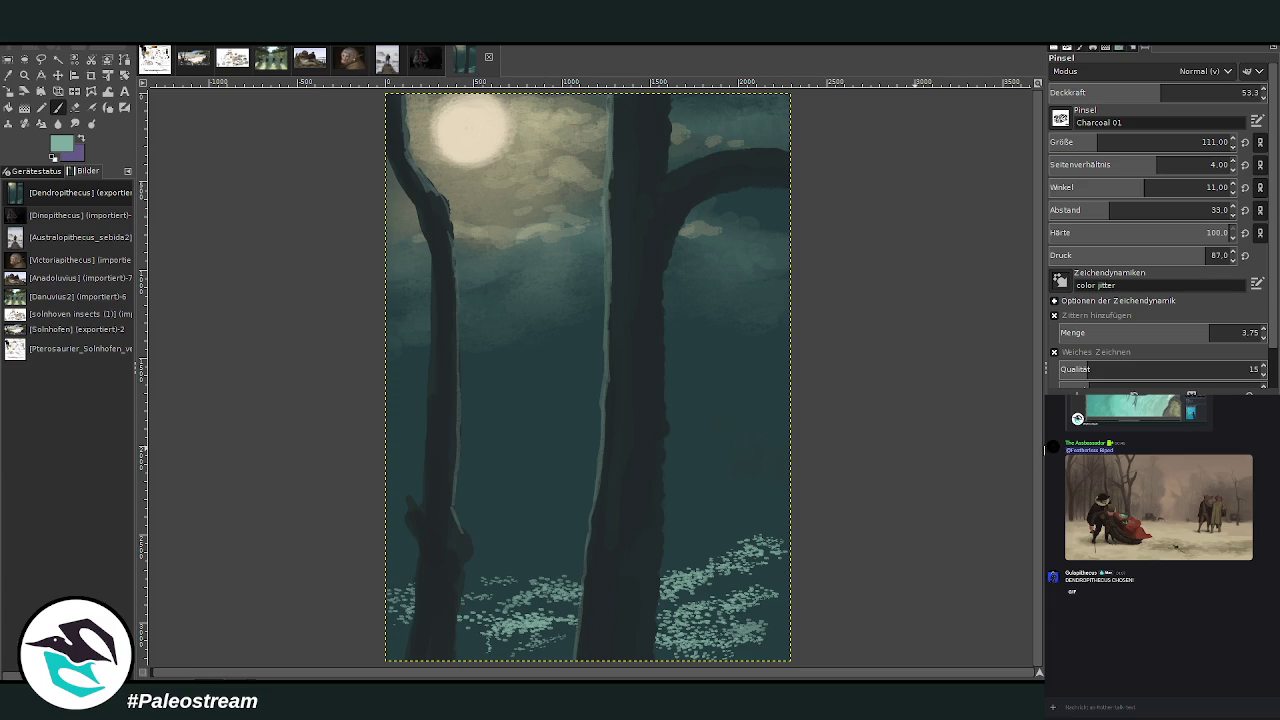
- Darken part of the bottom-right foliage, then raise opacity and return to light teal
{"action": "left_click", "coordinate": [745, 632]}
{"action": "left_click", "coordinate": [723, 622]}
{"action": "left_click", "coordinate": [778, 612]}
{"action": "left_click", "coordinate": [752, 638]}
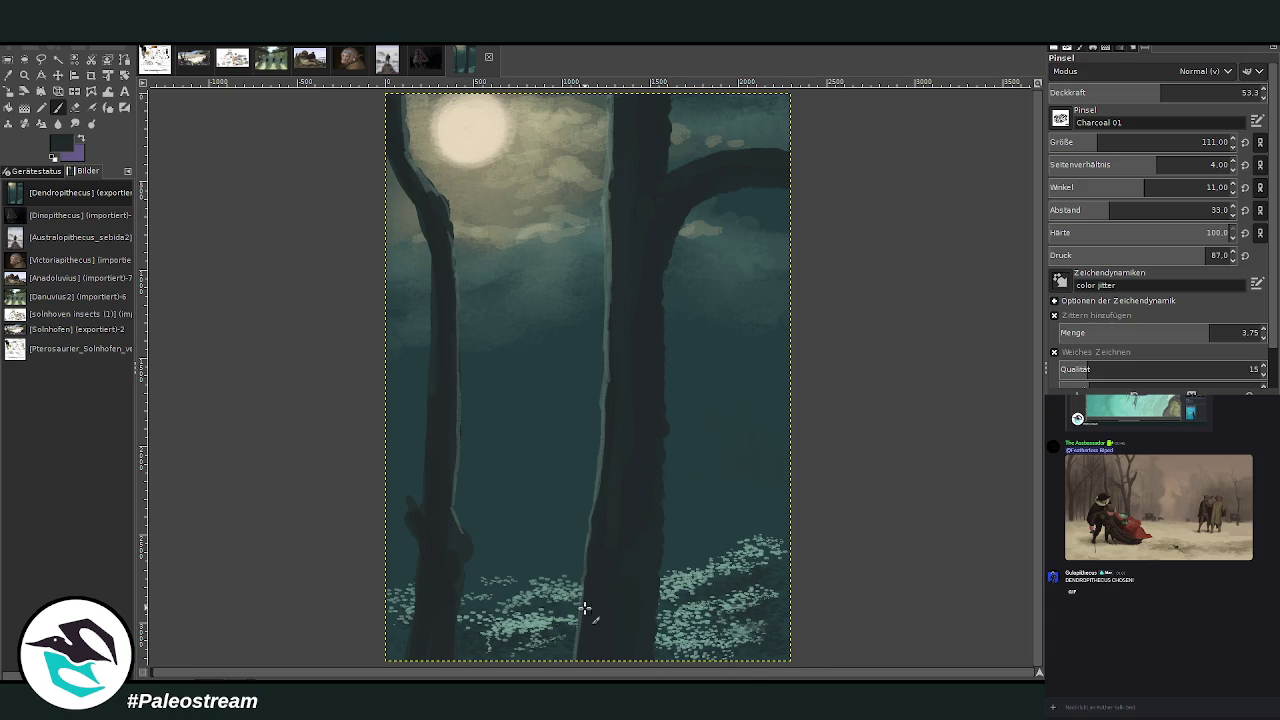
{"action": "left_click_drag", "start_coordinate": [1164, 88], "coordinate": [1216, 88]}
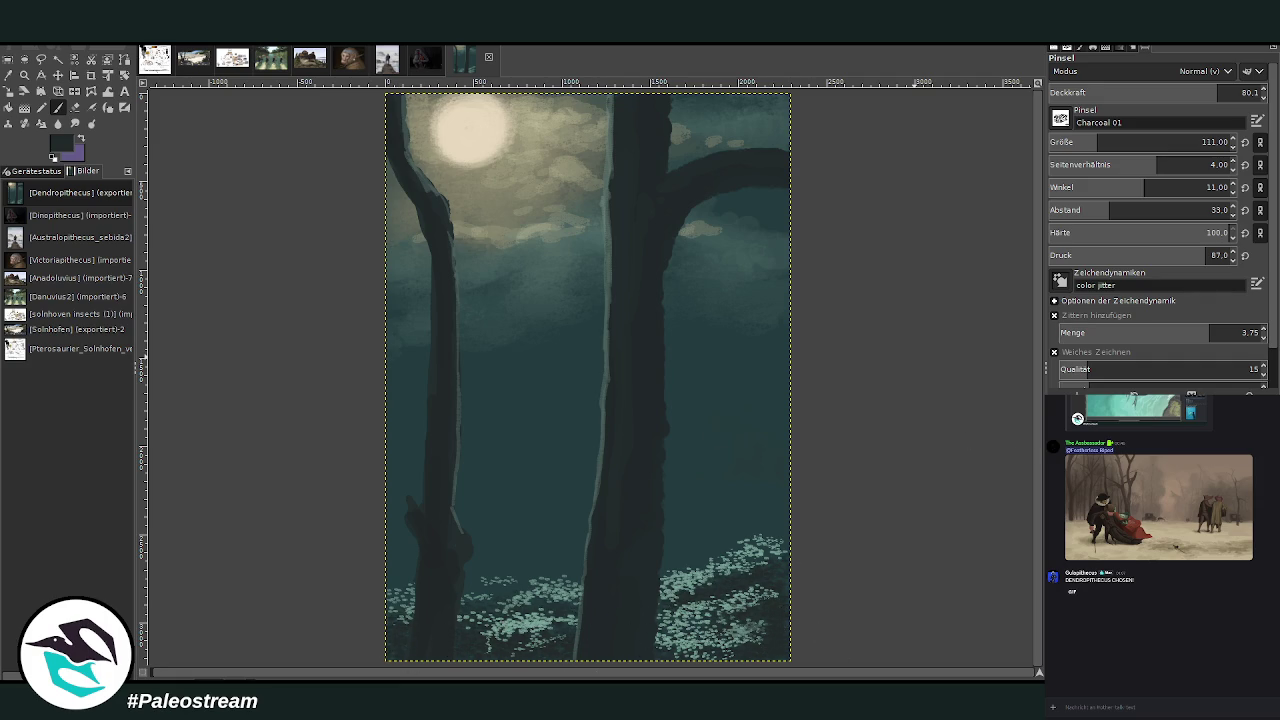
{"action": "left_click", "coordinate": [740, 560], "text": "ctrl"}
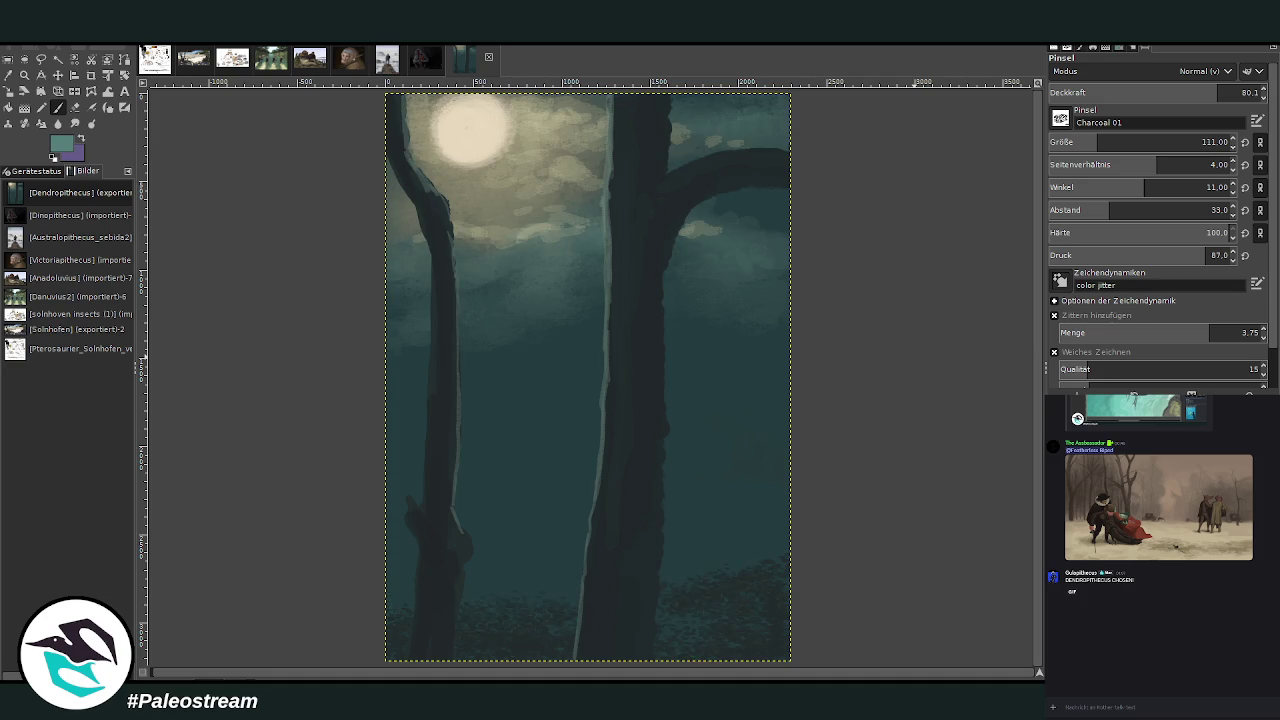
- At brush size 59 and opacity 62.8, dab light flowers near both trunk bases
{"action": "left_click_drag", "start_coordinate": [1088, 141], "coordinate": [1098, 120]}
{"action": "left_click", "coordinate": [1082, 142]}
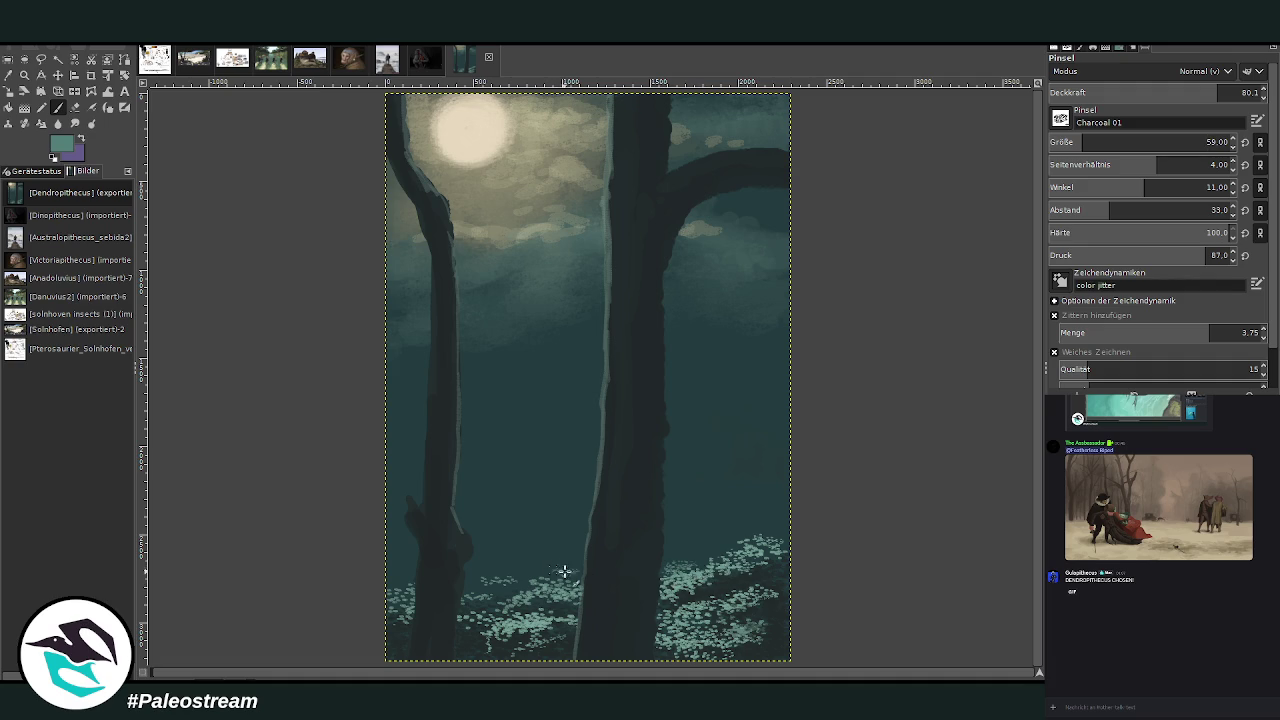
{"action": "left_click", "coordinate": [1181, 93]}
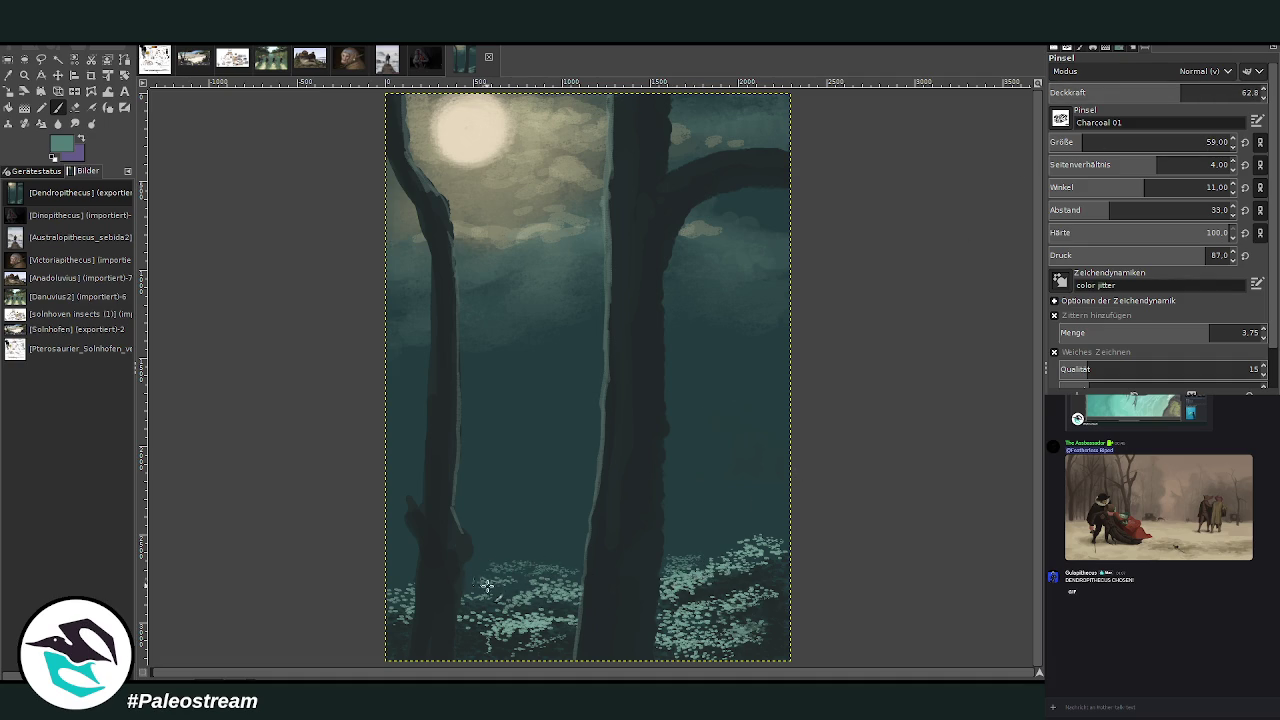
{"action": "left_click_drag", "start_coordinate": [466, 545], "coordinate": [488, 550]}
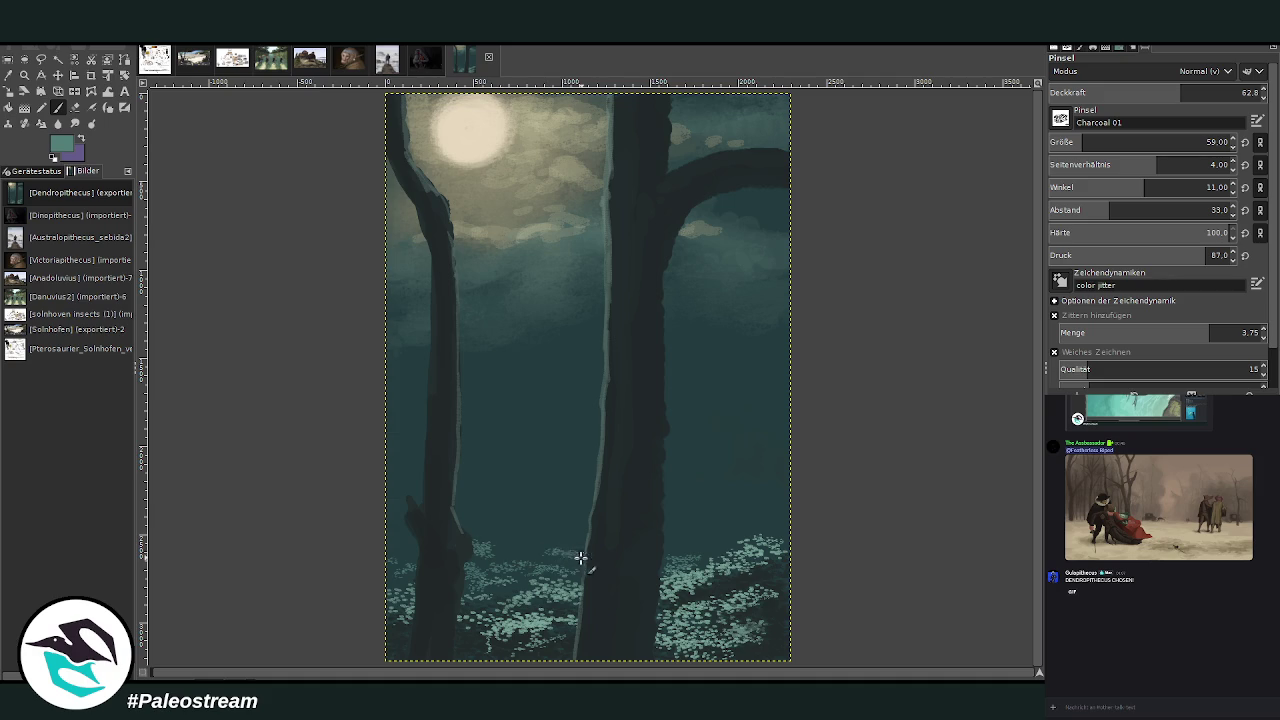
{"action": "left_click_drag", "start_coordinate": [668, 540], "coordinate": [706, 545]}
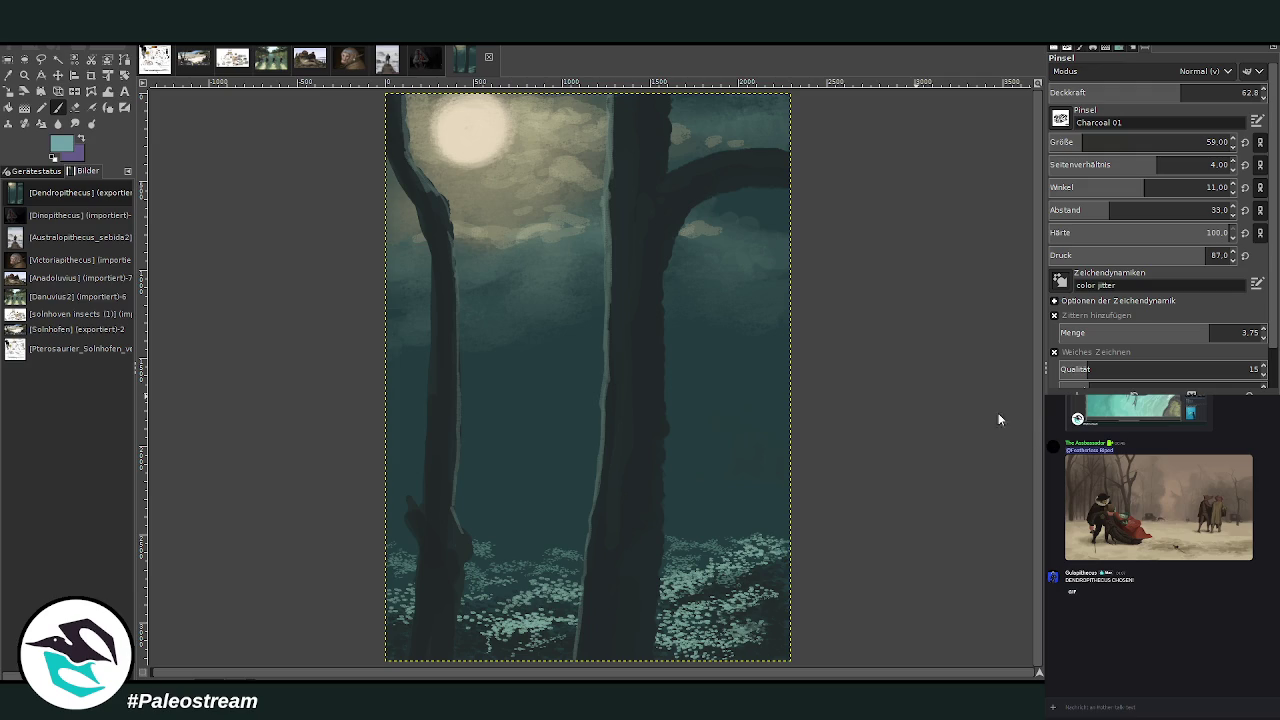
- Raise opacity to 83 and size to 113, paint more teal foliage along the bottom, then zoom out
{"action": "left_click_drag", "start_coordinate": [1178, 92], "coordinate": [1222, 92]}
{"action": "left_click_drag", "start_coordinate": [1092, 142], "coordinate": [1102, 142]}
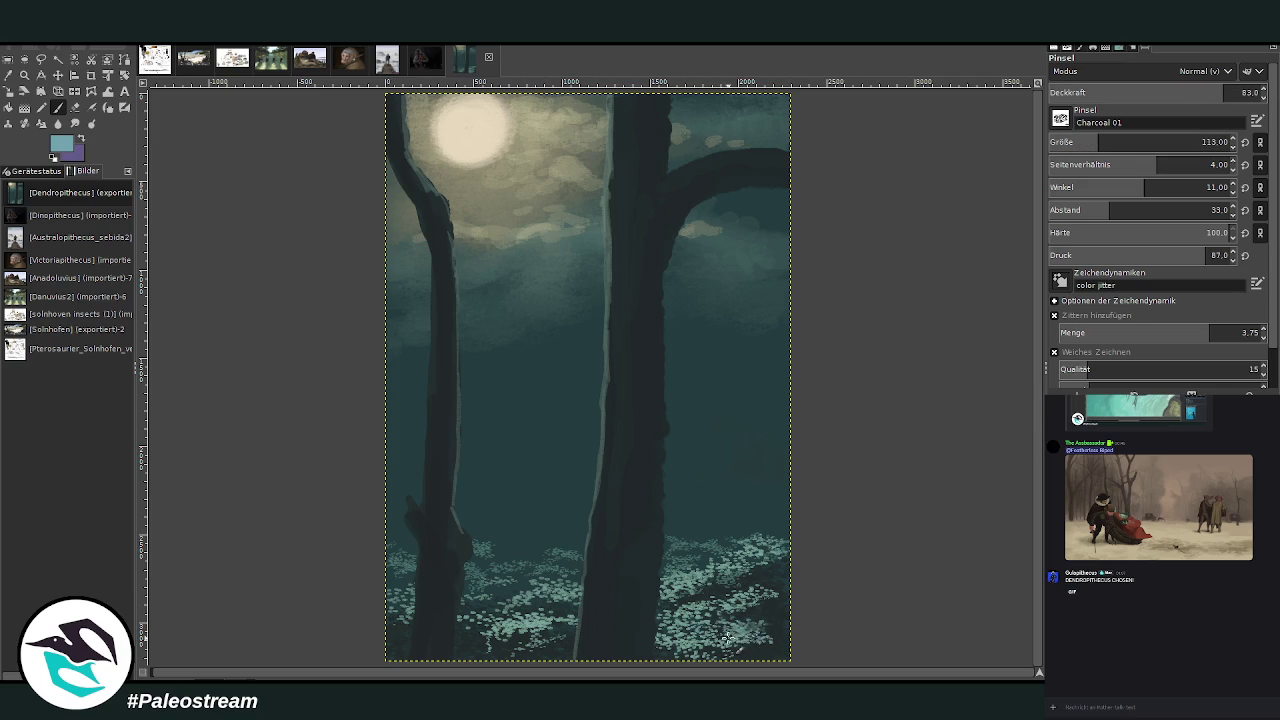
{"action": "left_click_drag", "start_coordinate": [676, 632], "coordinate": [755, 612]}
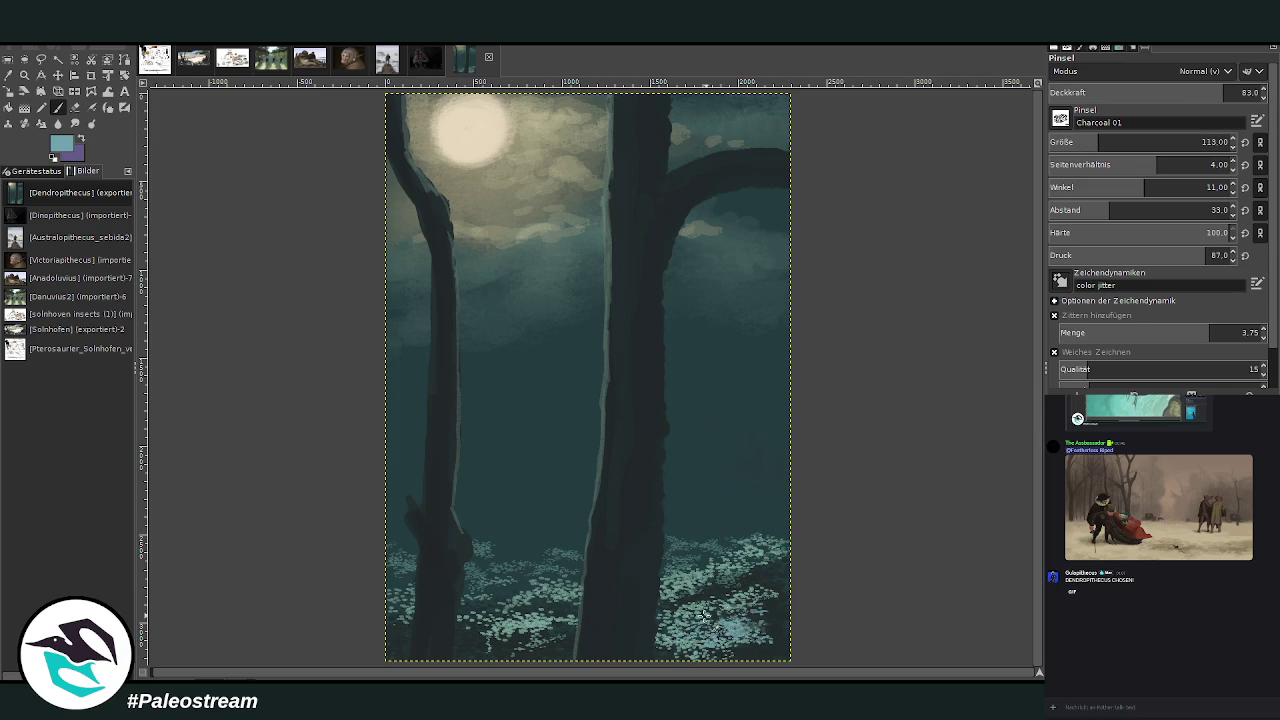
{"action": "left_click_drag", "start_coordinate": [540, 630], "coordinate": [487, 625]}
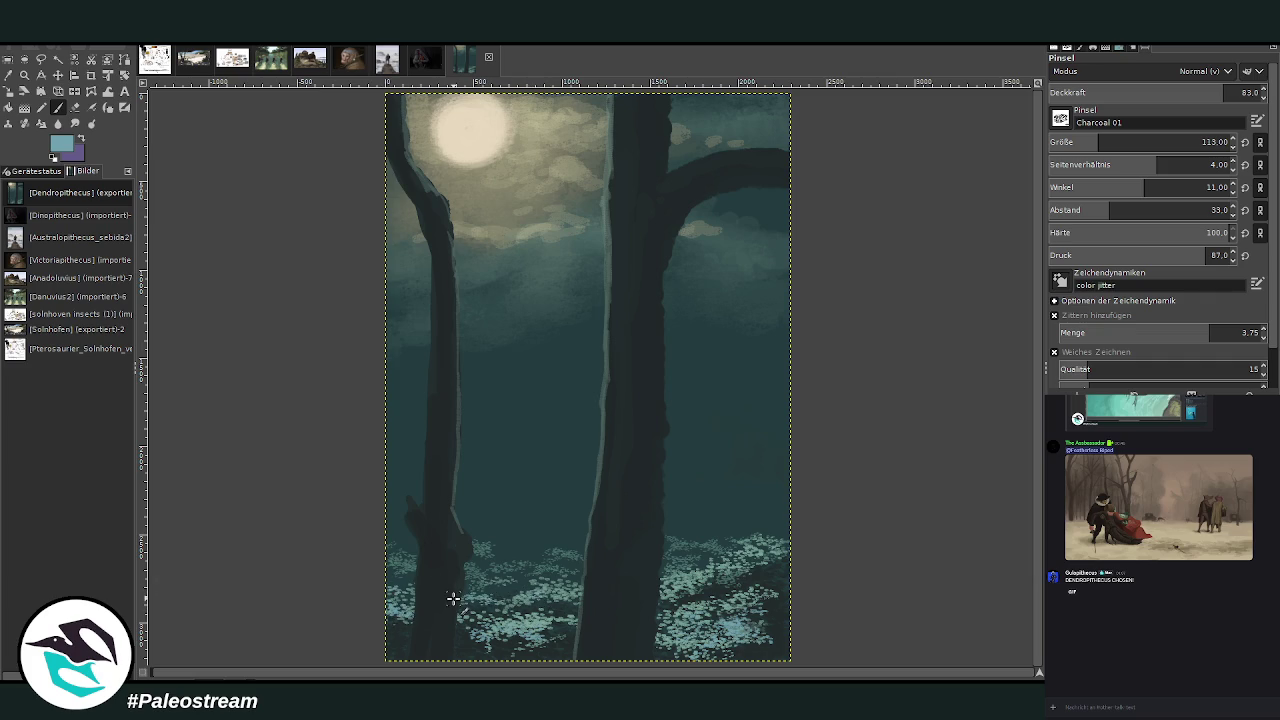
{"action": "key", "text": "minus"}
{"action": "key", "text": "minus"}
{"action": "key", "text": "minus"}
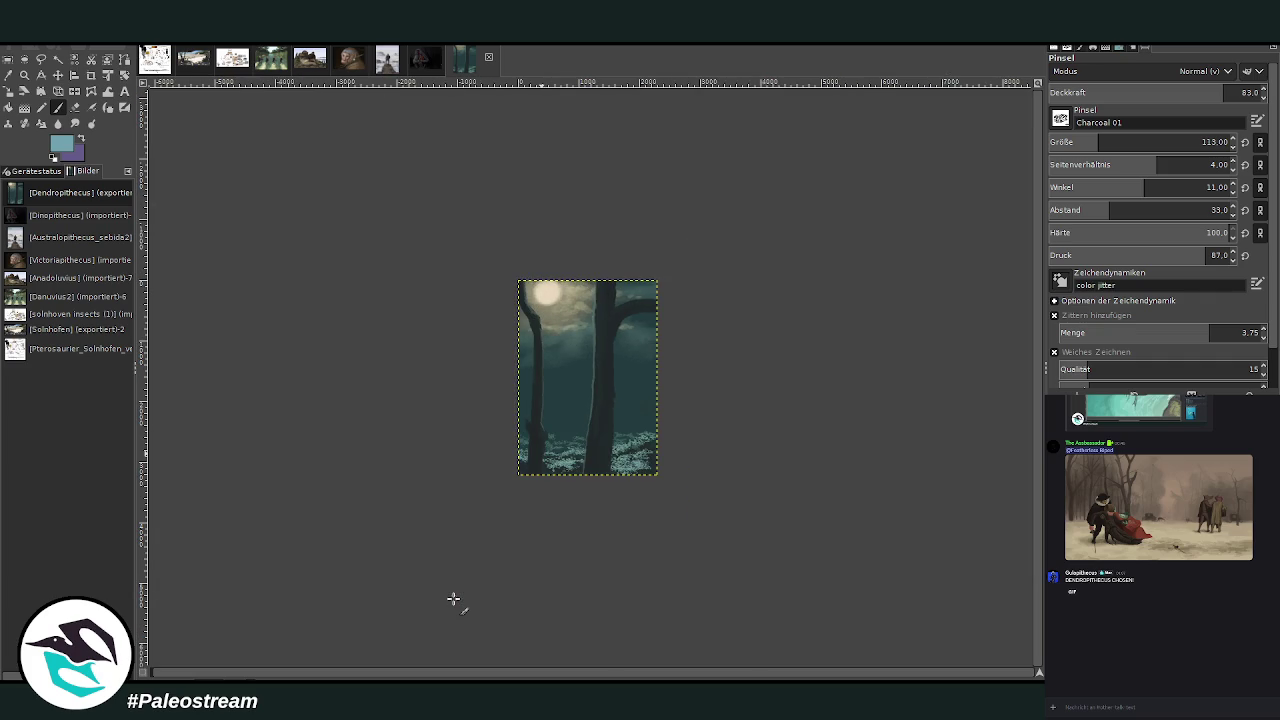
- Zoom in and mist faint light specks on the lower scene at opacity 7.6, size 72
{"action": "key", "text": "z"}
{"action": "left_click_drag", "start_coordinate": [500, 248], "coordinate": [682, 518]}
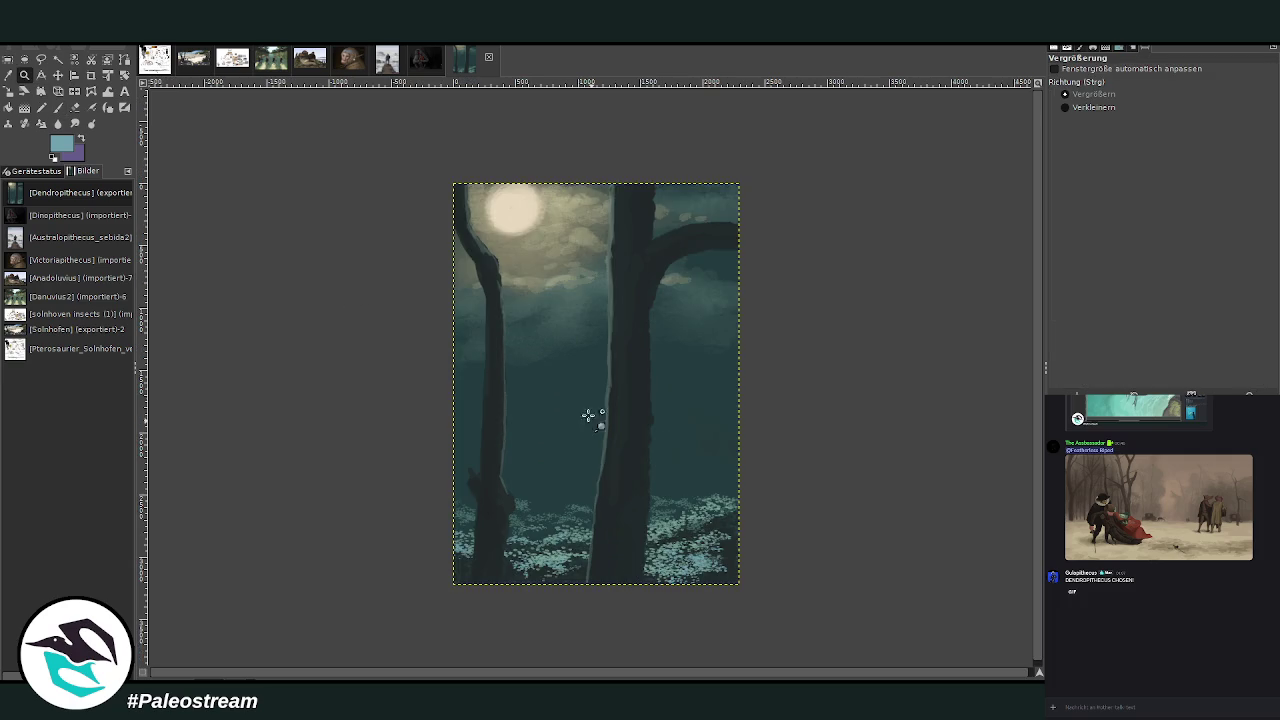
{"action": "left_click_drag", "start_coordinate": [413, 166], "coordinate": [745, 594]}
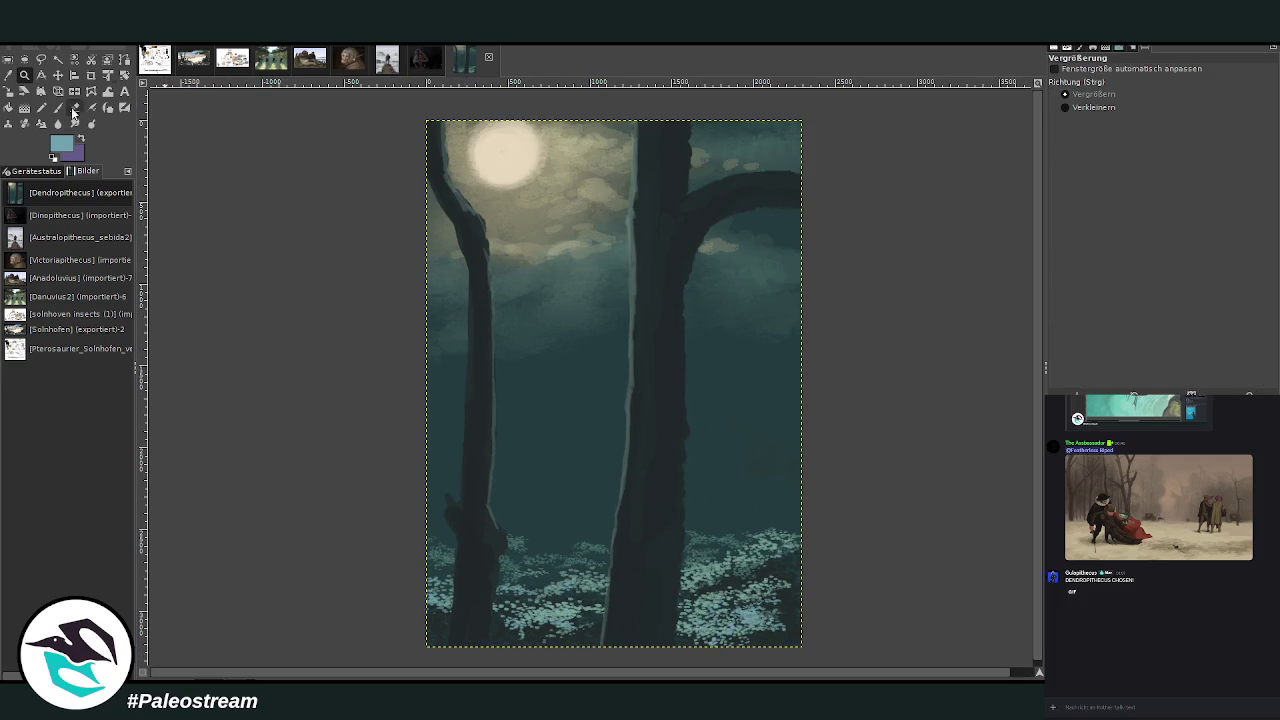
{"action": "left_click", "coordinate": [58, 107]}
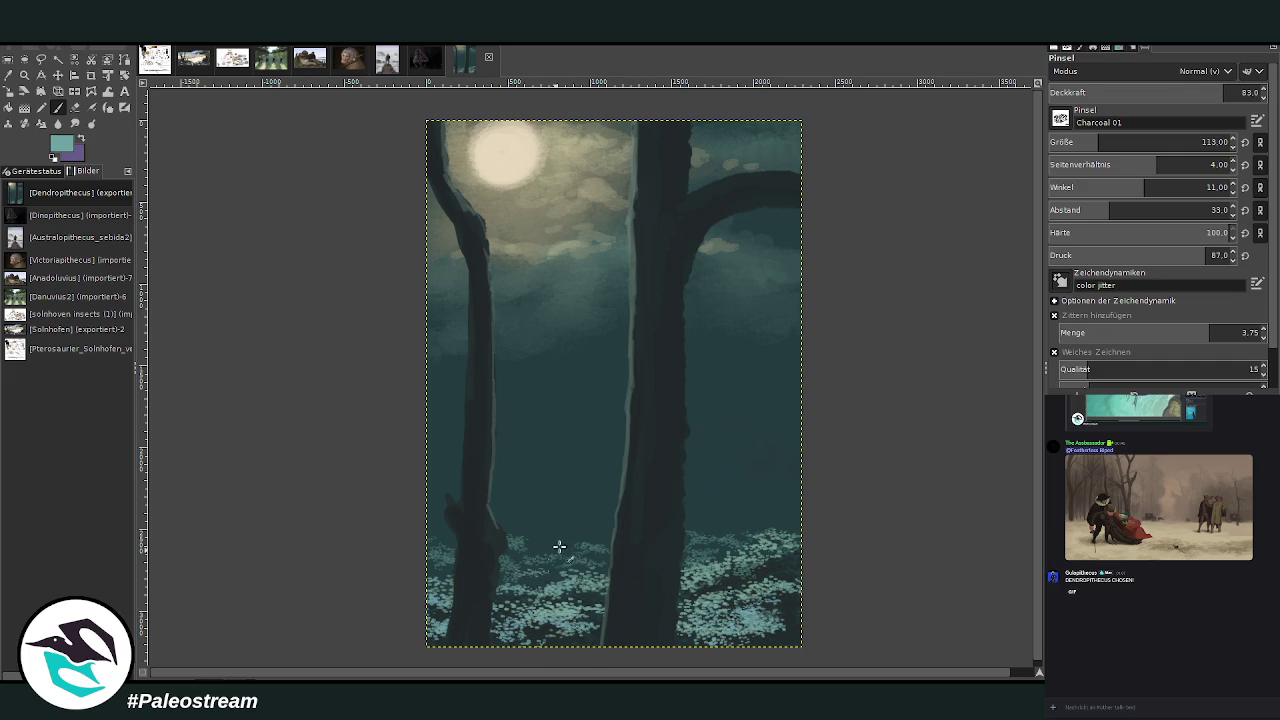
{"action": "left_click_drag", "start_coordinate": [1125, 92], "coordinate": [1063, 92]}
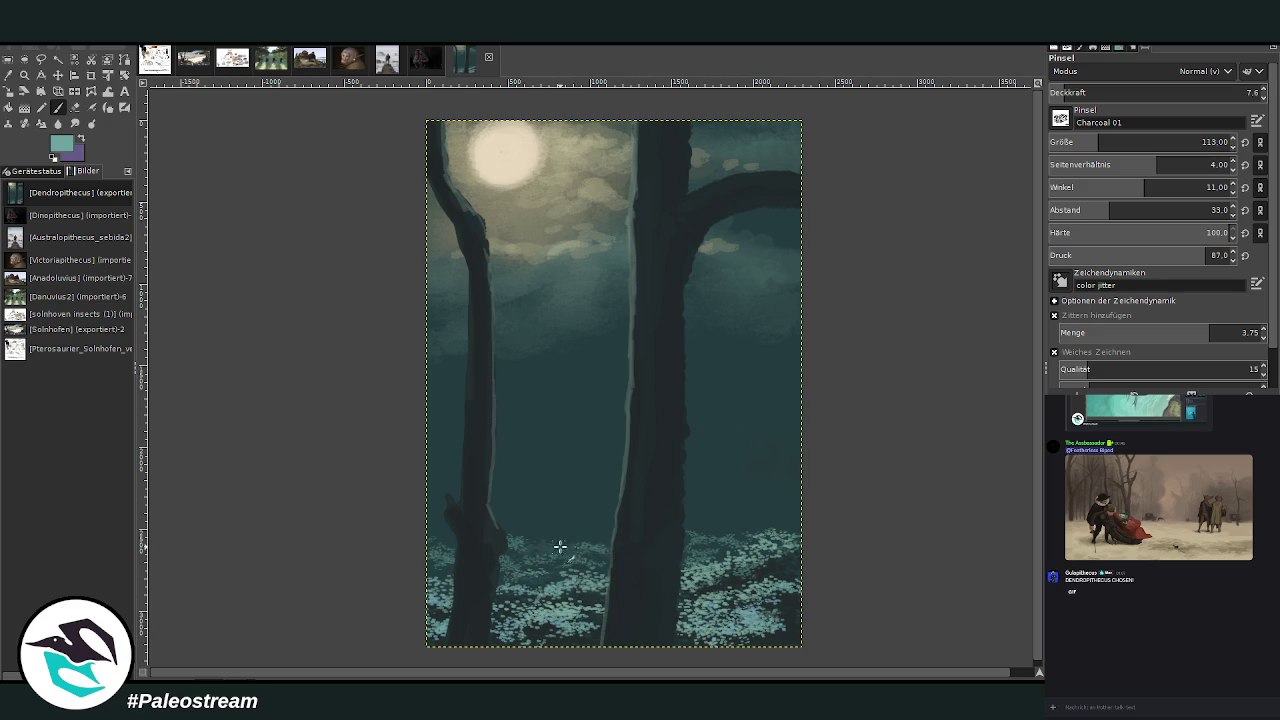
{"action": "left_click", "coordinate": [1087, 142]}
{"action": "left_click_drag", "start_coordinate": [700, 507], "coordinate": [708, 507]}
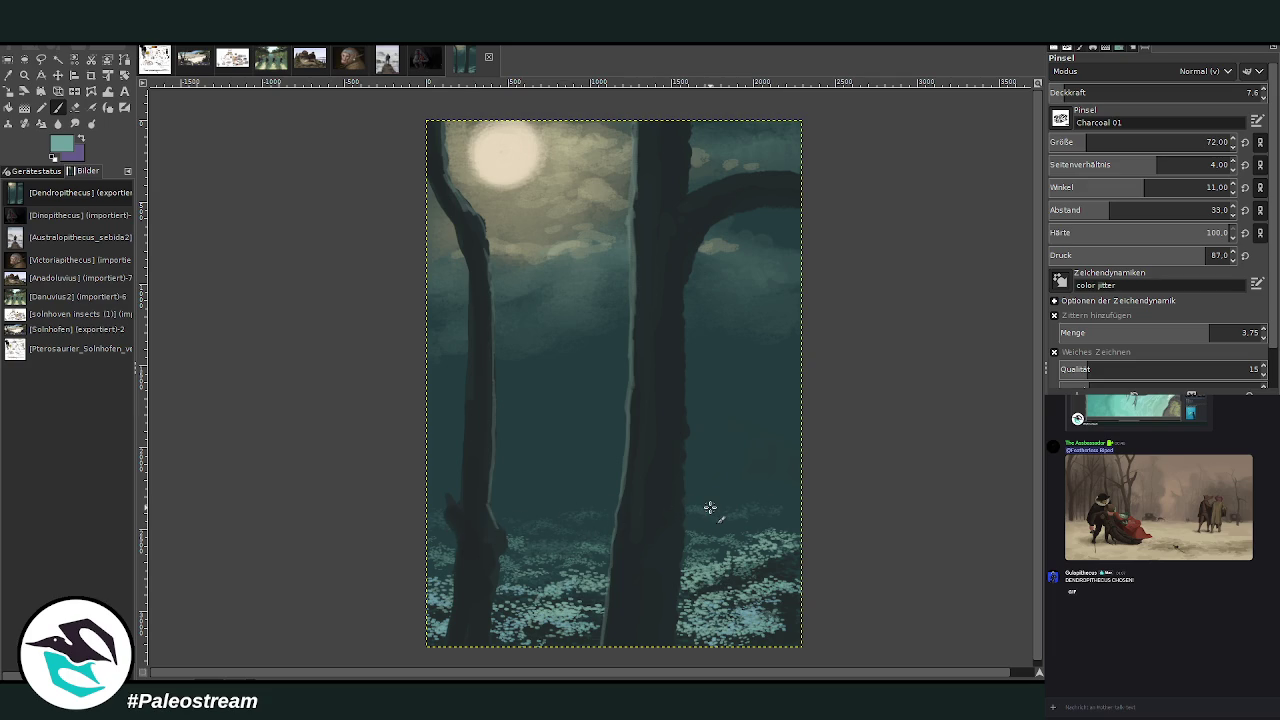
- Zoom in on the moon and upper branches and return to the Paintbrush
{"action": "key", "text": "z"}
{"action": "left_click", "coordinate": [585, 166]}
{"action": "key", "text": "p"}
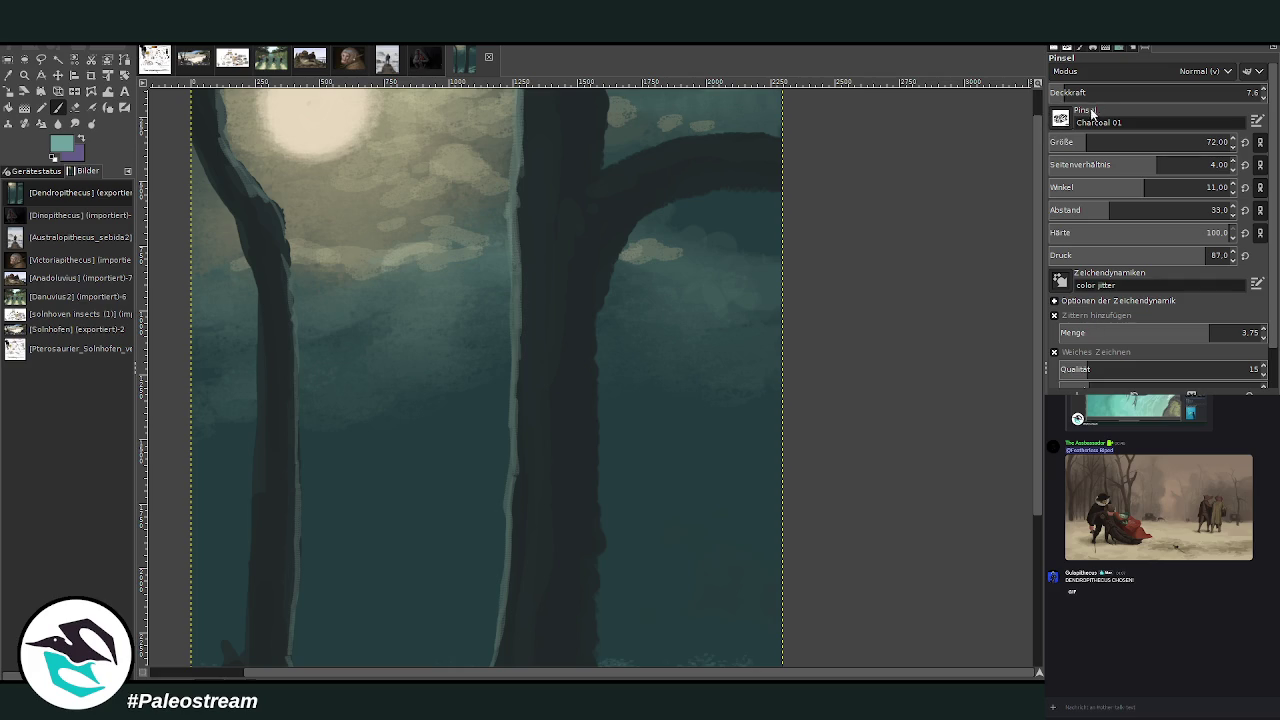
- Turn off jitter, set spacing 16 and size 46, and paint thin light drips along the branch top
{"action": "left_click", "coordinate": [1055, 314]}
{"action": "left_click_drag", "start_coordinate": [1058, 210], "coordinate": [1088, 210]}
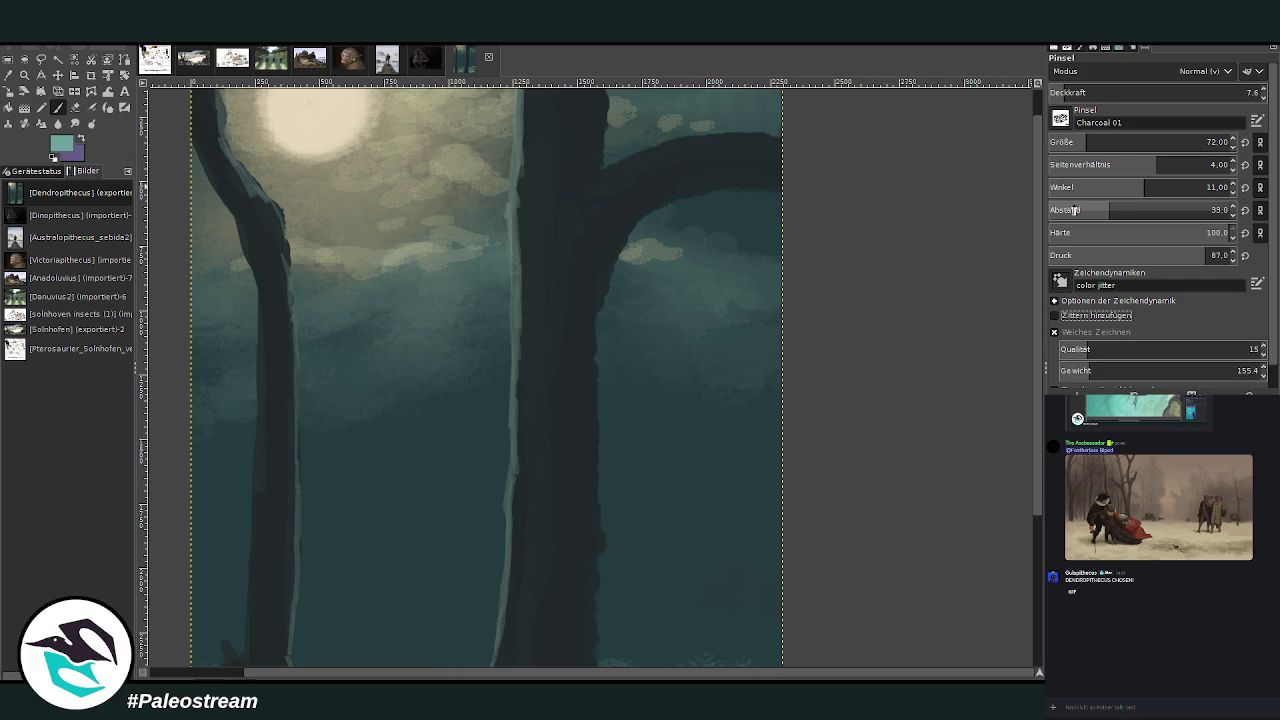
{"action": "left_click_drag", "start_coordinate": [1087, 91], "coordinate": [1148, 91]}
{"action": "left_click_drag", "start_coordinate": [1150, 142], "coordinate": [1080, 142]}
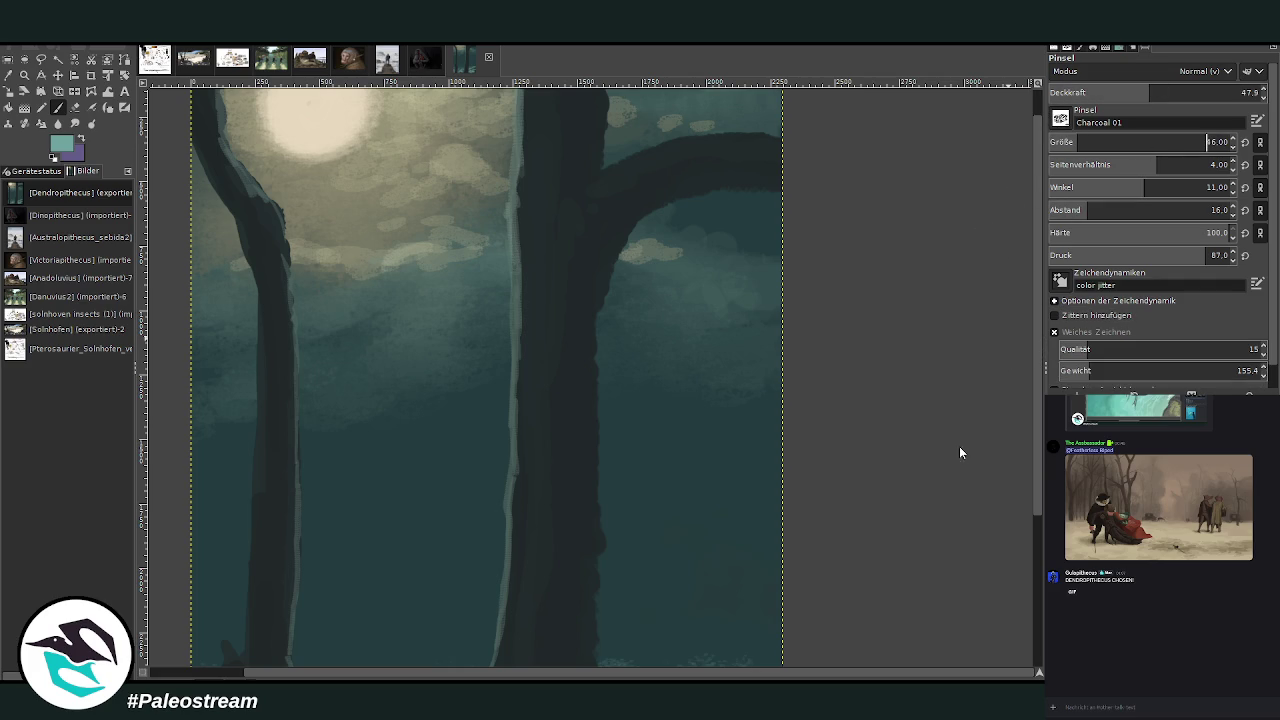
{"action": "scroll", "coordinate": [1033, 212], "scroll_direction": "up", "scroll_amount": 1}
{"action": "type", "text": "4"}
{"action": "key", "text": "Return"}
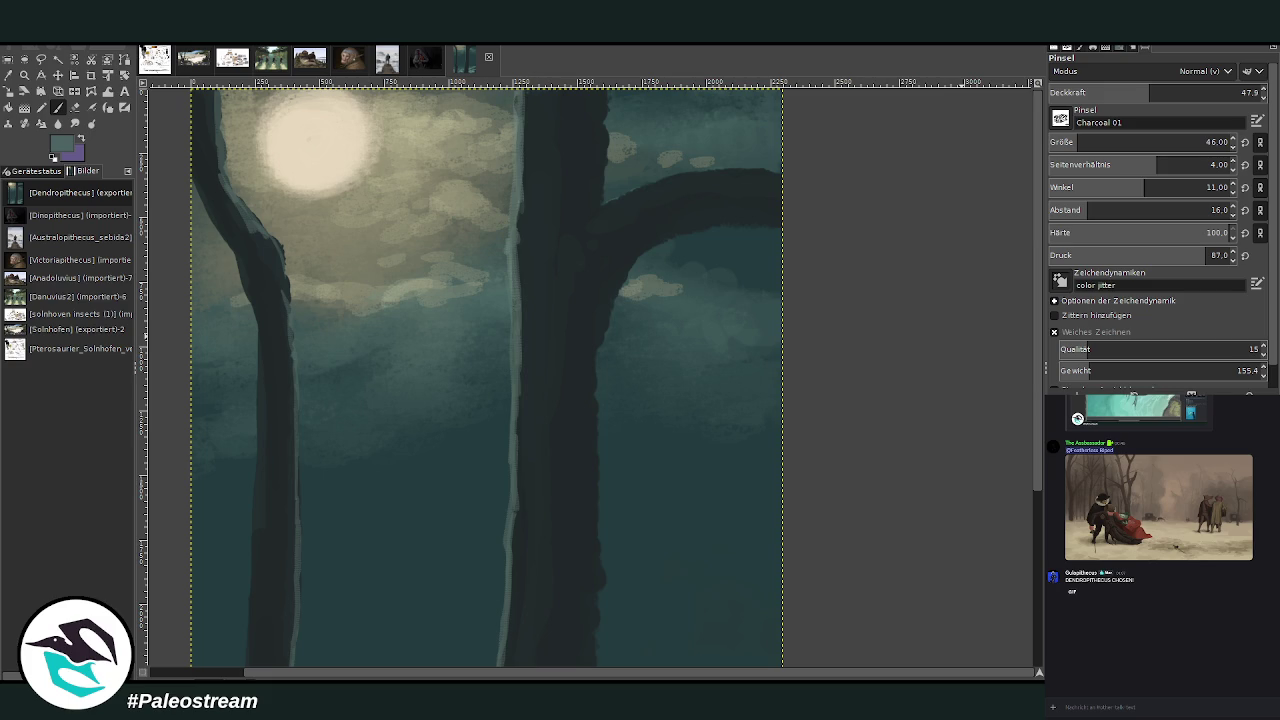
{"action": "mouse_move", "coordinate": [670, 176]}
{"action": "left_mouse_down"}
{"action": "mouse_move", "coordinate": [669, 200]}
{"action": "mouse_move", "coordinate": [700, 171]}
{"action": "mouse_move", "coordinate": [722, 171]}
{"action": "left_mouse_up"}
- Pick the trunk's teal, set brush size 108 at opacity 58.4, and lighten the right trunk's left edge
{"action": "left_click", "coordinate": [560, 322], "text": "ctrl"}
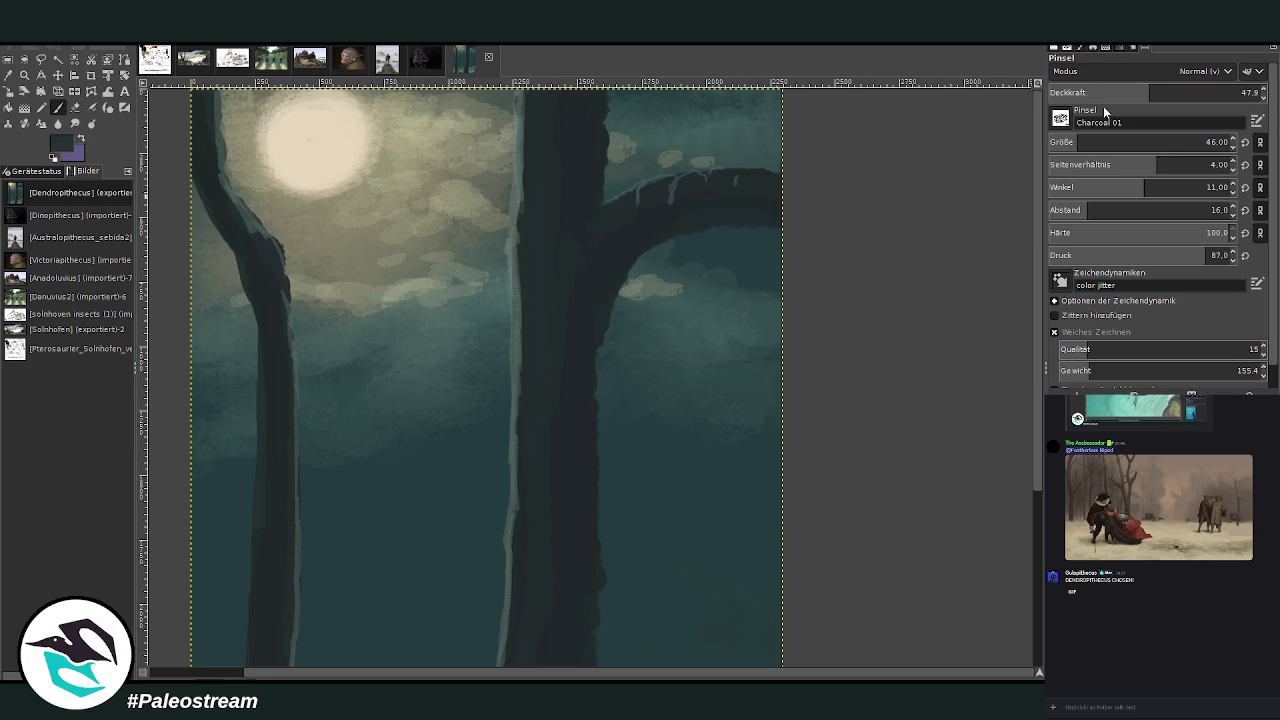
{"action": "left_click_drag", "start_coordinate": [1120, 92], "coordinate": [1212, 80]}
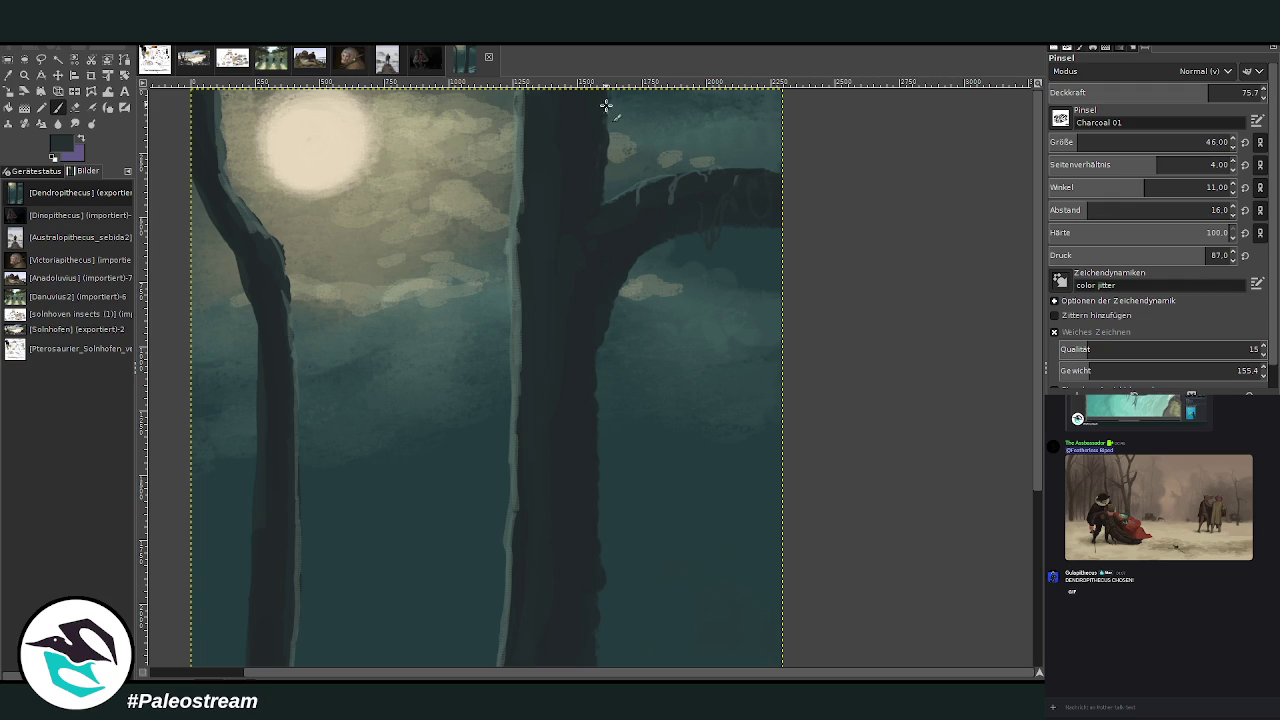
{"action": "left_click_drag", "start_coordinate": [1073, 140], "coordinate": [1086, 140]}
{"action": "left_click", "coordinate": [1218, 92]}
{"action": "scroll", "coordinate": [1021, 577], "scroll_direction": "down", "scroll_amount": 5}
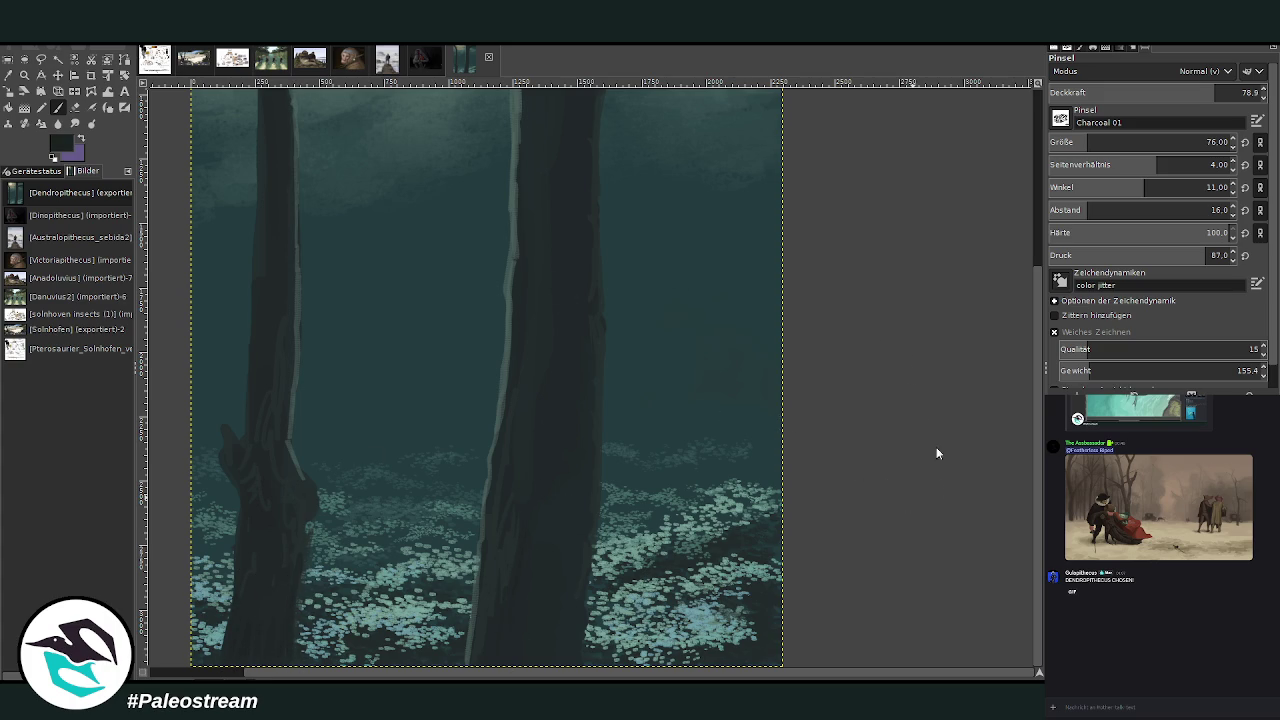
{"action": "left_click", "coordinate": [1104, 142]}
{"action": "left_click", "coordinate": [1155, 88]}
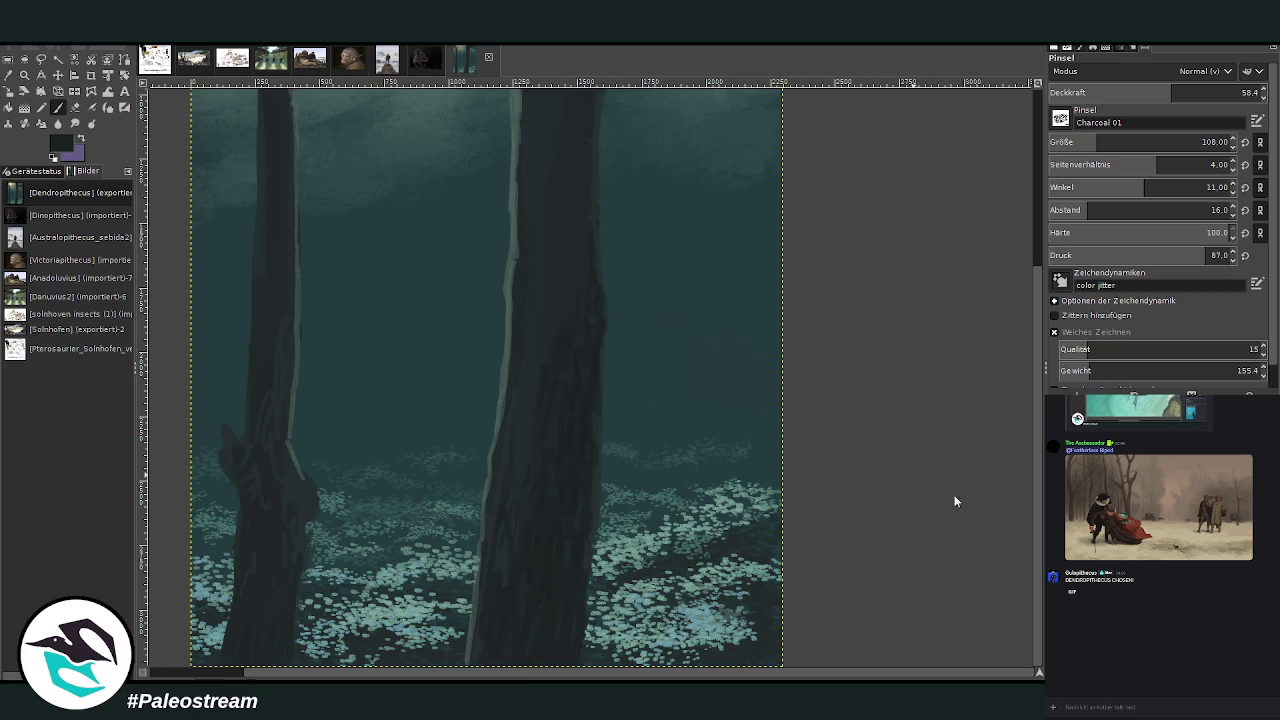
{"action": "left_click_drag", "start_coordinate": [515, 368], "coordinate": [517, 316]}
{"action": "scroll", "coordinate": [509, 227], "scroll_direction": "down", "scroll_amount": 4, "text": "ctrl"}
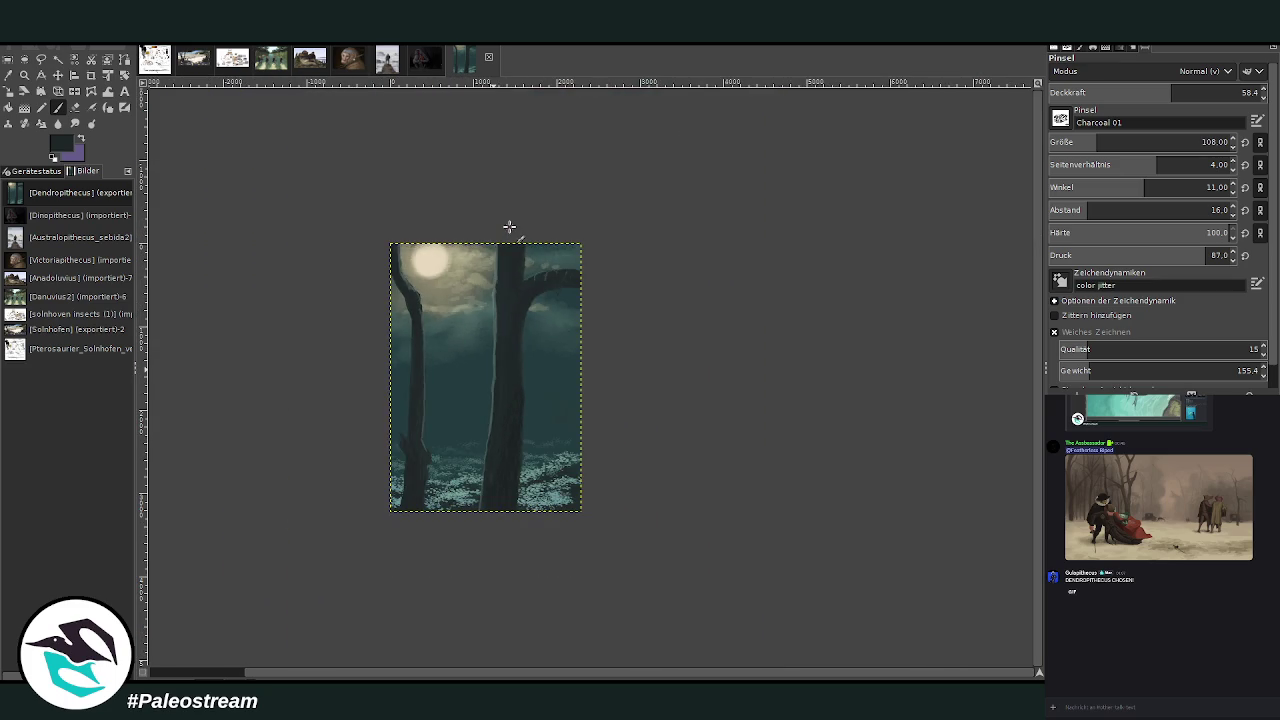
- Zoom in on the moon and trunks, try a dark right-trunk edge stroke, then undo it
{"action": "key", "text": "z"}
{"action": "left_click_drag", "start_coordinate": [450, 237], "coordinate": [551, 406]}
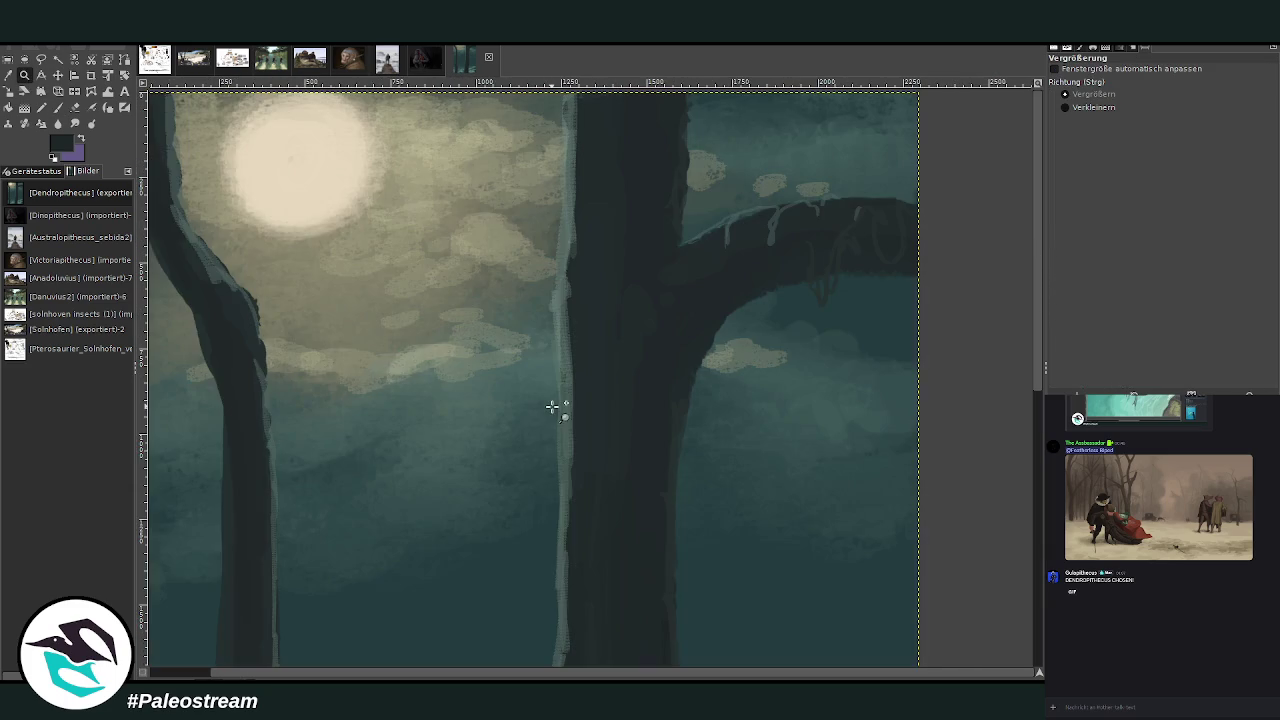
{"action": "left_click", "coordinate": [57, 107]}
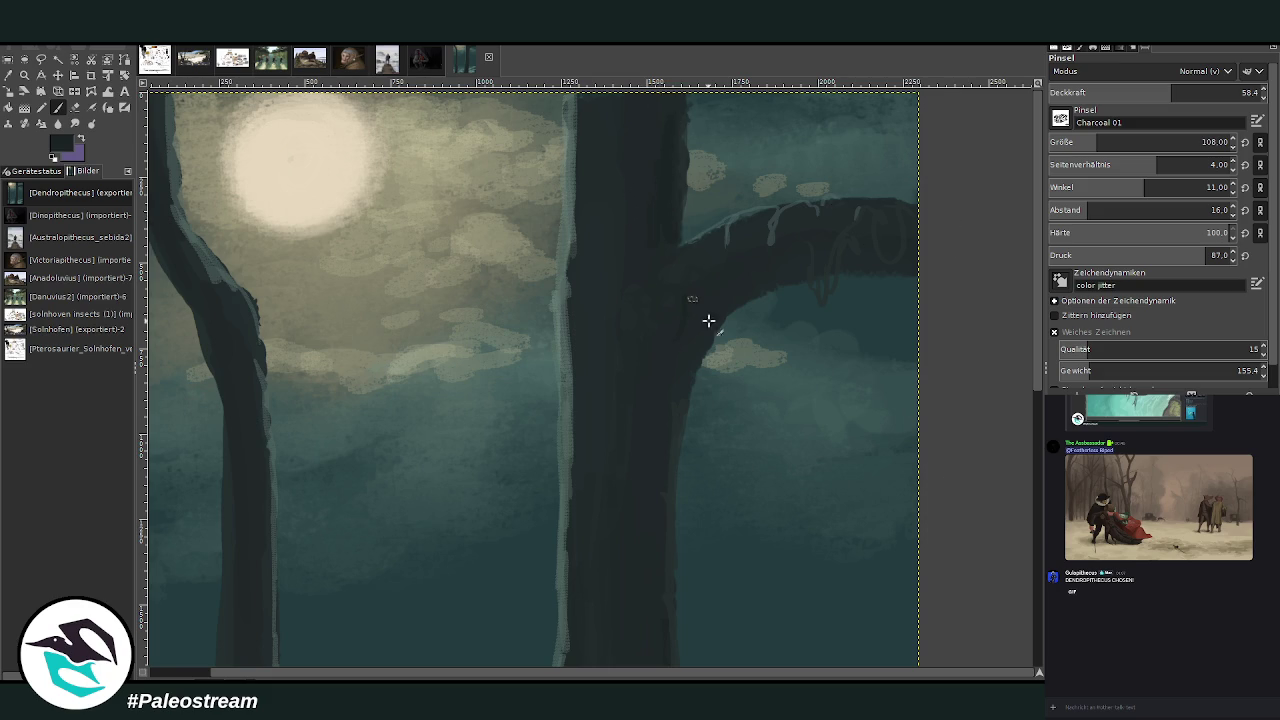
{"action": "left_click_drag", "start_coordinate": [714, 336], "coordinate": [687, 406]}
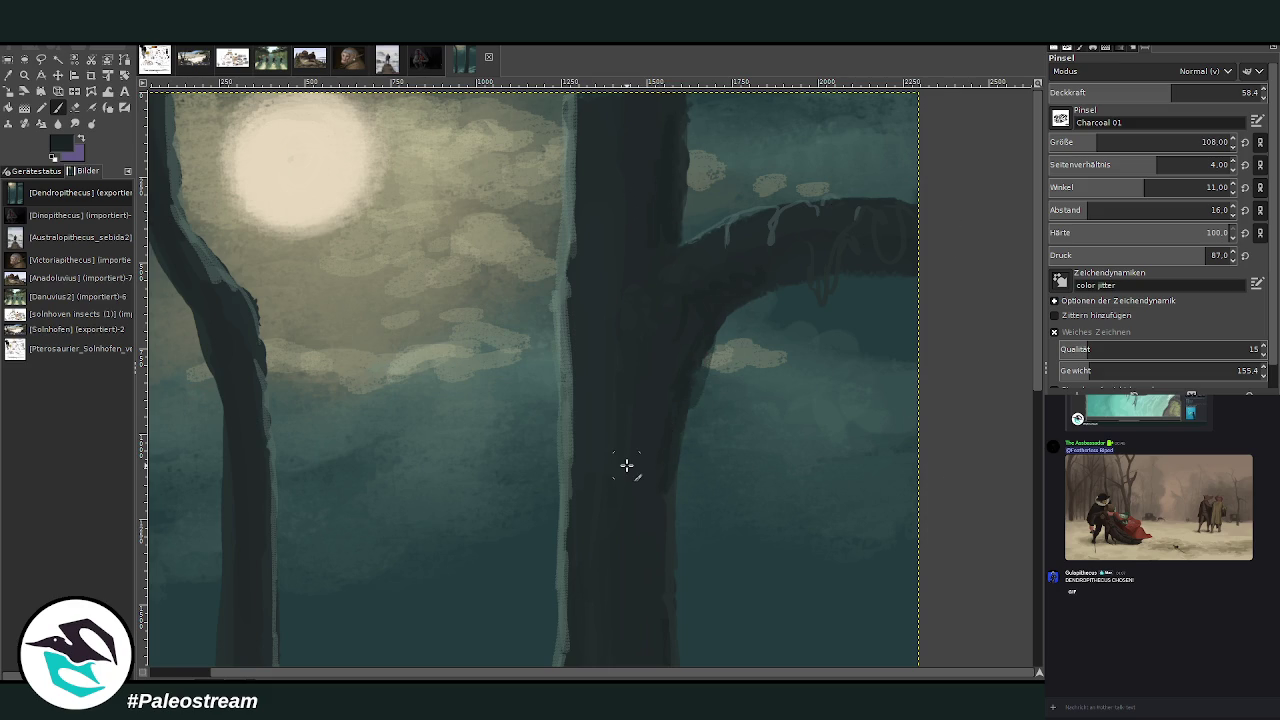
{"action": "key", "text": "ctrl+z"}
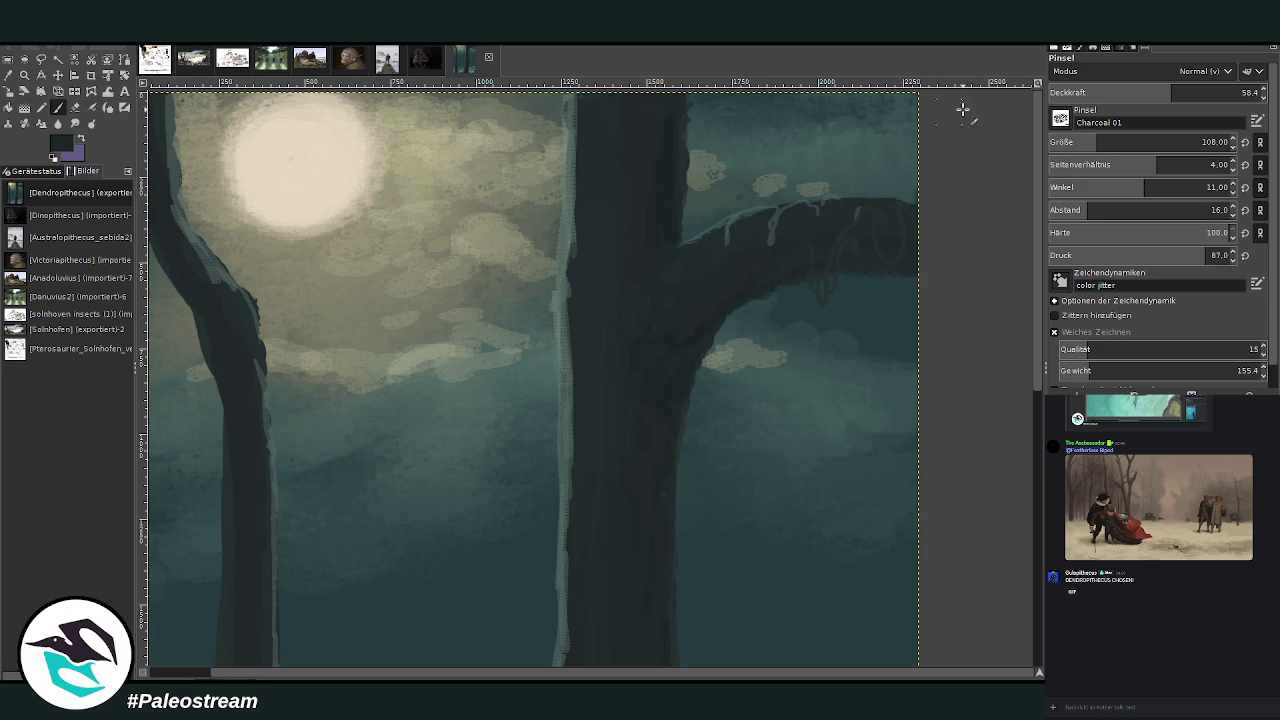
- At opacity 81.4, paint a dark drip from the branch and jagged dark tufts along the trunk edges
{"action": "left_click", "coordinate": [1221, 91]}
{"action": "left_click_drag", "start_coordinate": [808, 265], "coordinate": [812, 300]}
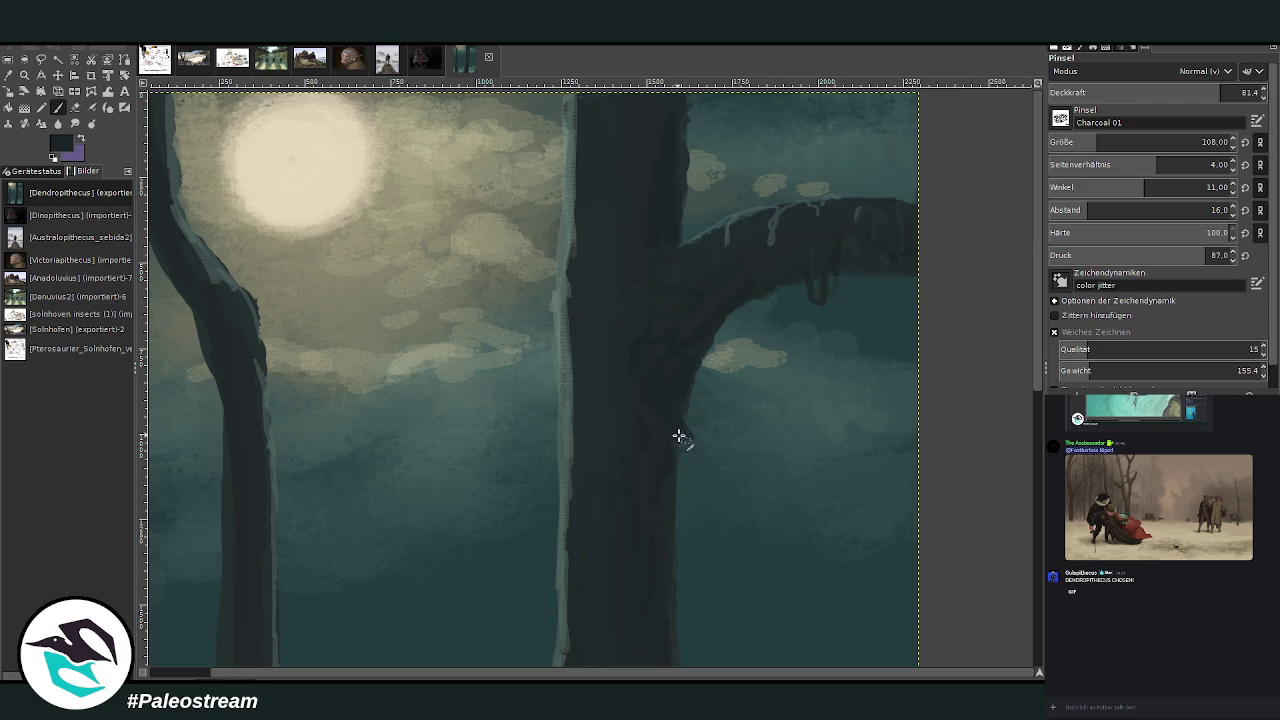
{"action": "scroll", "coordinate": [1037, 294], "scroll_direction": "down", "scroll_amount": 5}
{"action": "left_click_drag", "start_coordinate": [692, 478], "coordinate": [669, 611]}
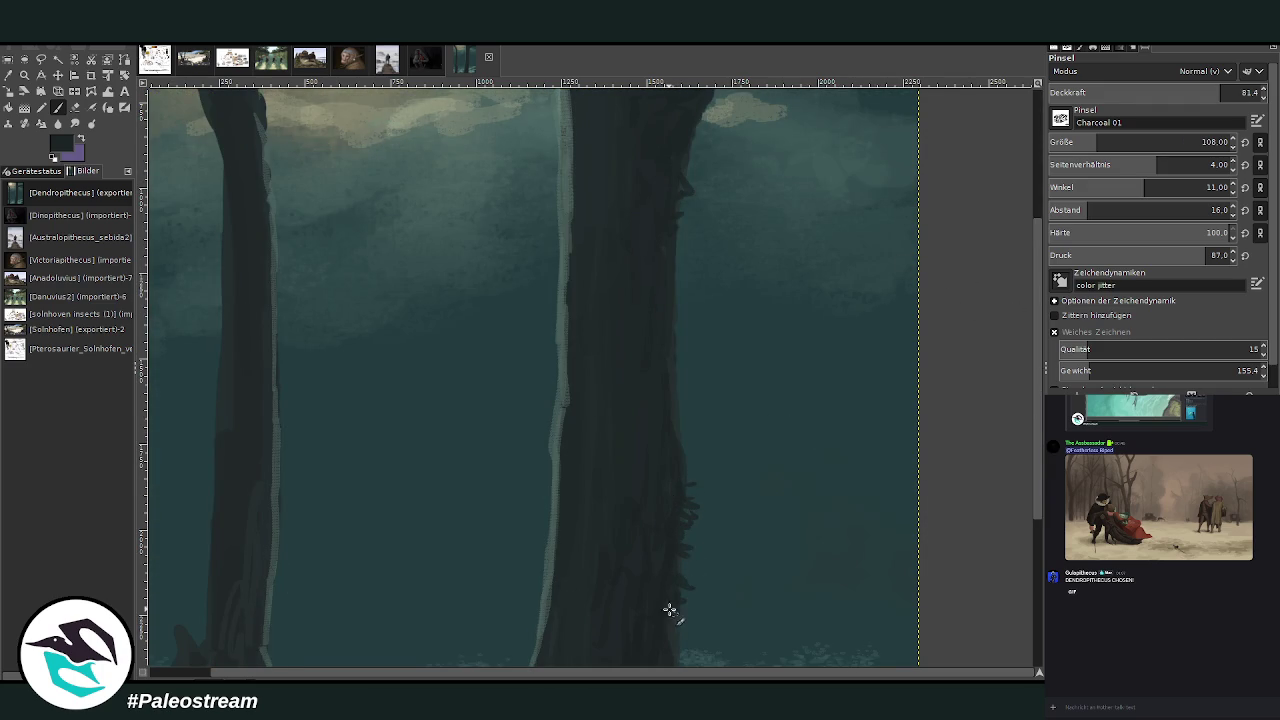
{"action": "mouse_move", "coordinate": [214, 537]}
{"action": "left_mouse_down"}
{"action": "mouse_move", "coordinate": [211, 594]}
{"action": "mouse_move", "coordinate": [207, 478]}
{"action": "left_mouse_up"}
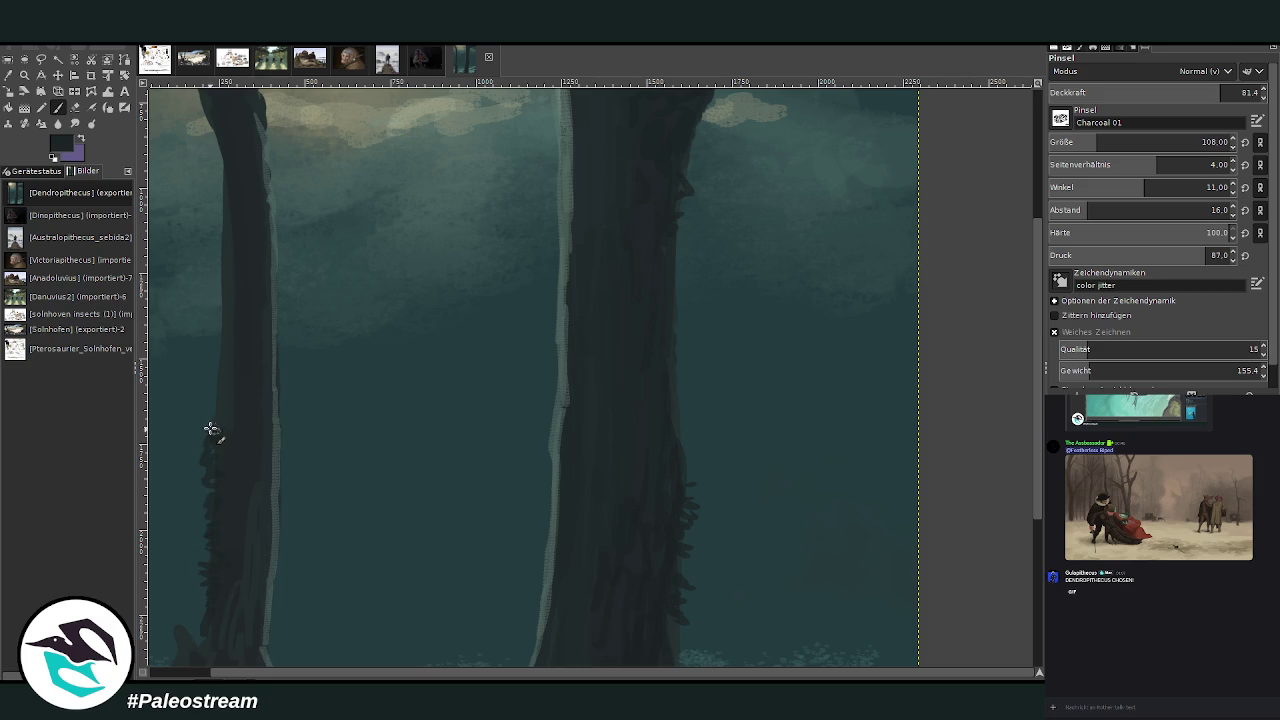
{"action": "scroll", "coordinate": [222, 410], "scroll_direction": "down", "scroll_amount": 4}
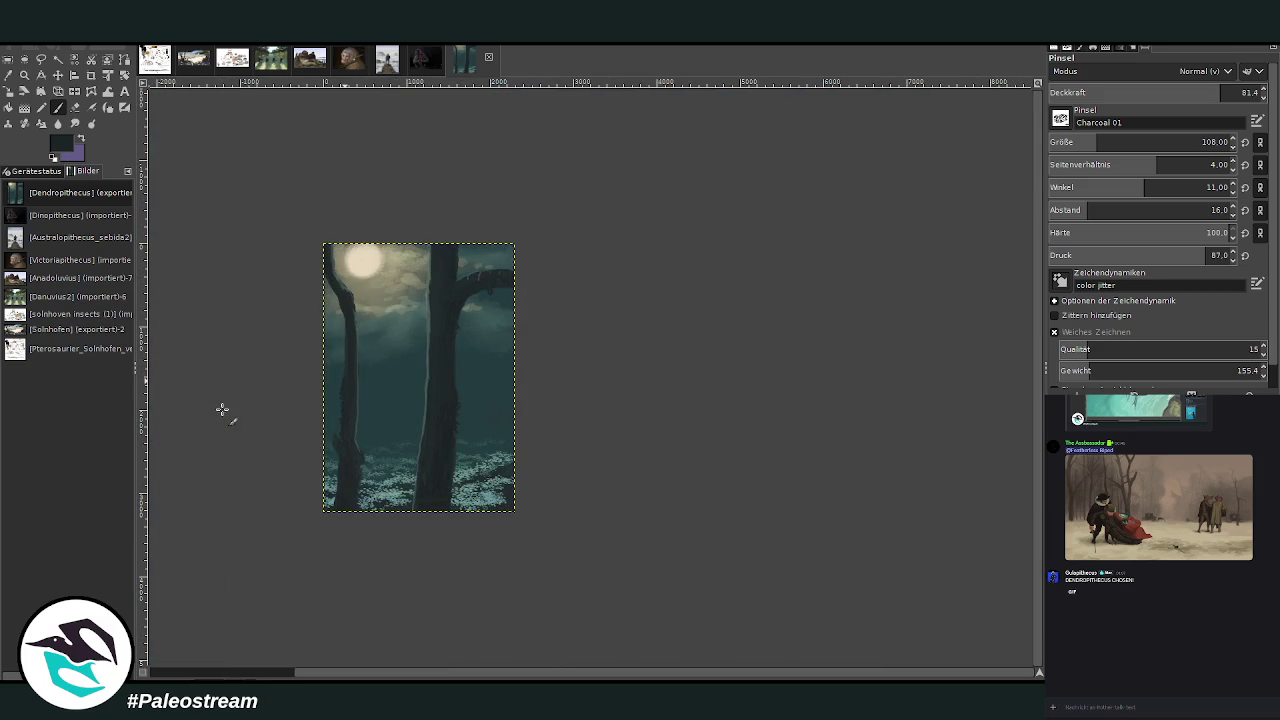
- Zoom in on the painting and shift the Singin' in the Rain poster up-left
{"action": "left_click", "coordinate": [24, 75]}
{"action": "left_click_drag", "start_coordinate": [307, 210], "coordinate": [531, 486]}
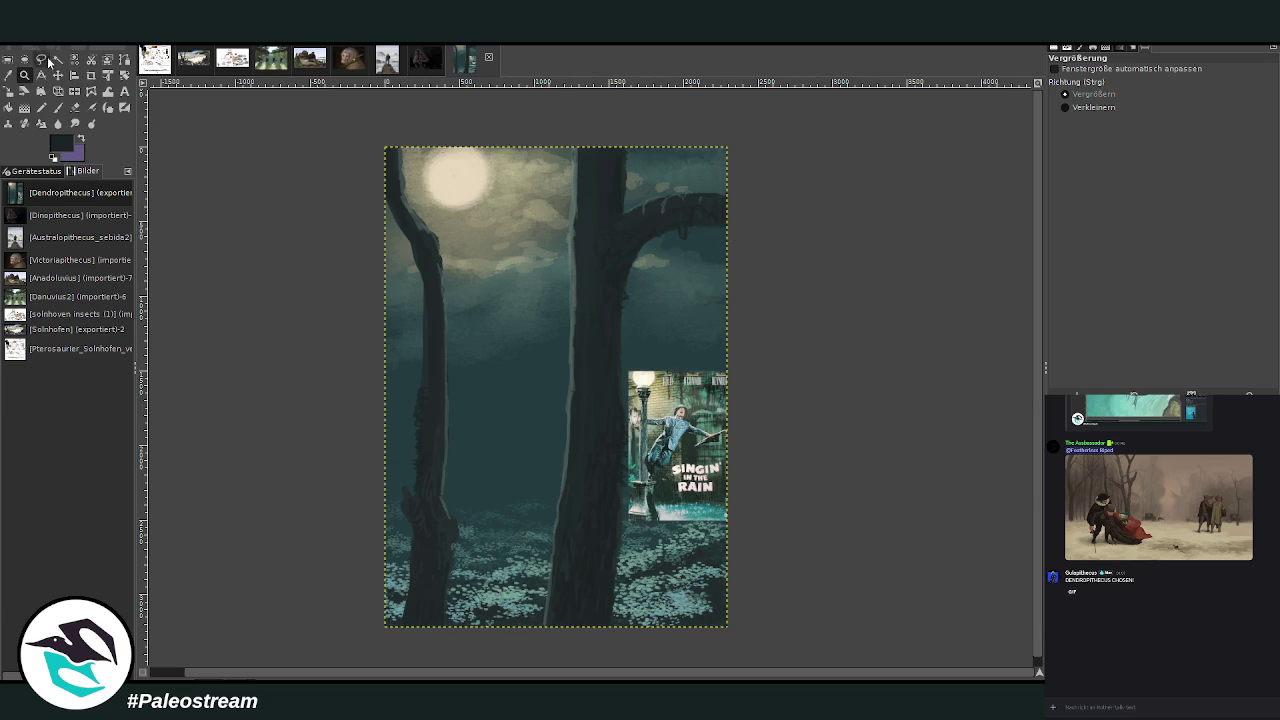
{"action": "left_click_drag", "start_coordinate": [363, 202], "coordinate": [702, 576]}
{"action": "key", "text": "m"}
{"action": "left_click_drag", "start_coordinate": [646, 514], "coordinate": [586, 482]}
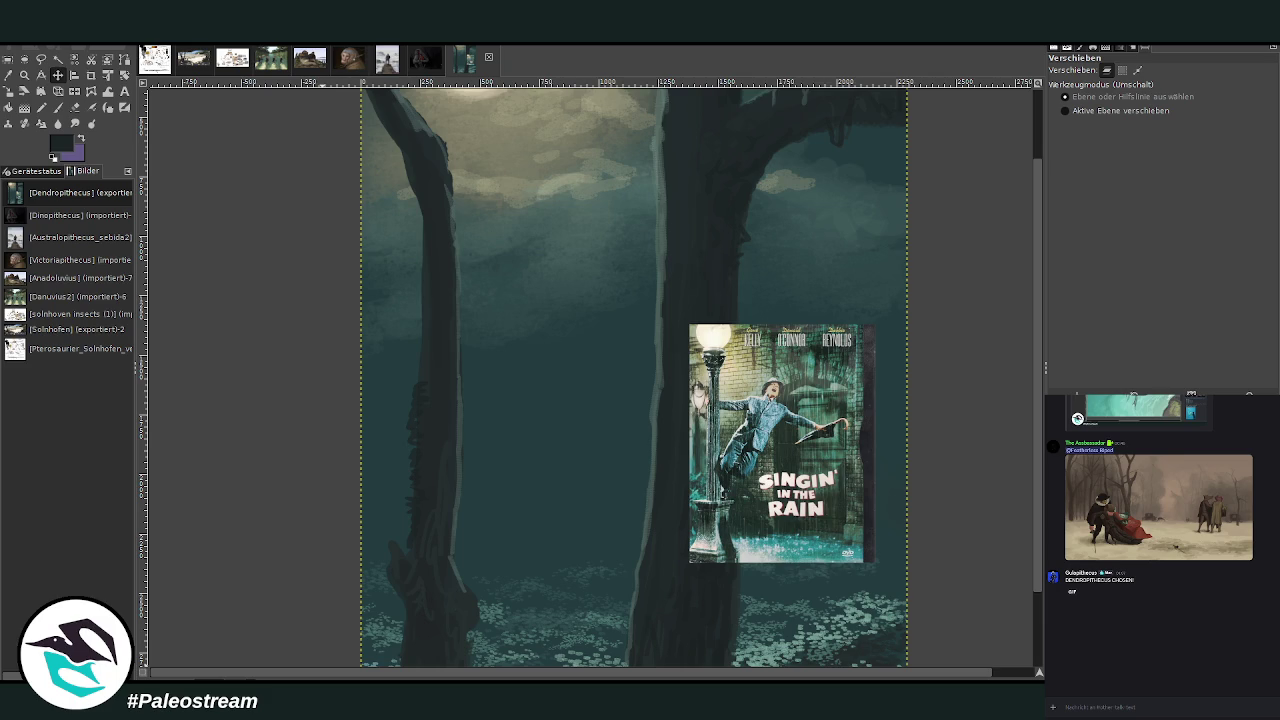
- Paste the baboon photo in the upper right and settle the poster beneath it
{"action": "key", "text": "z"}
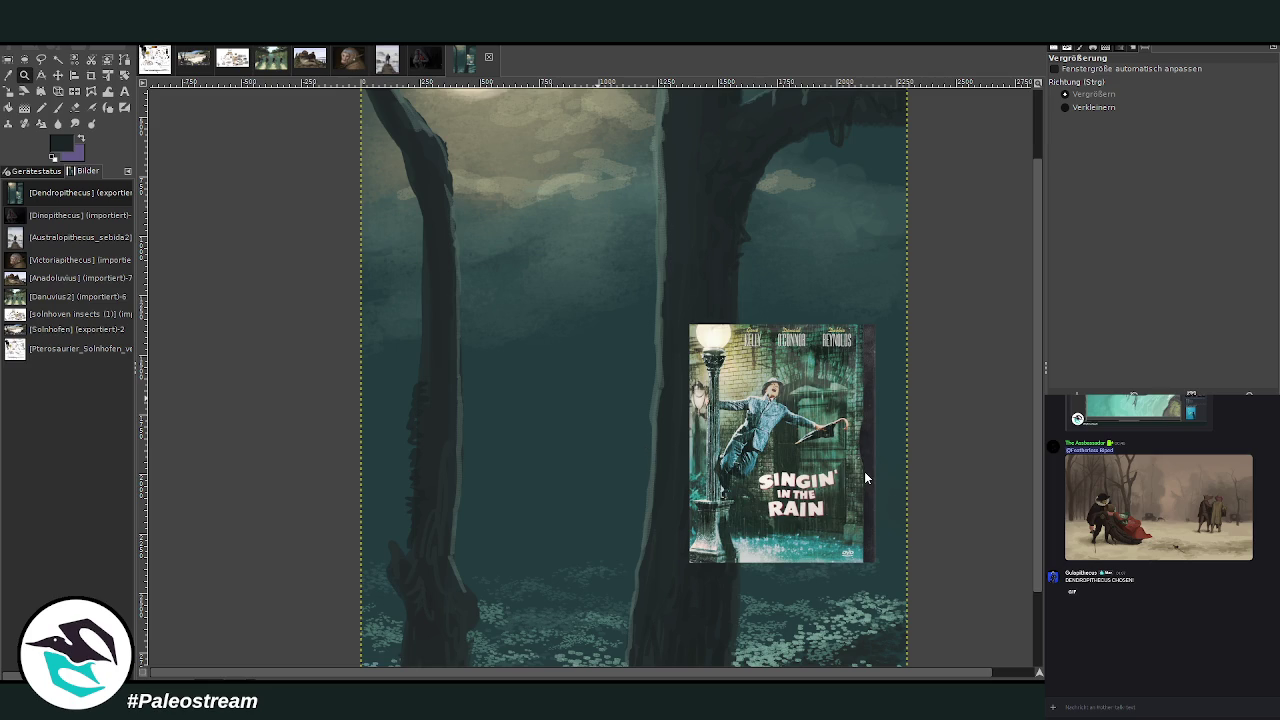
{"action": "key", "text": "ctrl+v"}
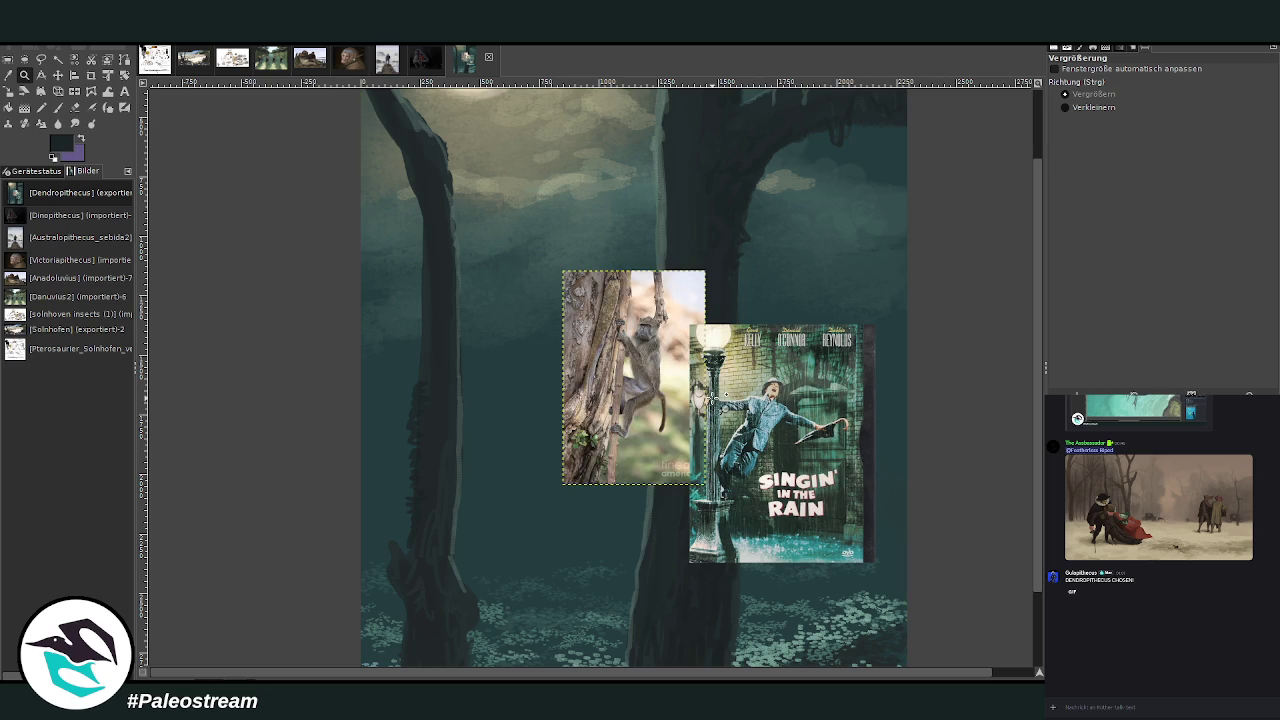
{"action": "key", "text": "m"}
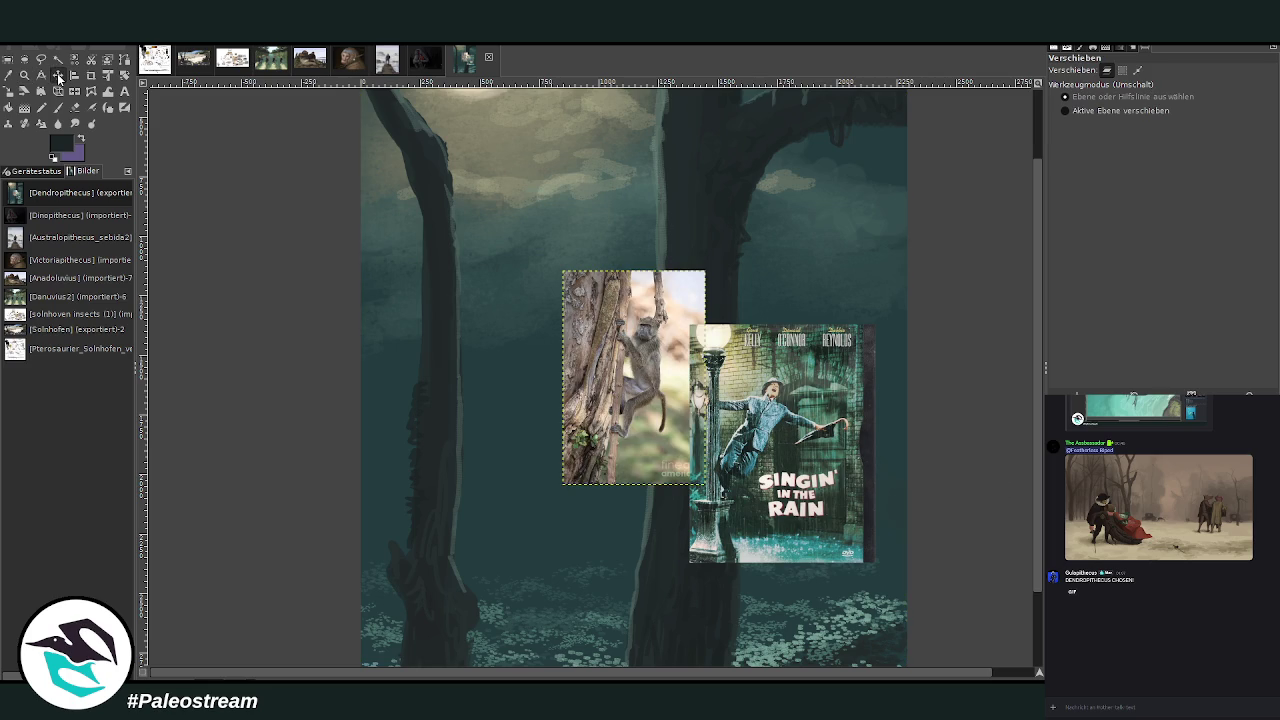
{"action": "left_click_drag", "start_coordinate": [620, 331], "coordinate": [786, 229]}
{"action": "left_click_drag", "start_coordinate": [741, 427], "coordinate": [760, 495]}
{"action": "left_click_drag", "start_coordinate": [795, 260], "coordinate": [798, 248]}
{"action": "left_click_drag", "start_coordinate": [765, 445], "coordinate": [771, 430]}
{"action": "scroll", "coordinate": [1030, 560], "scroll_direction": "down", "scroll_amount": 2}
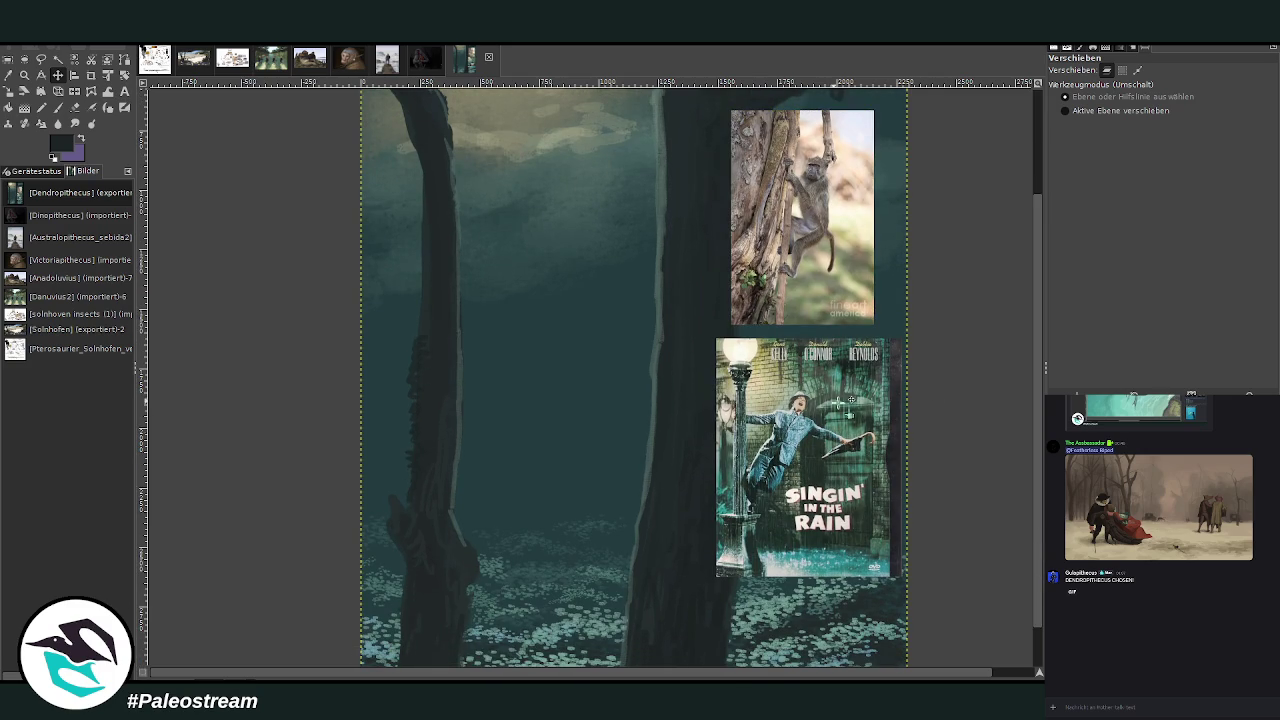
{"action": "key", "text": "minus"}
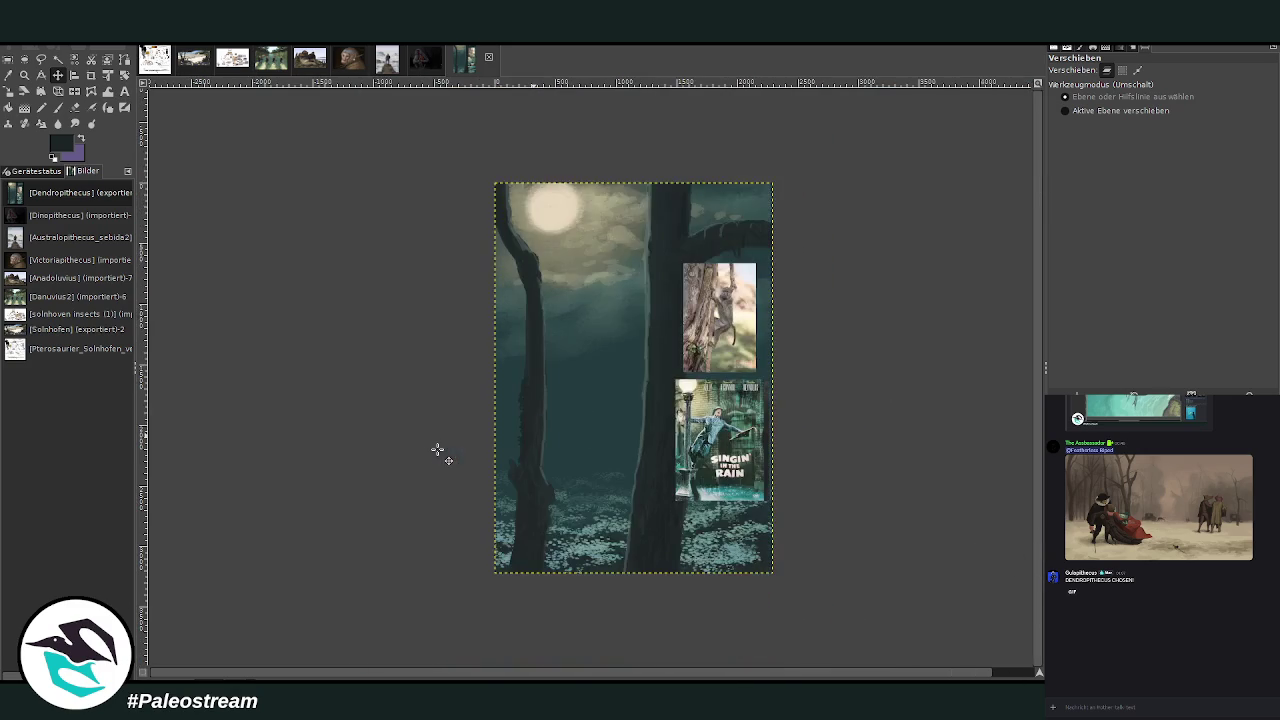
- Zoom in slightly and sample the teal colour from the painting with the Color Picker
{"action": "left_click", "coordinate": [24, 75]}
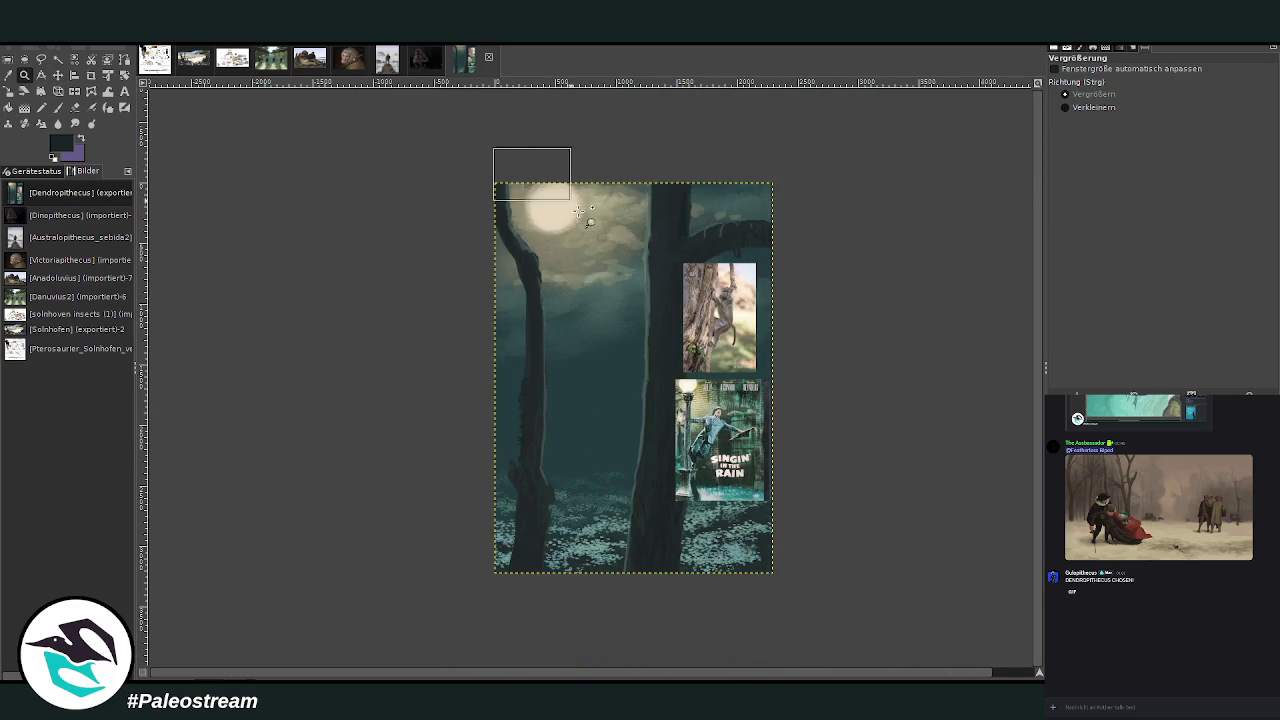
{"action": "left_click", "coordinate": [680, 530]}
{"action": "key", "text": "o"}
{"action": "left_click", "coordinate": [592, 322]}
{"action": "left_click", "coordinate": [58, 108]}
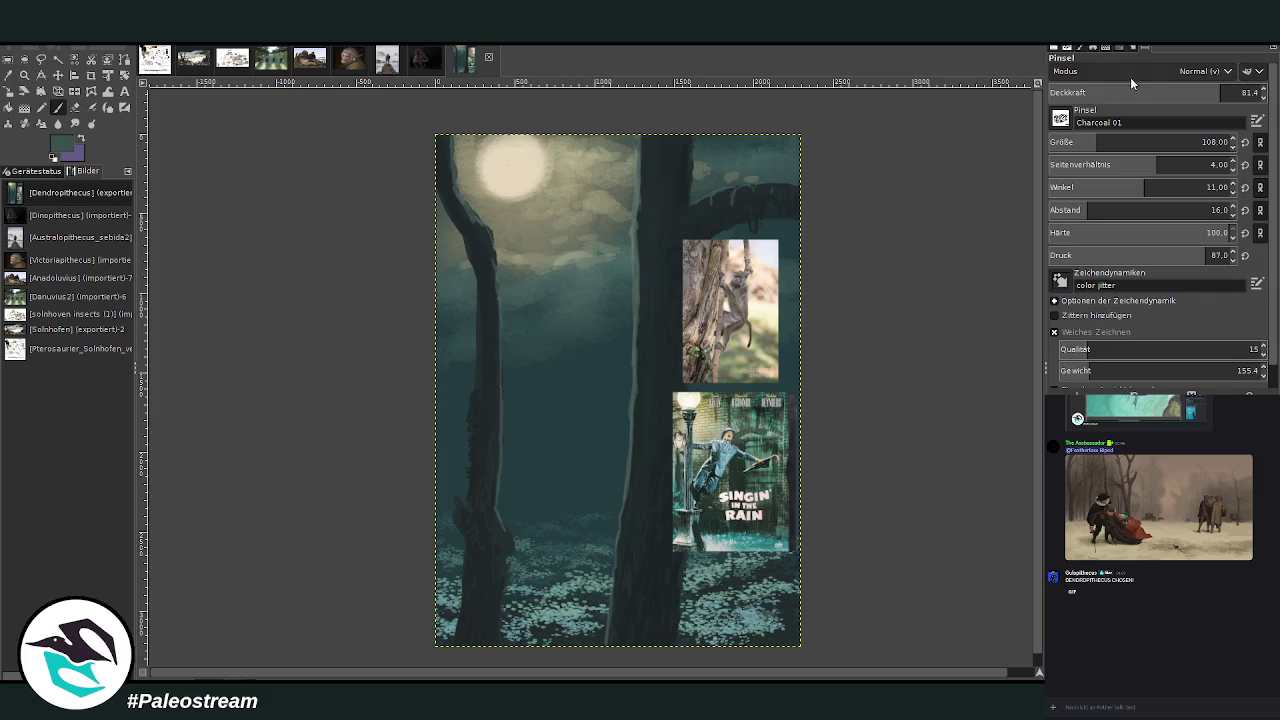
- Paint a faint Lighten-only pass down the upper trunk with a huge low-opacity brush
{"action": "scroll", "coordinate": [1087, 73], "scroll_direction": "down", "scroll_amount": 9}
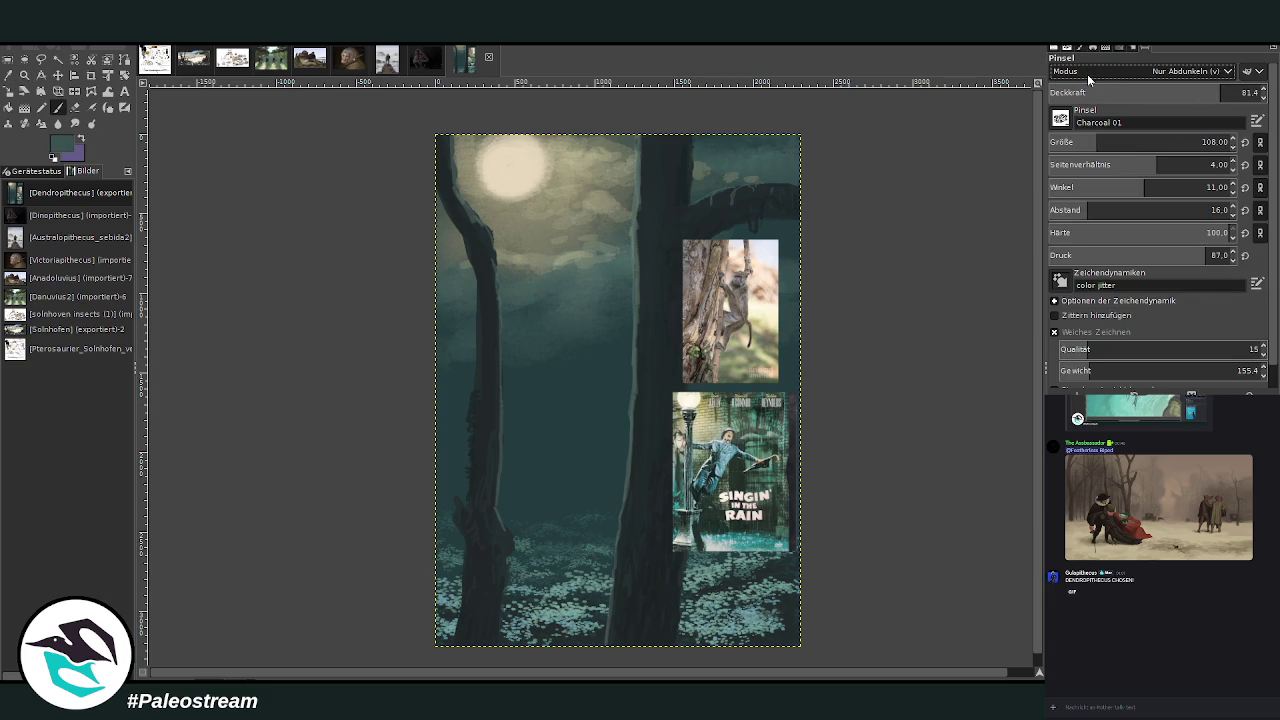
{"action": "scroll", "coordinate": [1100, 72], "scroll_direction": "up", "scroll_amount": 5}
{"action": "scroll", "coordinate": [1140, 140], "scroll_direction": "up", "scroll_amount": 5}
{"action": "scroll", "coordinate": [1140, 92], "scroll_direction": "up", "scroll_amount": 3}
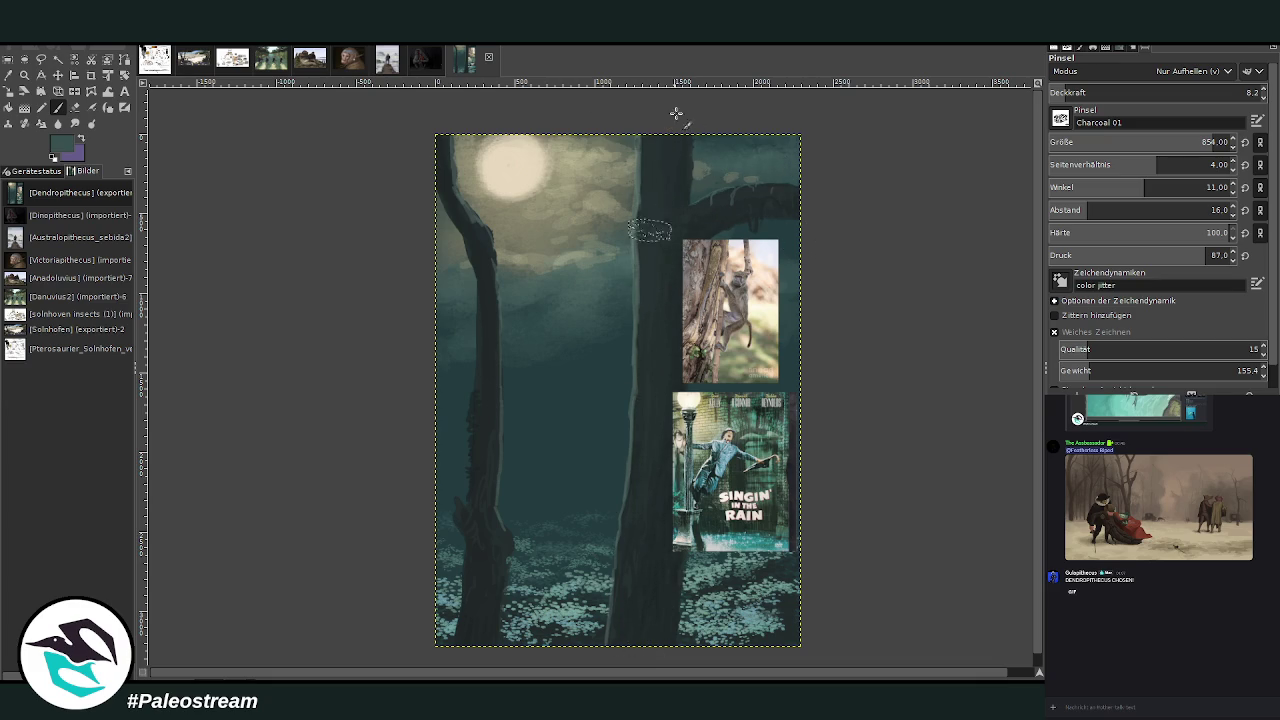
{"action": "left_click_drag", "start_coordinate": [668, 193], "coordinate": [645, 295]}
- Zoom in on the trunks and set the Paintbrush to Chalk 03, Normal mode, size 111, opacity 83.6
{"action": "key", "text": "minus"}
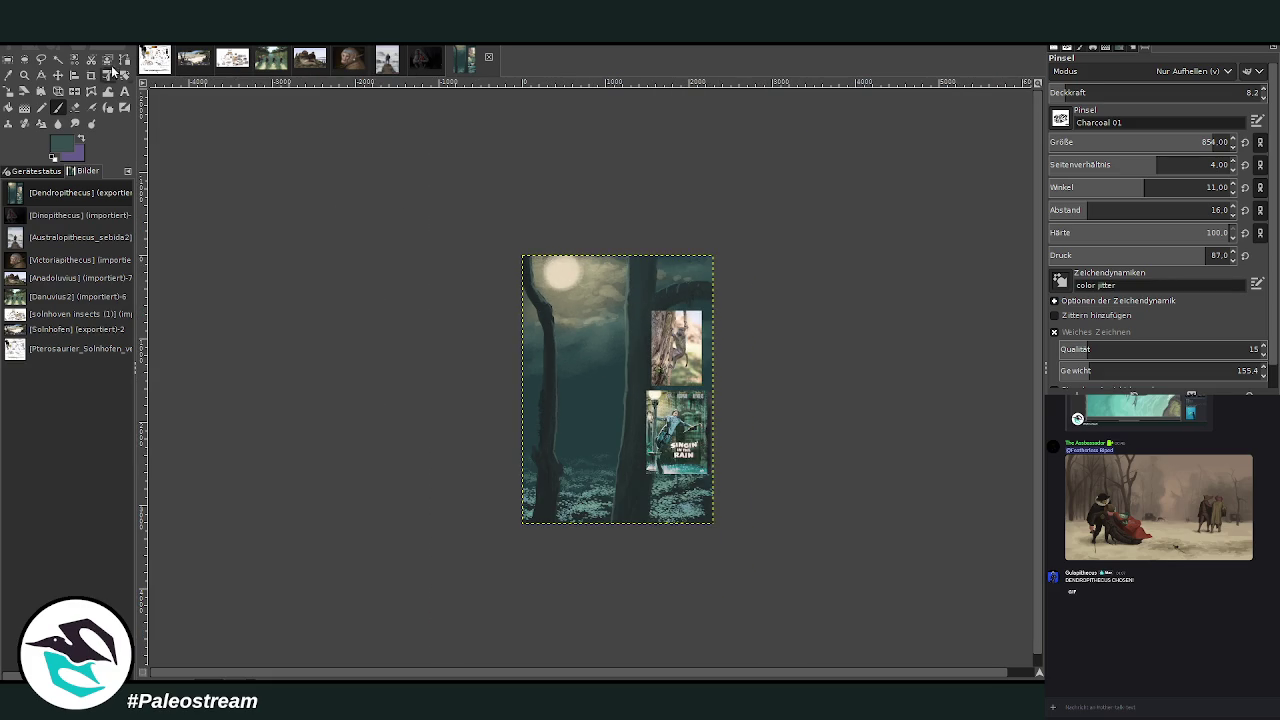
{"action": "left_click", "coordinate": [24, 75]}
{"action": "left_click_drag", "start_coordinate": [525, 281], "coordinate": [657, 537]}
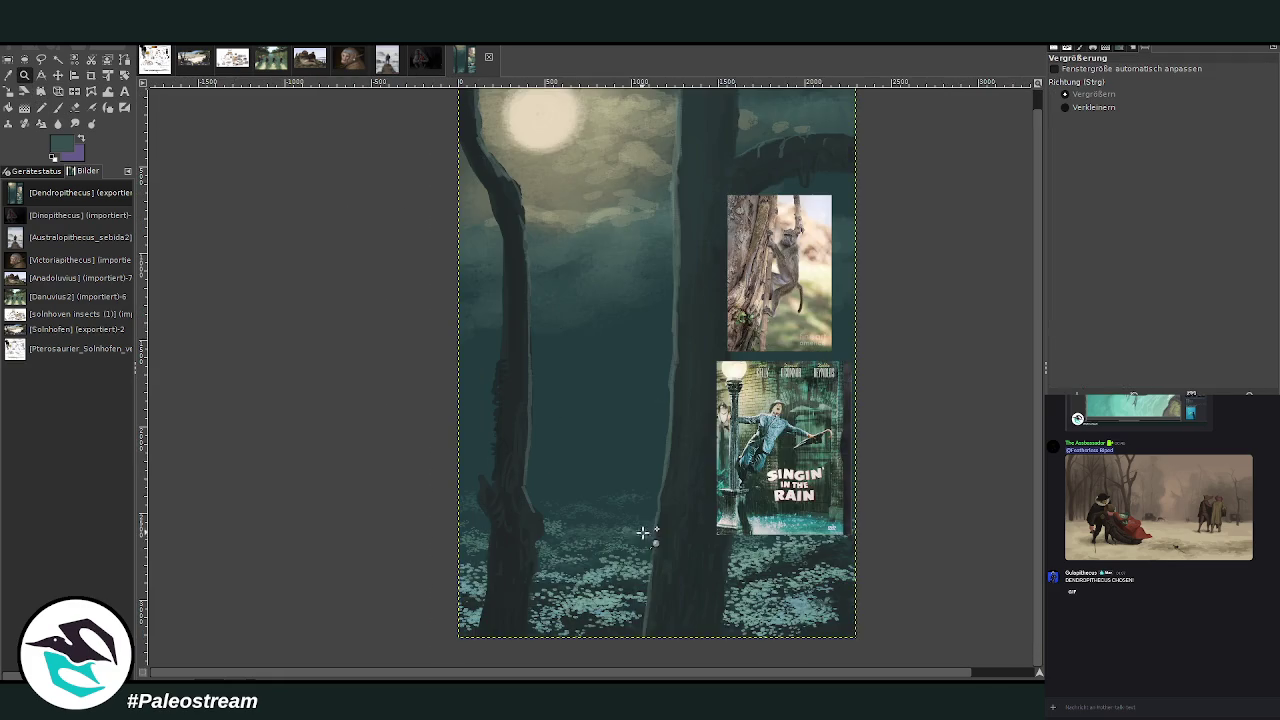
{"action": "left_click_drag", "start_coordinate": [480, 160], "coordinate": [762, 608]}
{"action": "left_click_drag", "start_coordinate": [407, 116], "coordinate": [835, 580]}
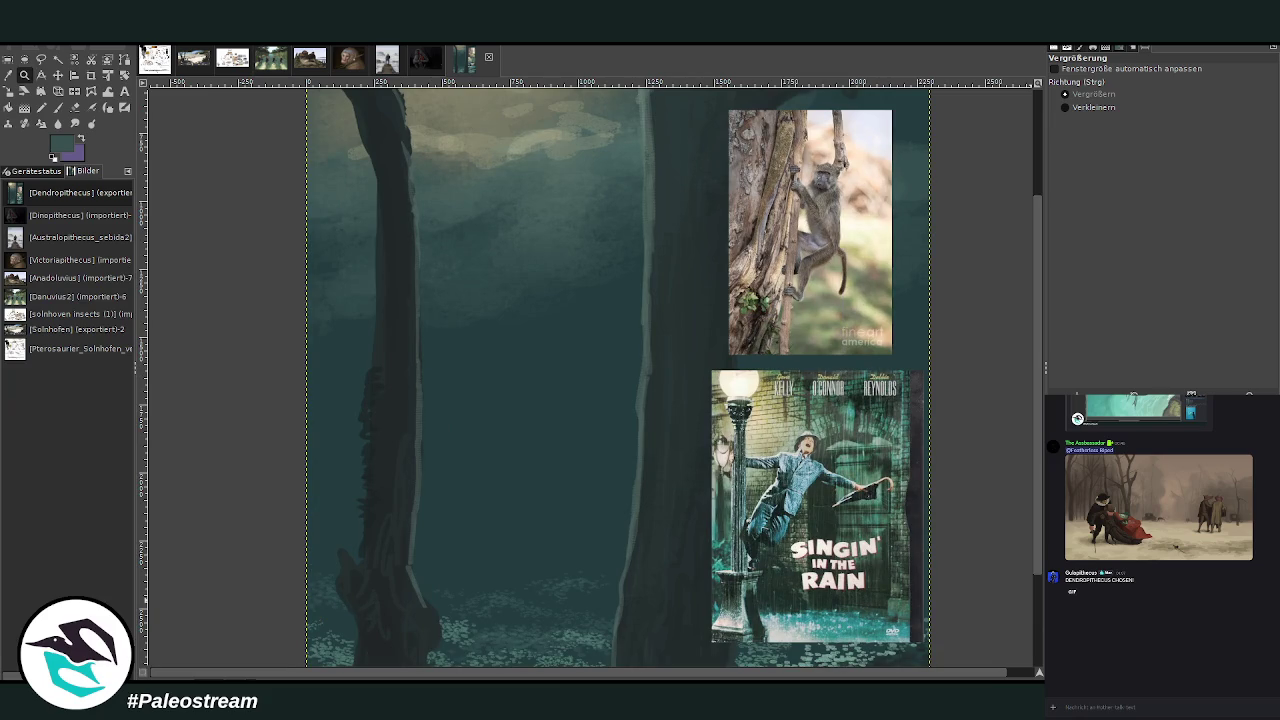
{"action": "left_click", "coordinate": [57, 107]}
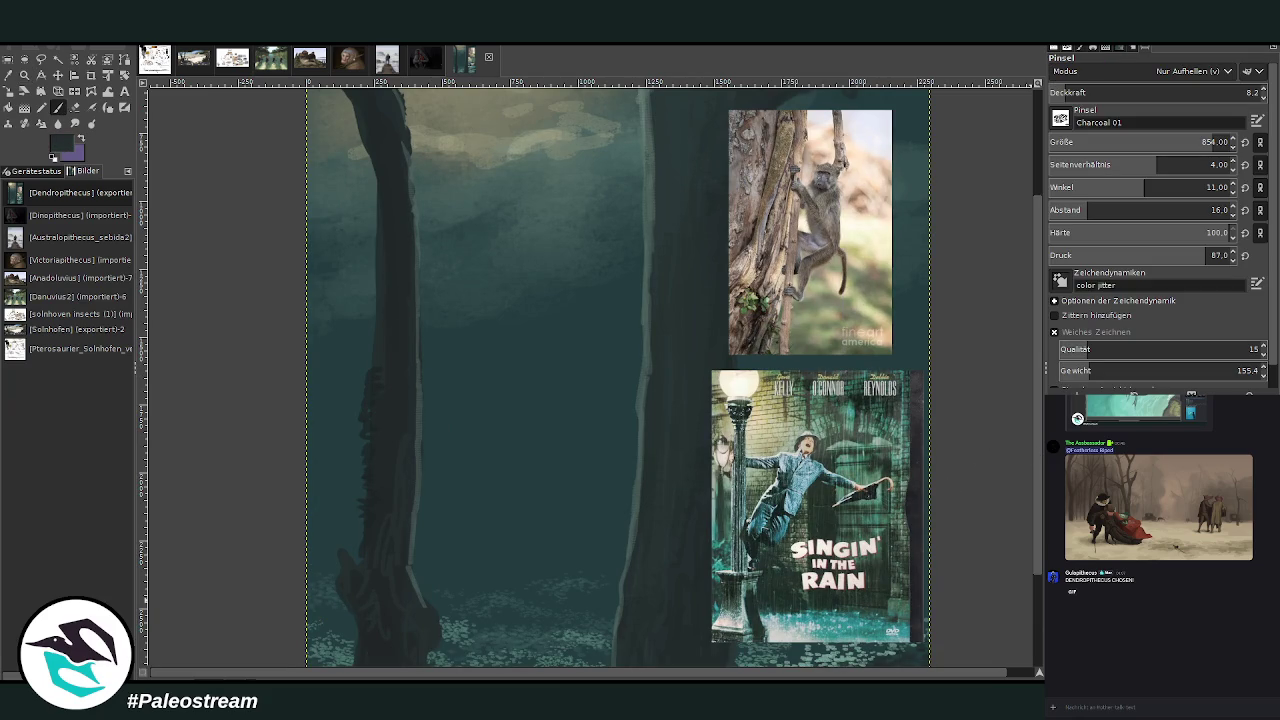
{"action": "left_click", "coordinate": [1194, 92]}
{"action": "left_click", "coordinate": [1207, 142]}
{"action": "left_click", "coordinate": [1225, 92]}
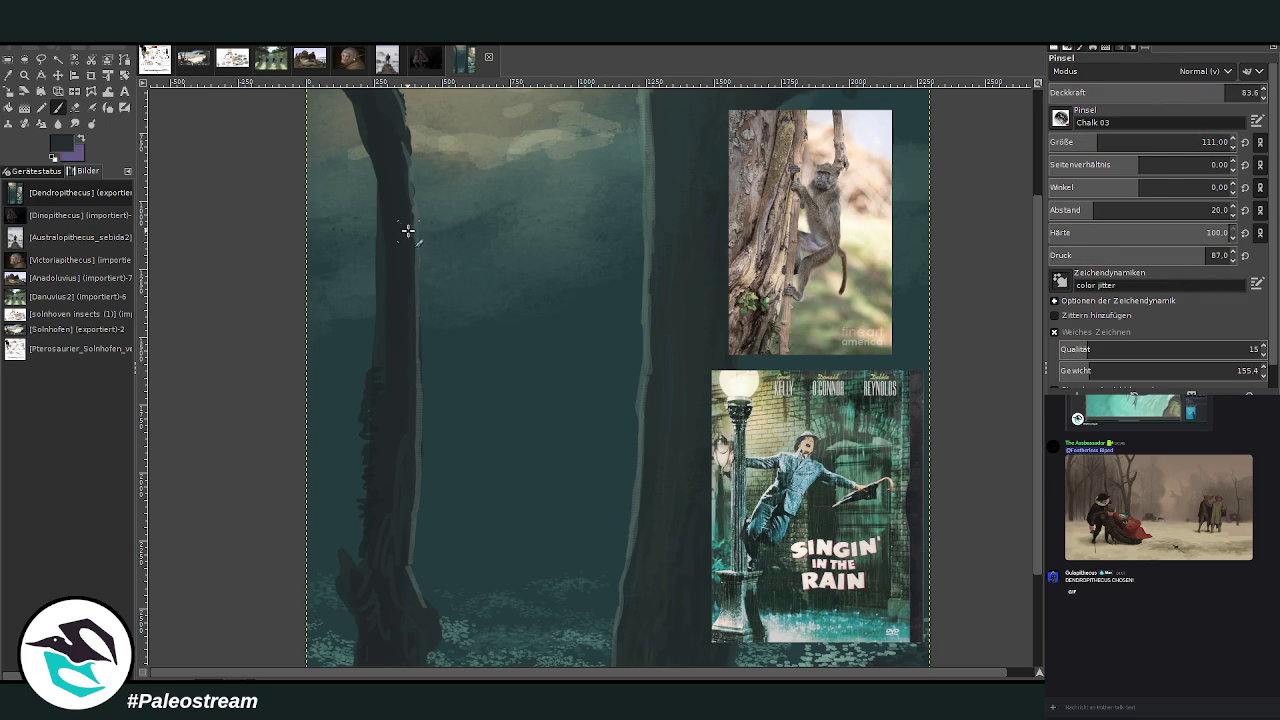
- Paint a dark branch from the left trunk toward the right trunk with twigs hanging beneath
{"action": "left_click_drag", "start_coordinate": [412, 244], "coordinate": [491, 280]}
{"action": "mouse_move", "coordinate": [405, 224]}
{"action": "left_mouse_down"}
{"action": "mouse_move", "coordinate": [466, 277]}
{"action": "mouse_move", "coordinate": [449, 263]}
{"action": "mouse_move", "coordinate": [518, 272]}
{"action": "mouse_move", "coordinate": [489, 289]}
{"action": "mouse_move", "coordinate": [477, 330]}
{"action": "left_mouse_up"}
{"action": "mouse_move", "coordinate": [520, 280]}
{"action": "left_mouse_down"}
{"action": "mouse_move", "coordinate": [557, 300]}
{"action": "mouse_move", "coordinate": [505, 300]}
{"action": "mouse_move", "coordinate": [550, 322]}
{"action": "left_mouse_up"}
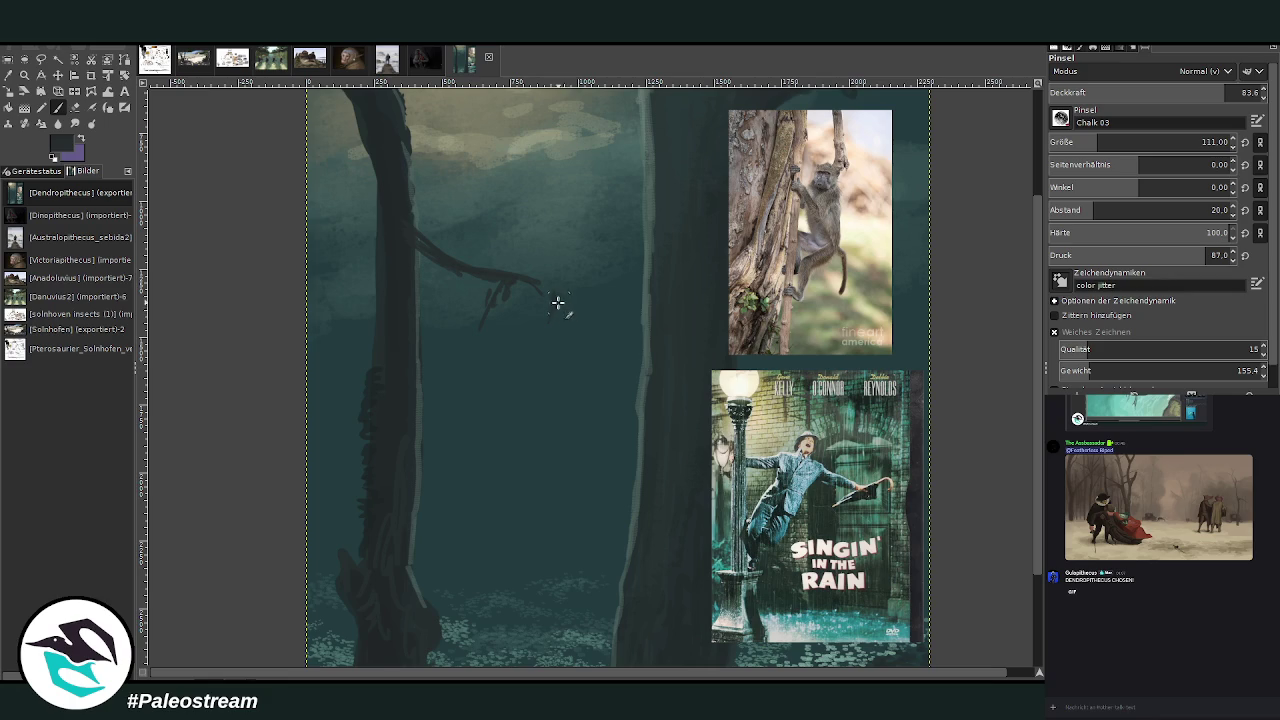
{"action": "mouse_move", "coordinate": [554, 299]}
{"action": "left_mouse_down"}
{"action": "mouse_move", "coordinate": [586, 329]}
{"action": "mouse_move", "coordinate": [671, 354]}
{"action": "left_mouse_up"}
{"action": "left_click_drag", "start_coordinate": [553, 300], "coordinate": [506, 366]}
{"action": "mouse_move", "coordinate": [497, 286]}
{"action": "left_mouse_down"}
{"action": "mouse_move", "coordinate": [459, 373]}
{"action": "mouse_move", "coordinate": [467, 392]}
{"action": "left_mouse_up"}
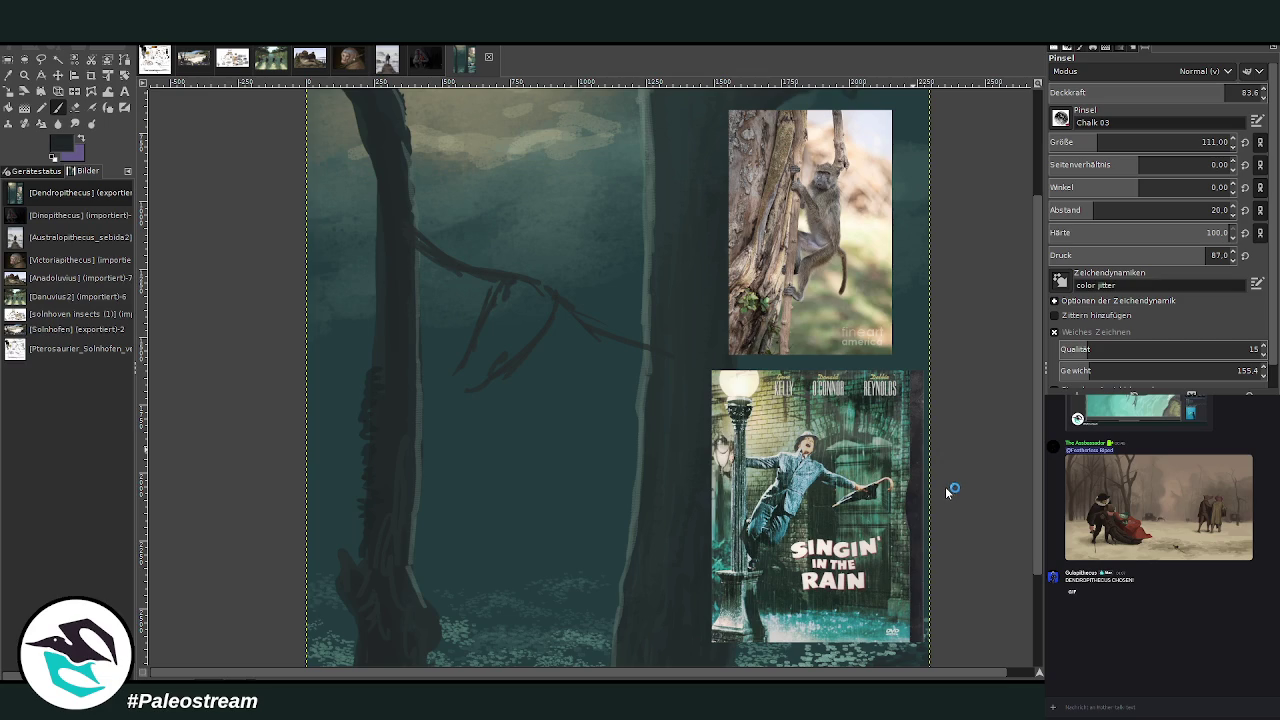
{"action": "left_click_drag", "start_coordinate": [497, 286], "coordinate": [460, 370]}
{"action": "left_click_drag", "start_coordinate": [543, 306], "coordinate": [466, 390]}
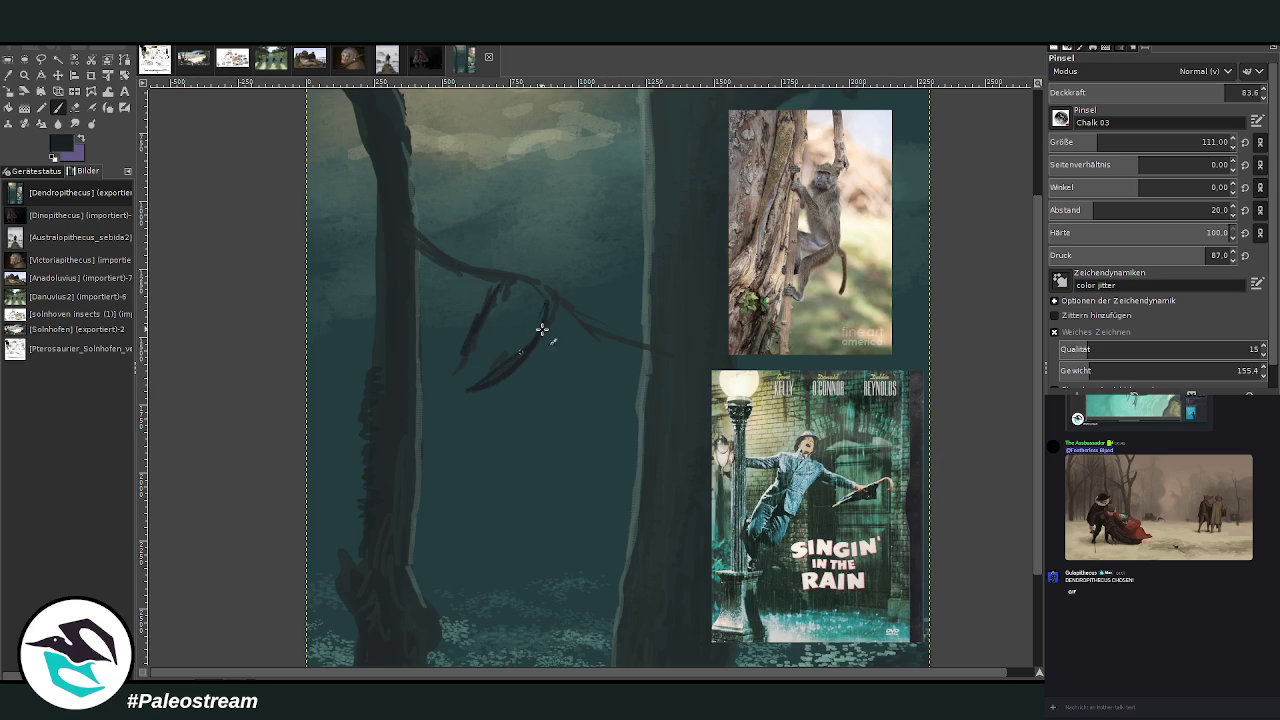
- Strengthen the branch junction, extend it toward the right trunk, add twigs, and reduce the brush to 63
{"action": "mouse_move", "coordinate": [557, 289]}
{"action": "left_mouse_down"}
{"action": "mouse_move", "coordinate": [451, 271]}
{"action": "mouse_move", "coordinate": [397, 220]}
{"action": "left_mouse_up"}
{"action": "left_click_drag", "start_coordinate": [440, 275], "coordinate": [397, 220]}
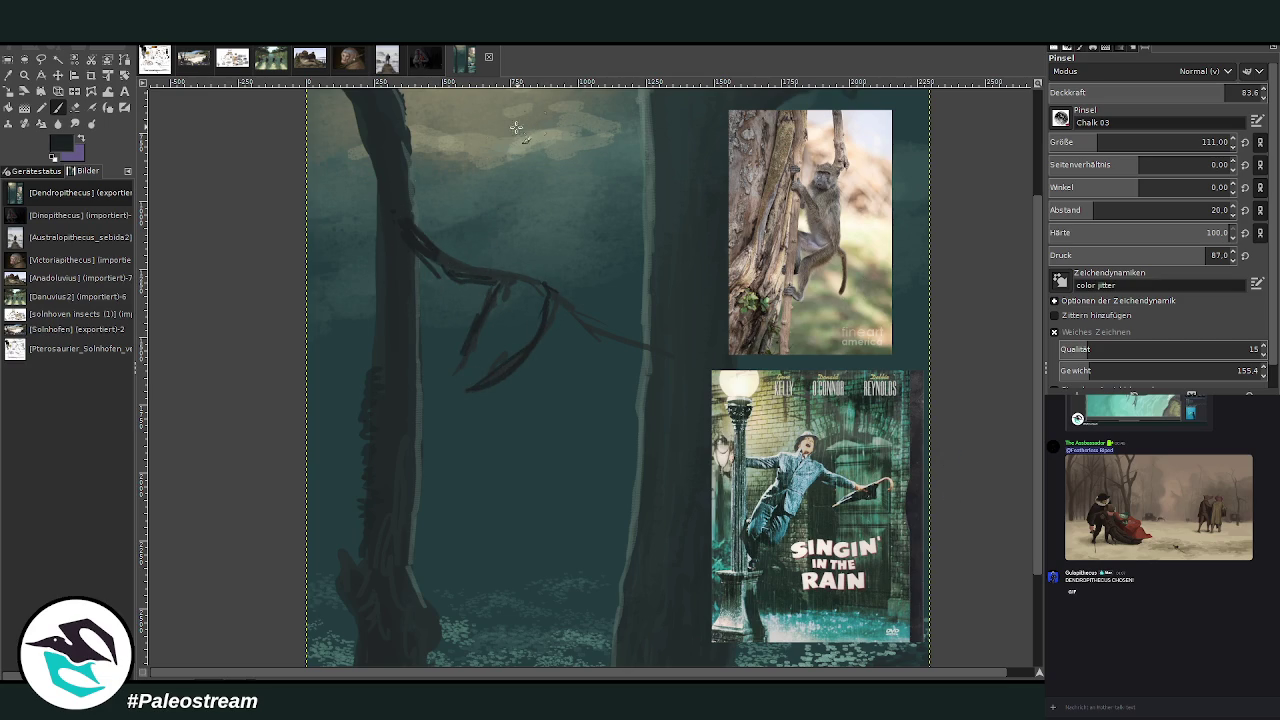
{"action": "left_click_drag", "start_coordinate": [560, 309], "coordinate": [680, 366]}
{"action": "left_click_drag", "start_coordinate": [557, 293], "coordinate": [598, 334]}
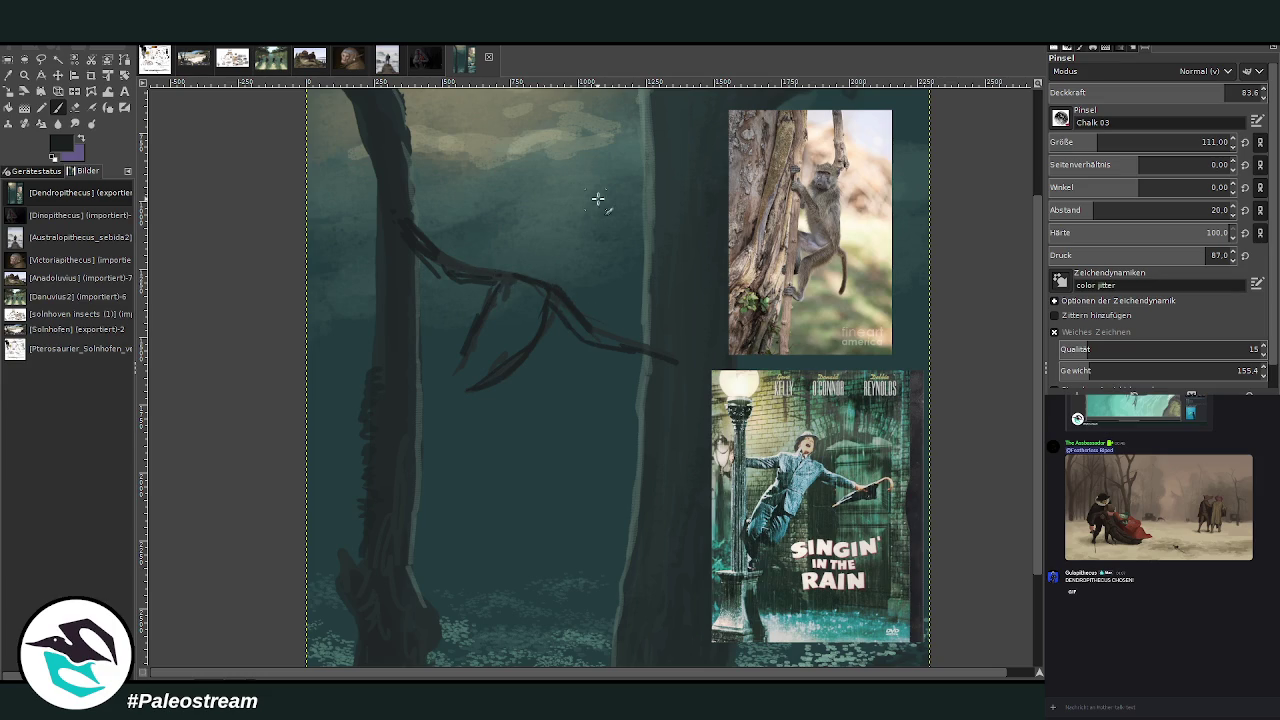
{"action": "left_click_drag", "start_coordinate": [525, 258], "coordinate": [538, 240]}
{"action": "left_click", "coordinate": [1150, 142]}
{"action": "scroll", "coordinate": [1038, 197], "scroll_direction": "up", "scroll_amount": 5}
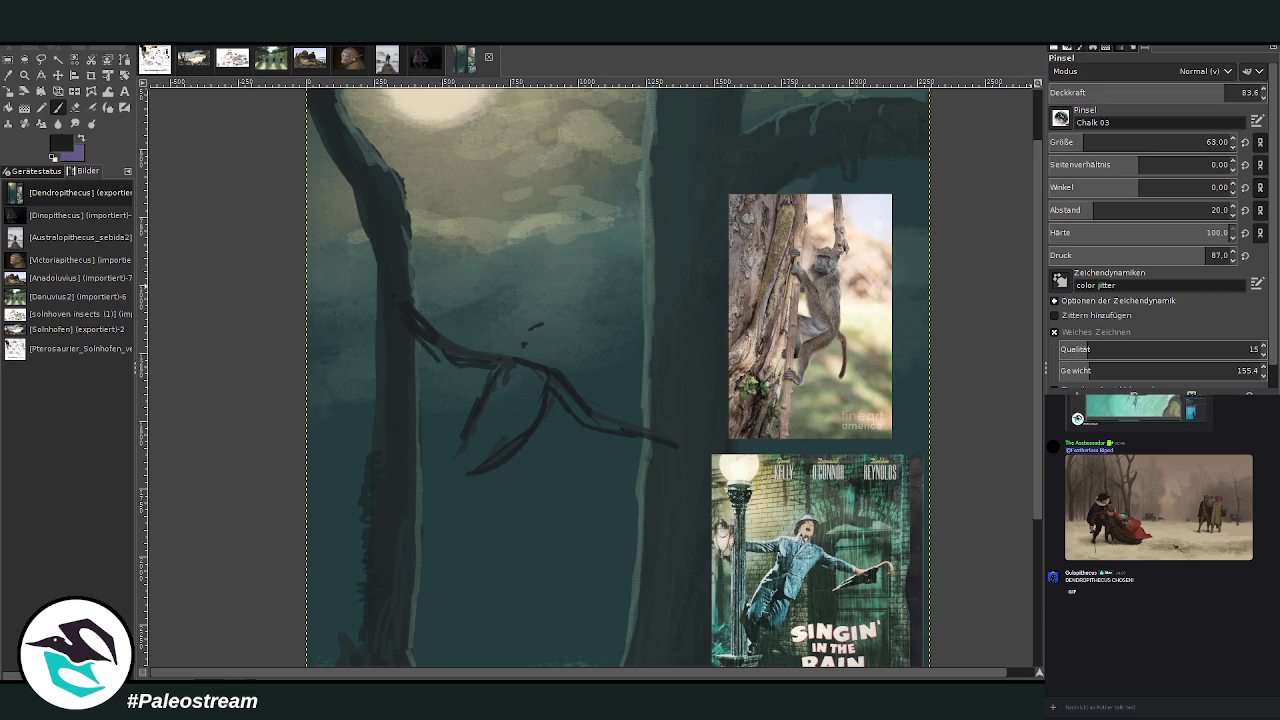
{"action": "scroll", "coordinate": [1028, 500], "scroll_direction": "down", "scroll_amount": 8}
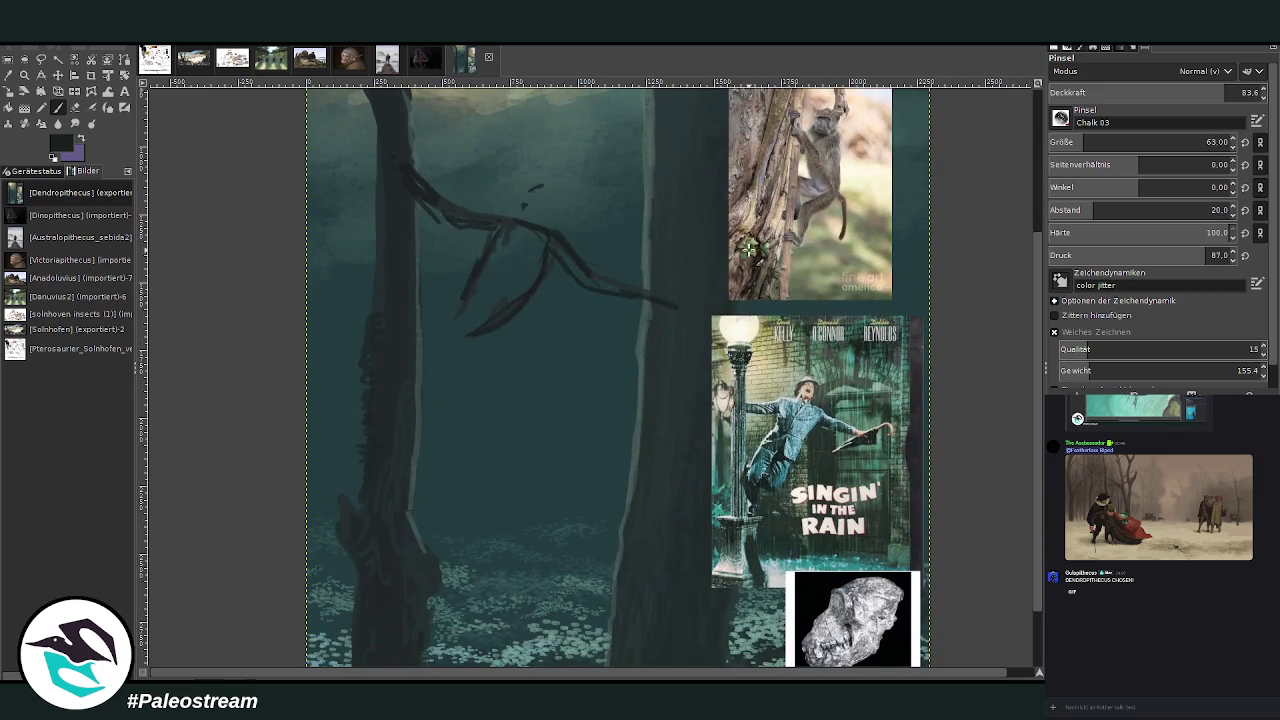
- Move the skull reference photo to the top, above the baboon photo
{"action": "left_click", "coordinate": [58, 76]}
{"action": "left_click_drag", "start_coordinate": [850, 618], "coordinate": [748, 138]}
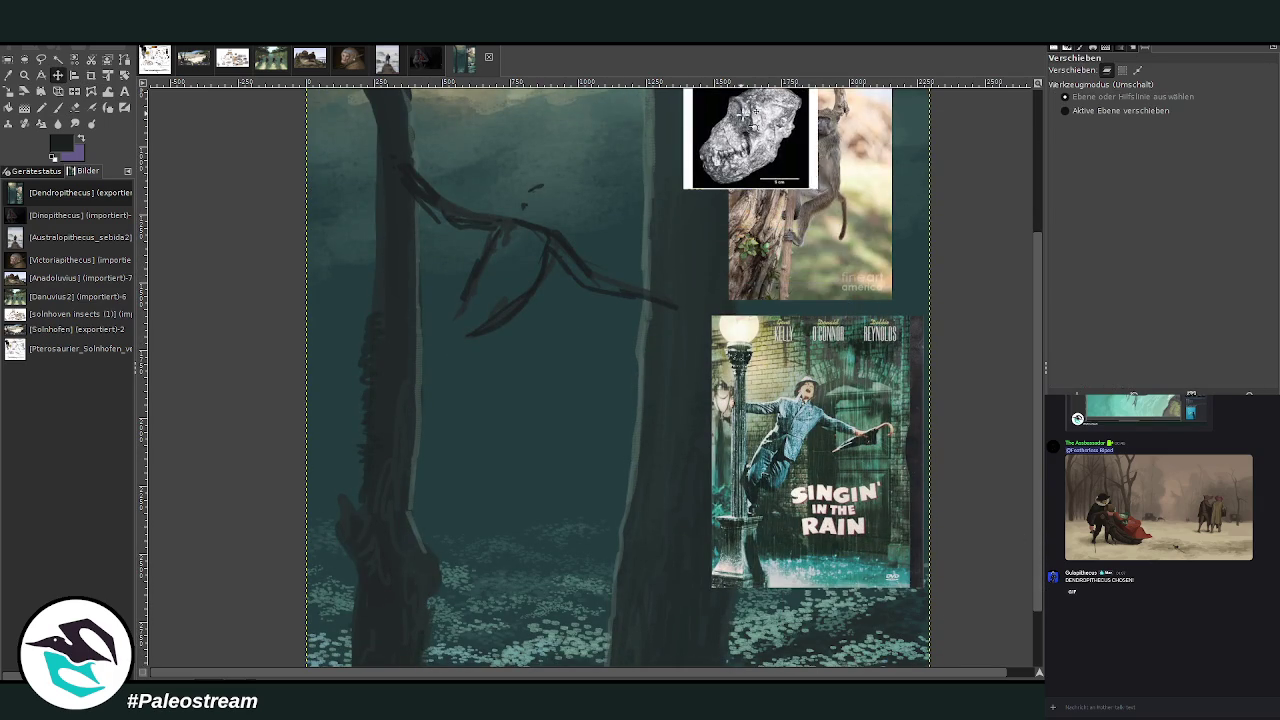
{"action": "left_click_drag", "start_coordinate": [1038, 385], "coordinate": [1040, 276]}
{"action": "left_click_drag", "start_coordinate": [752, 280], "coordinate": [795, 155]}
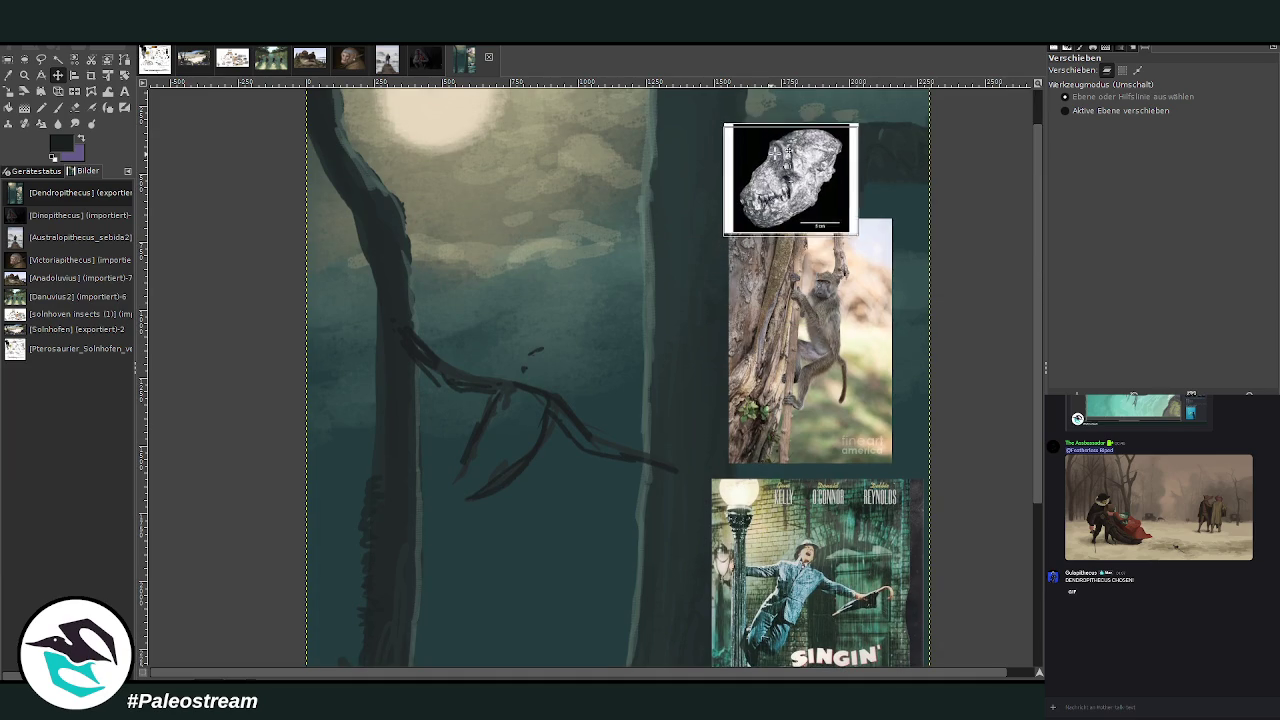
{"action": "left_click_drag", "start_coordinate": [810, 340], "coordinate": [826, 348]}
- Draw dark chalk strokes outlining the head, under the arm and along the lower-right line
{"action": "key", "text": "p"}
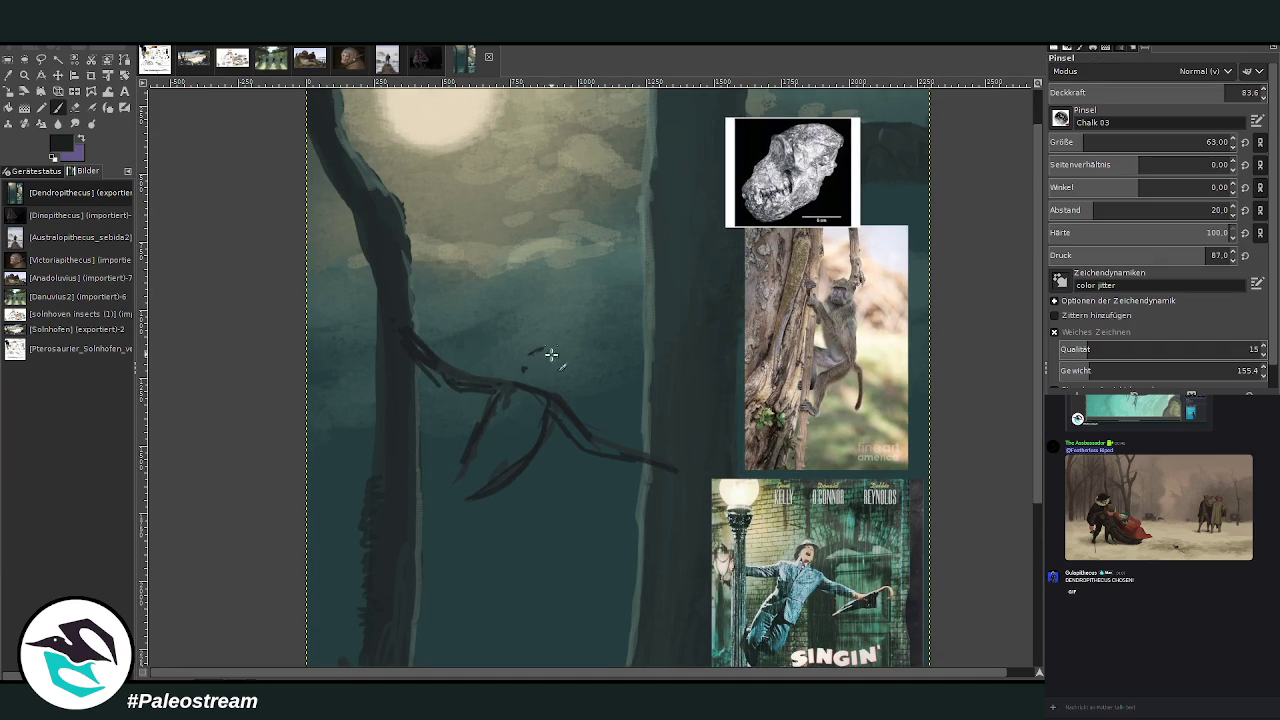
{"action": "mouse_move", "coordinate": [534, 354]}
{"action": "left_mouse_down"}
{"action": "mouse_move", "coordinate": [583, 352]}
{"action": "mouse_move", "coordinate": [558, 378]}
{"action": "mouse_move", "coordinate": [583, 363]}
{"action": "mouse_move", "coordinate": [556, 386]}
{"action": "mouse_move", "coordinate": [582, 370]}
{"action": "mouse_move", "coordinate": [546, 350]}
{"action": "mouse_move", "coordinate": [514, 354]}
{"action": "mouse_move", "coordinate": [540, 378]}
{"action": "mouse_move", "coordinate": [529, 351]}
{"action": "mouse_move", "coordinate": [523, 363]}
{"action": "mouse_move", "coordinate": [539, 367]}
{"action": "mouse_move", "coordinate": [522, 378]}
{"action": "mouse_move", "coordinate": [550, 394]}
{"action": "mouse_move", "coordinate": [503, 381]}
{"action": "mouse_move", "coordinate": [526, 422]}
{"action": "left_mouse_up"}
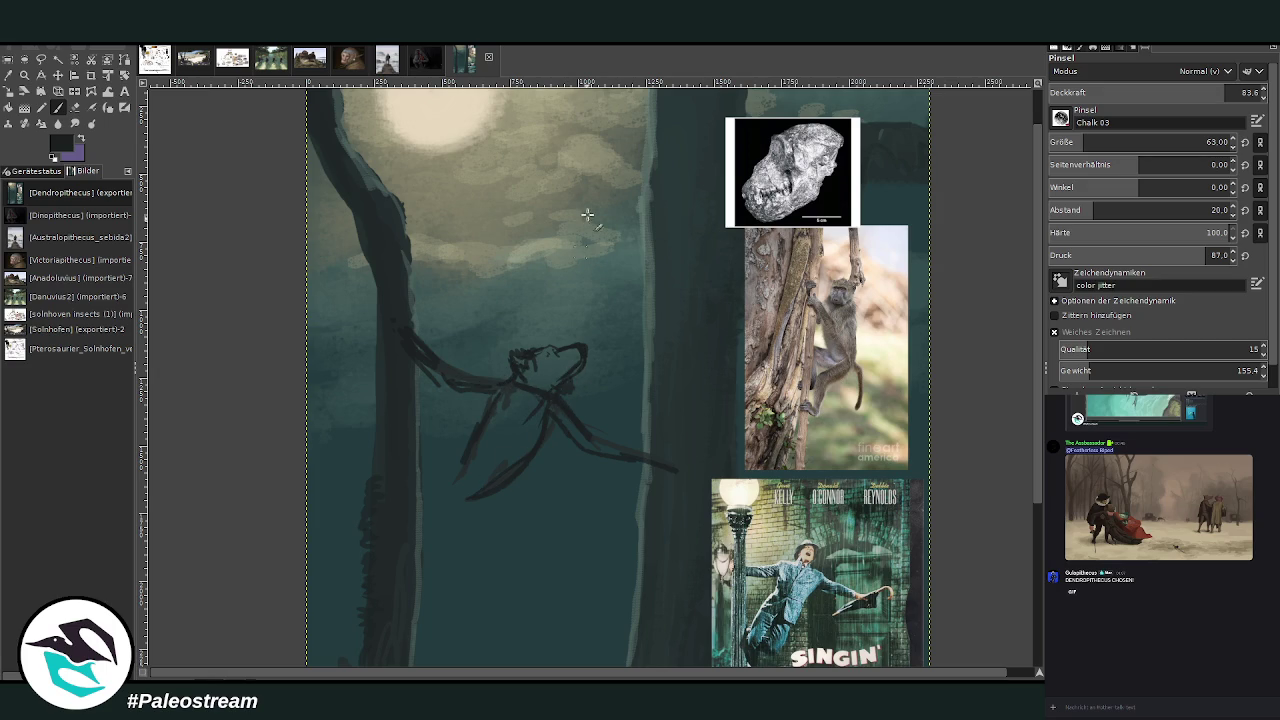
{"action": "left_click_drag", "start_coordinate": [566, 350], "coordinate": [582, 347]}
{"action": "left_click_drag", "start_coordinate": [537, 347], "coordinate": [586, 348]}
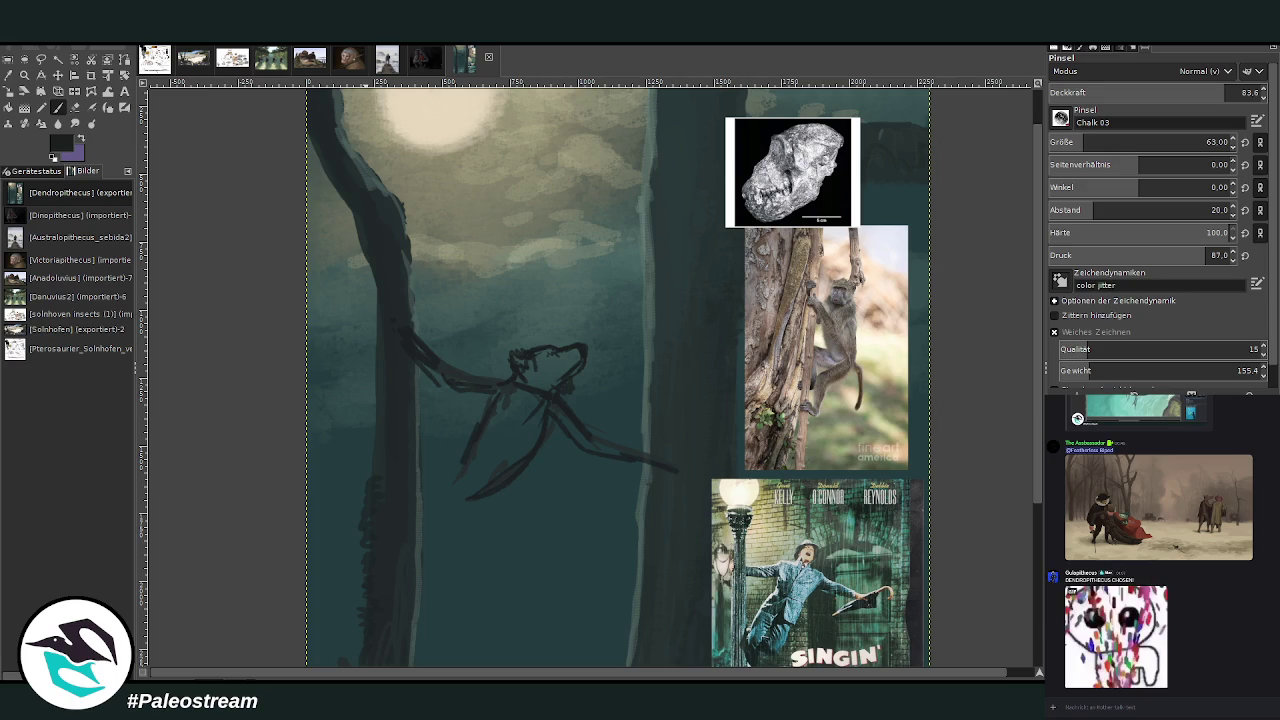
{"action": "left_click_drag", "start_coordinate": [580, 345], "coordinate": [588, 366]}
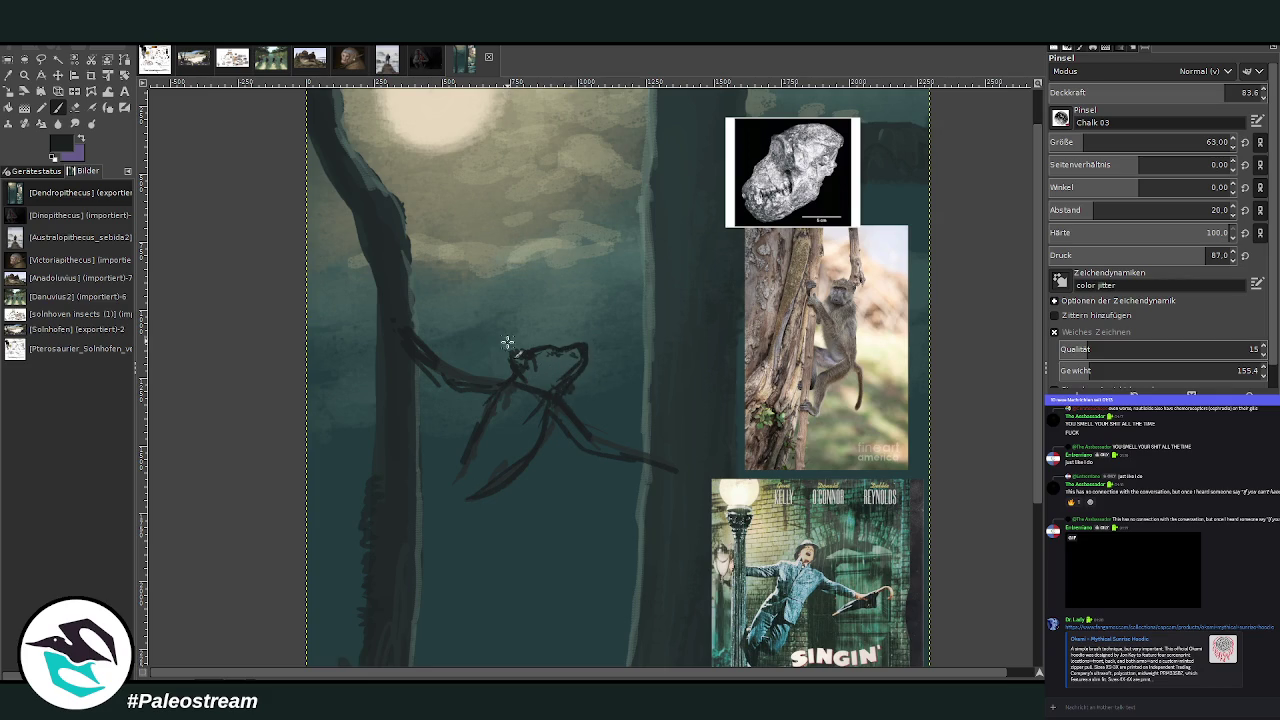
{"action": "left_click_drag", "start_coordinate": [446, 390], "coordinate": [498, 399]}
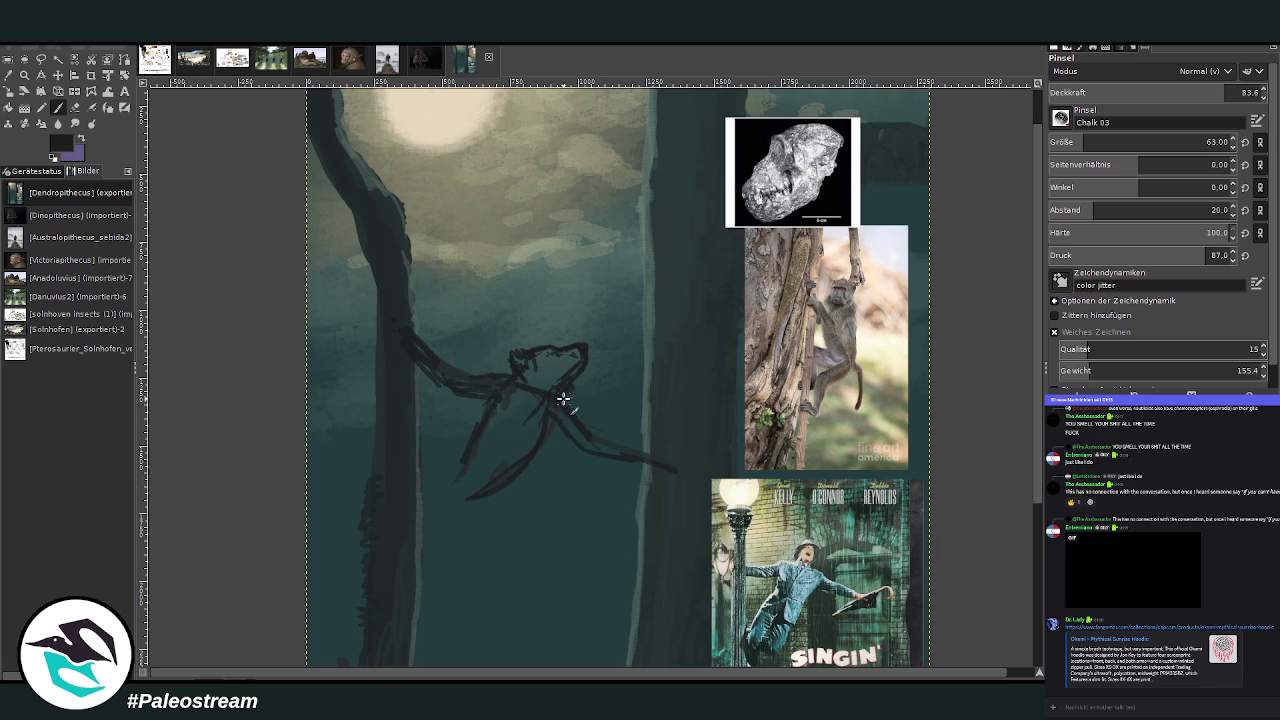
{"action": "left_click_drag", "start_coordinate": [570, 409], "coordinate": [660, 451]}
{"action": "left_click", "coordinate": [57, 75]}
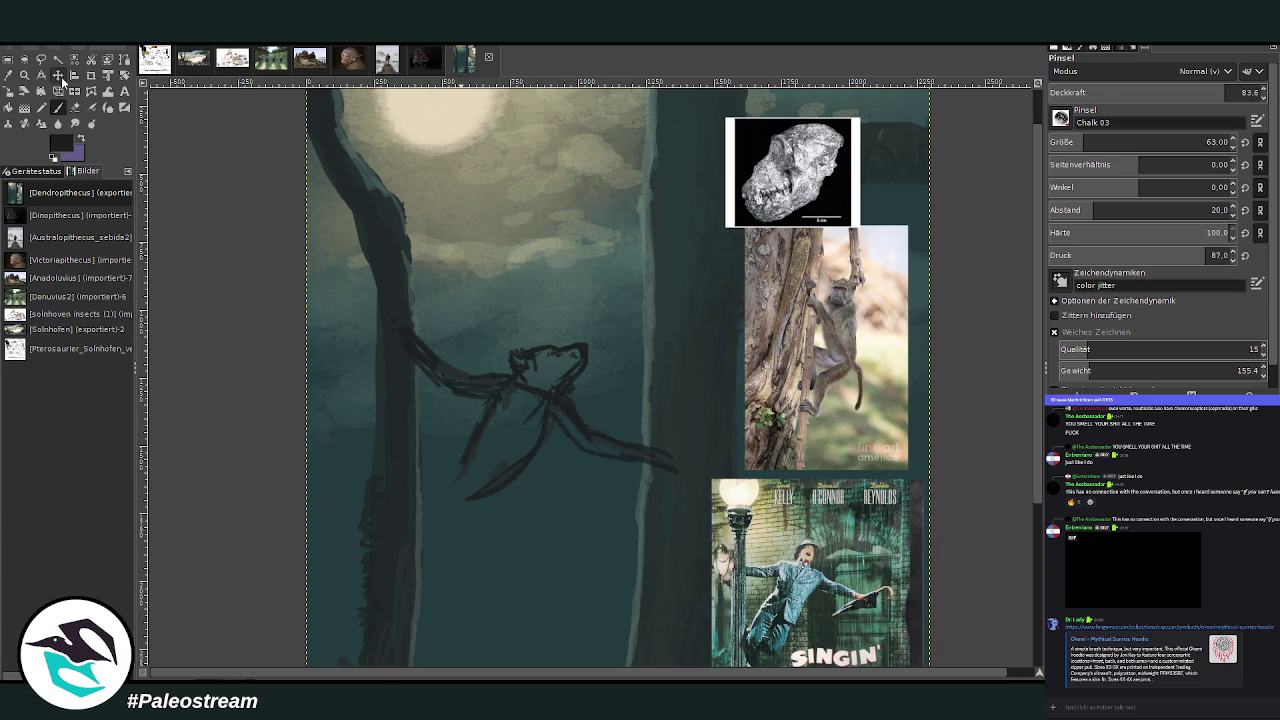
- Shift the skull reference left and move the baboon photo and Singin' in the Rain poster to the right edge
{"action": "mouse_move", "coordinate": [742, 177]}
{"action": "left_mouse_down"}
{"action": "mouse_move", "coordinate": [763, 147]}
{"action": "mouse_move", "coordinate": [641, 187]}
{"action": "left_mouse_up"}
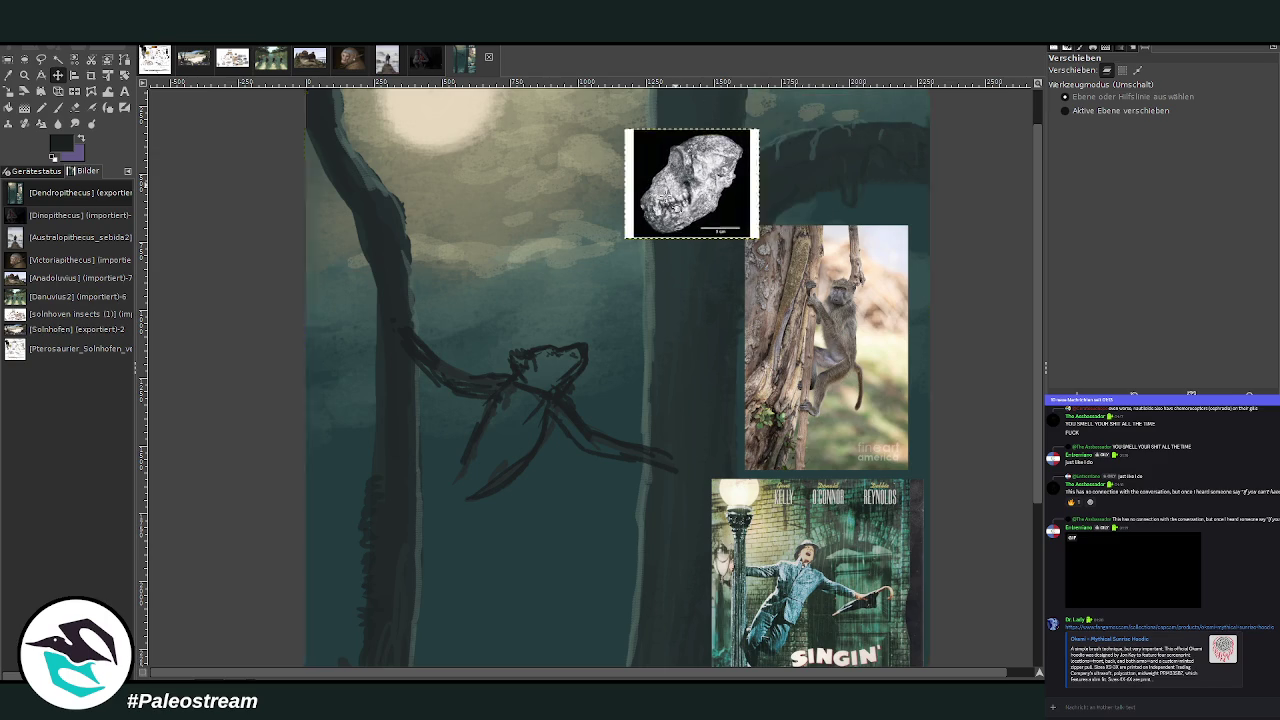
{"action": "left_click_drag", "start_coordinate": [800, 300], "coordinate": [827, 231]}
{"action": "left_click_drag", "start_coordinate": [800, 499], "coordinate": [864, 429]}
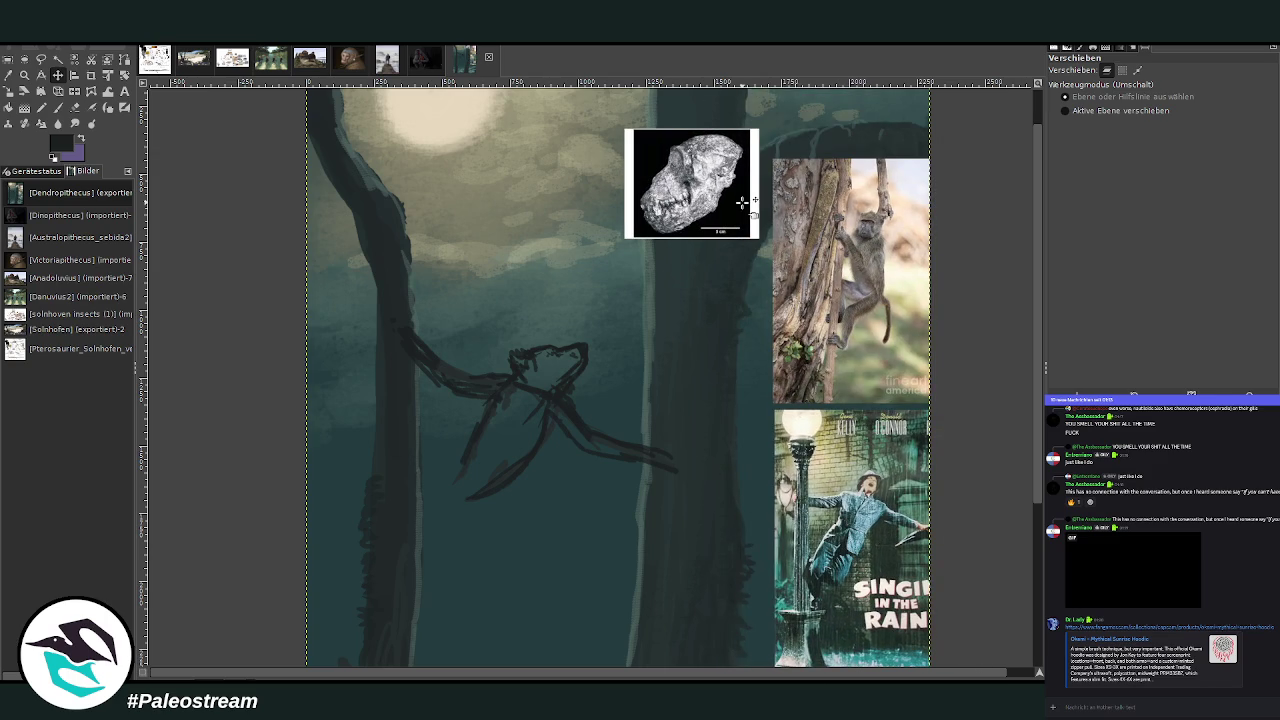
- Sketch the lower limbs, the hand and the bottom of the hanging body, plus a dark stroke on the trunk
{"action": "left_click", "coordinate": [57, 107]}
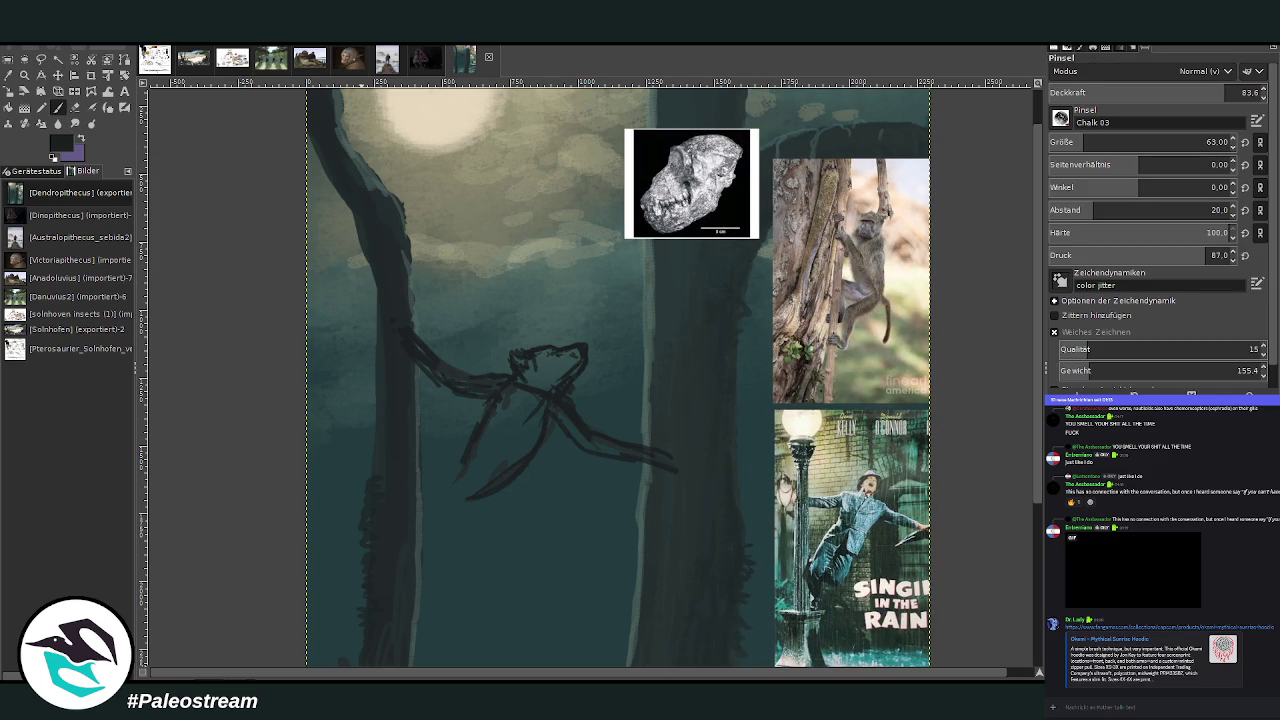
{"action": "mouse_move", "coordinate": [672, 457]}
{"action": "left_mouse_down"}
{"action": "mouse_move", "coordinate": [705, 498]}
{"action": "mouse_move", "coordinate": [691, 509]}
{"action": "mouse_move", "coordinate": [698, 490]}
{"action": "left_mouse_up"}
{"action": "mouse_move", "coordinate": [541, 437]}
{"action": "left_mouse_down"}
{"action": "mouse_move", "coordinate": [486, 509]}
{"action": "mouse_move", "coordinate": [494, 400]}
{"action": "left_mouse_up"}
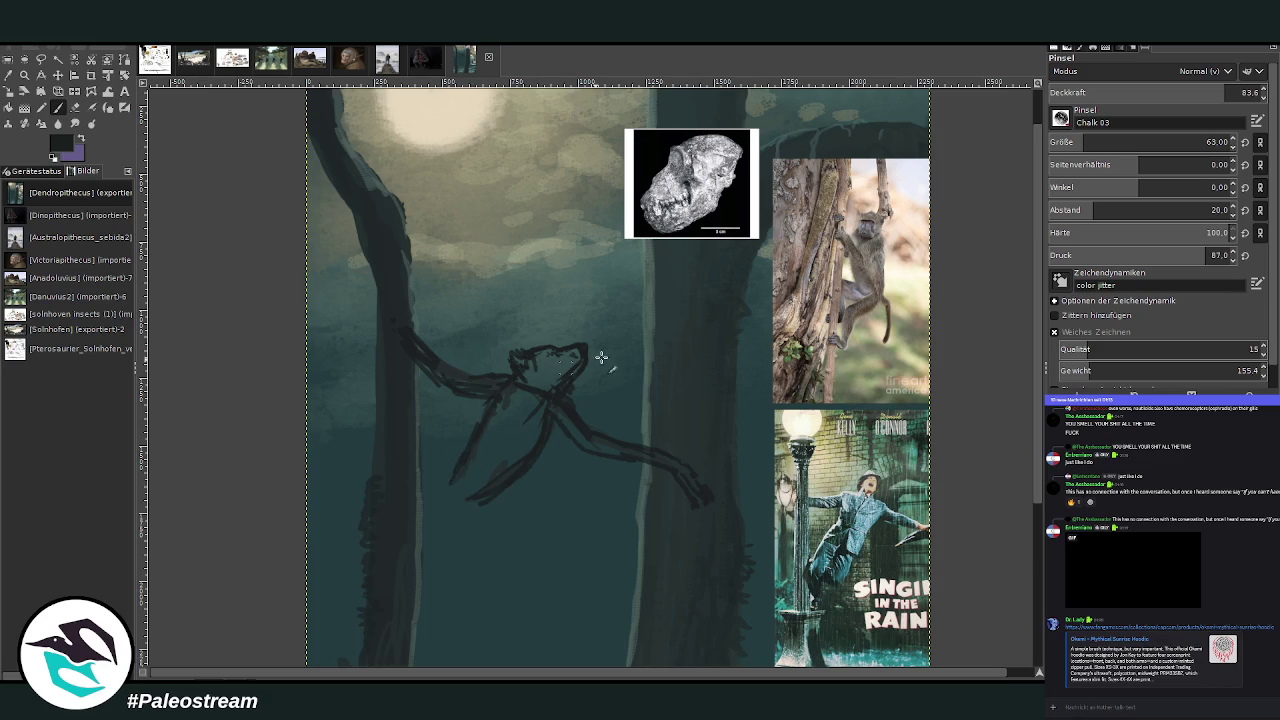
{"action": "scroll", "coordinate": [1018, 405], "scroll_direction": "down", "scroll_amount": 2}
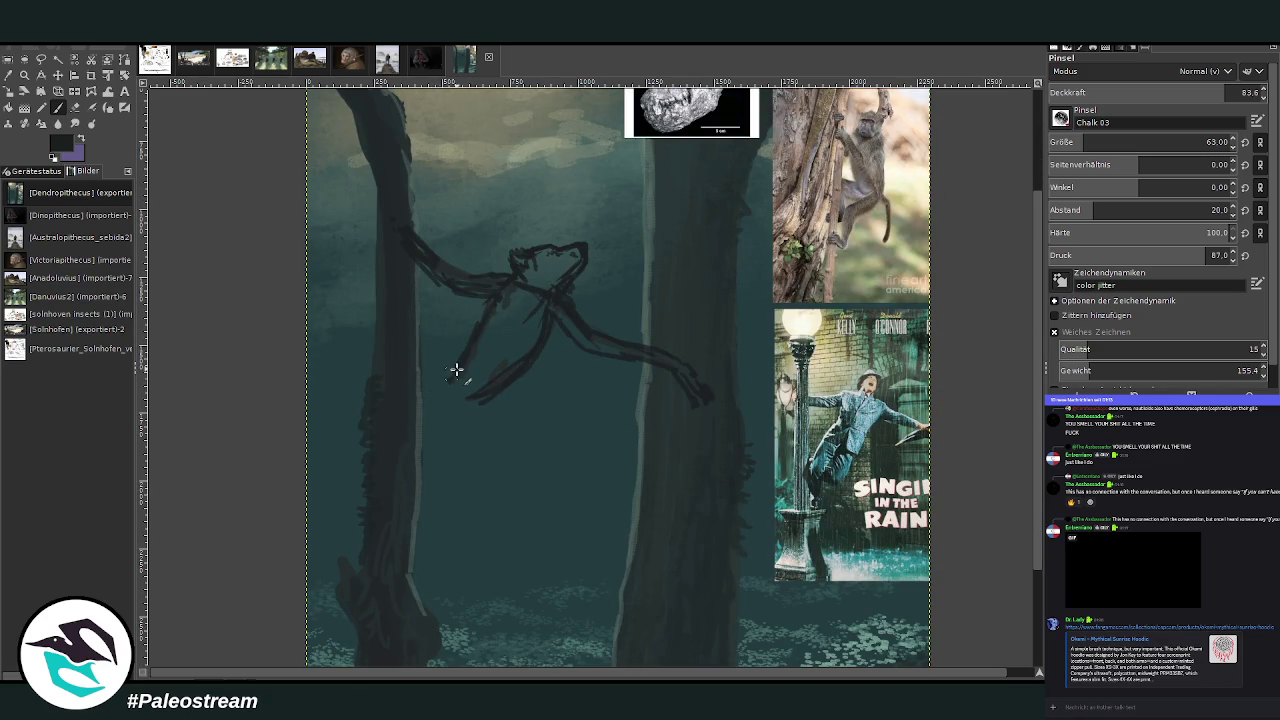
{"action": "mouse_move", "coordinate": [456, 376]}
{"action": "left_mouse_down"}
{"action": "mouse_move", "coordinate": [410, 436]}
{"action": "mouse_move", "coordinate": [417, 514]}
{"action": "mouse_move", "coordinate": [443, 434]}
{"action": "mouse_move", "coordinate": [463, 442]}
{"action": "mouse_move", "coordinate": [463, 466]}
{"action": "left_mouse_up"}
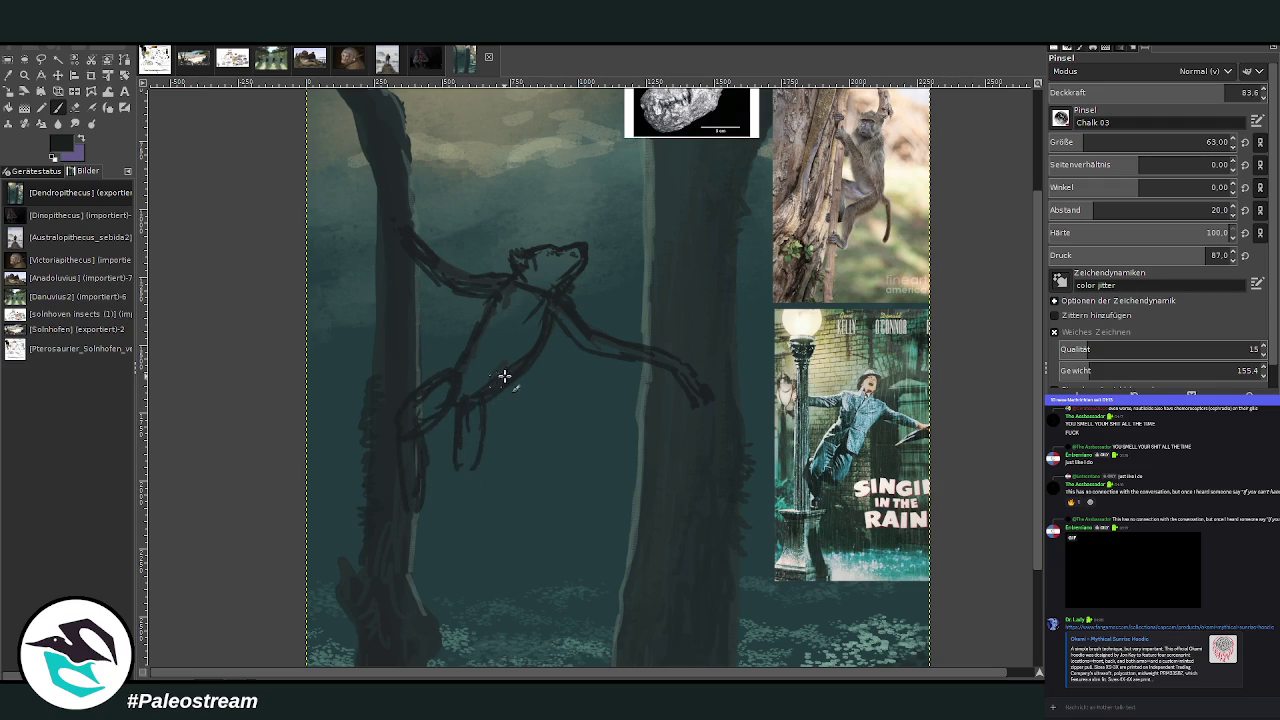
{"action": "left_click_drag", "start_coordinate": [457, 470], "coordinate": [430, 476]}
{"action": "left_click_drag", "start_coordinate": [393, 518], "coordinate": [399, 510]}
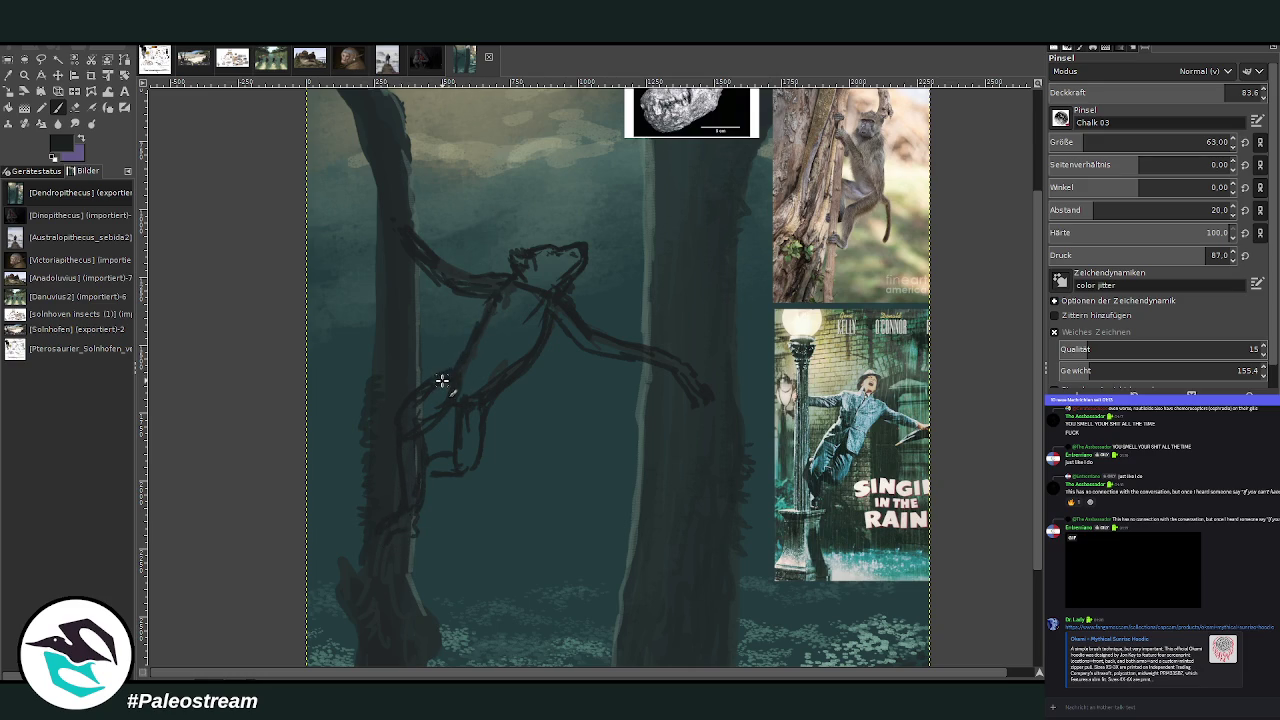
{"action": "key", "text": "shift+e"}
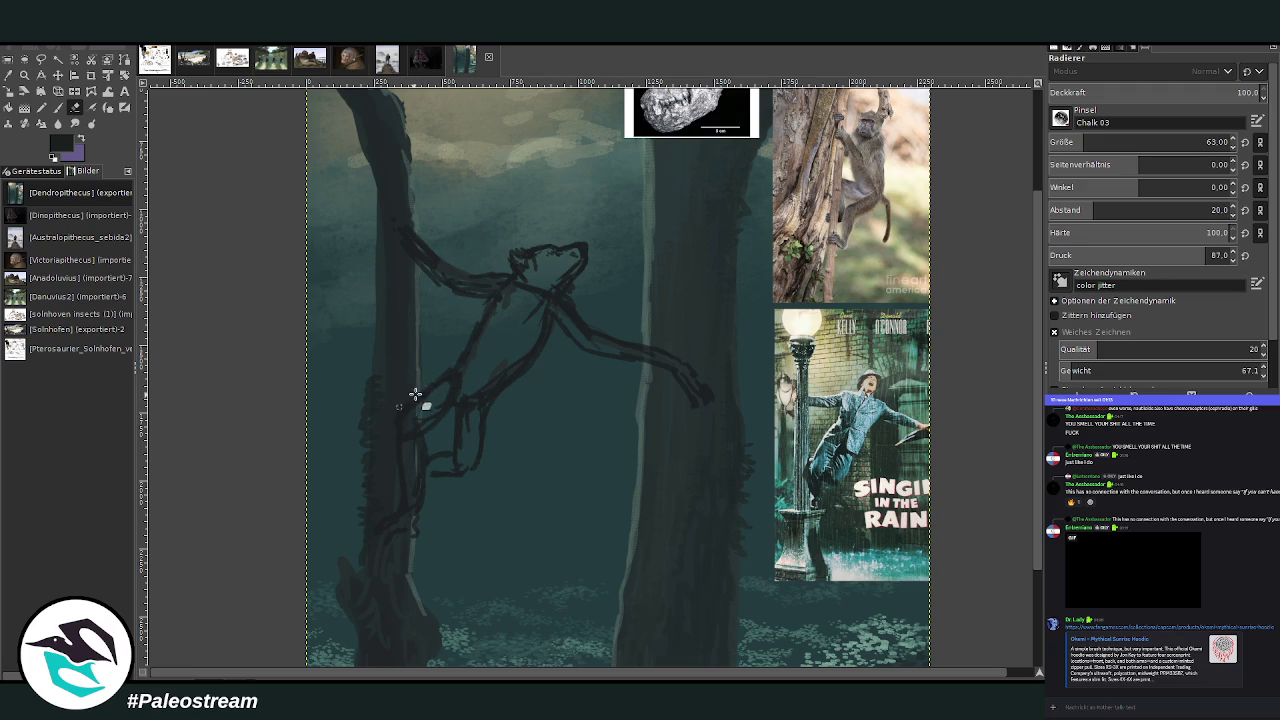
- Sketch the leg line, sample a grey-green from the canvas, and paint light strokes down the arm
{"action": "left_click", "coordinate": [58, 107]}
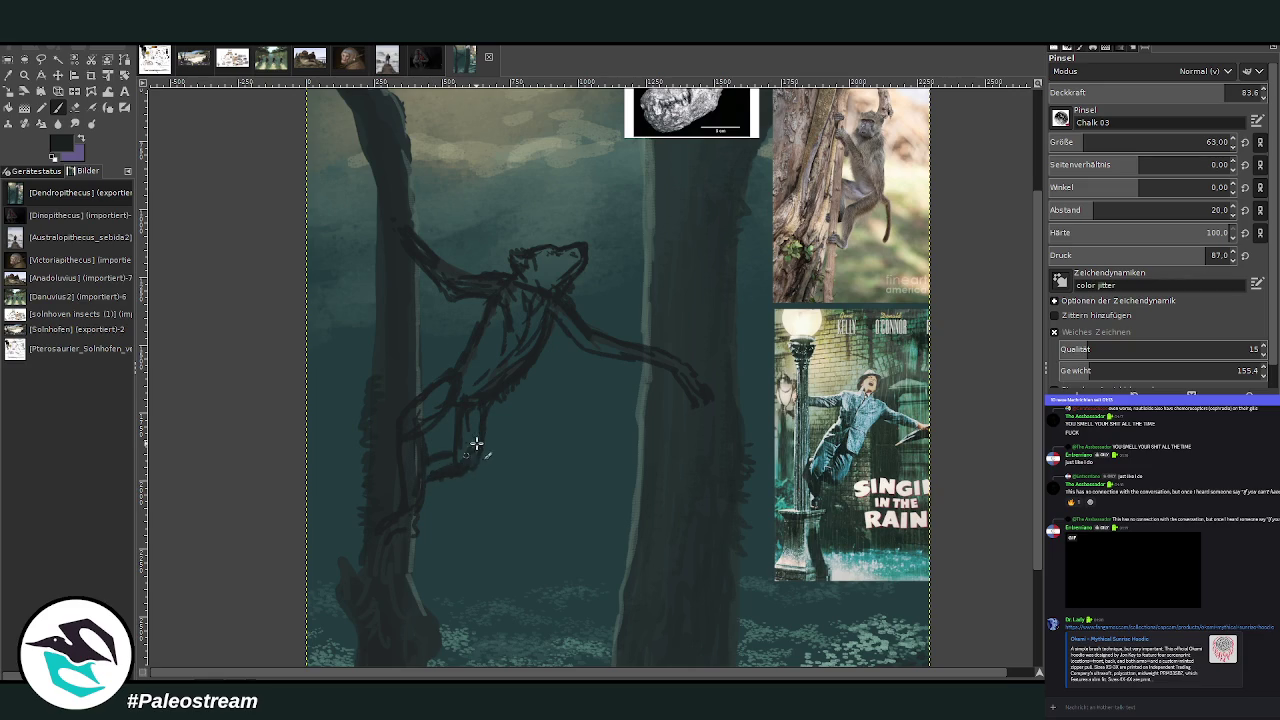
{"action": "left_click_drag", "start_coordinate": [471, 423], "coordinate": [480, 449]}
{"action": "key", "text": "o"}
{"action": "left_click", "coordinate": [506, 166]}
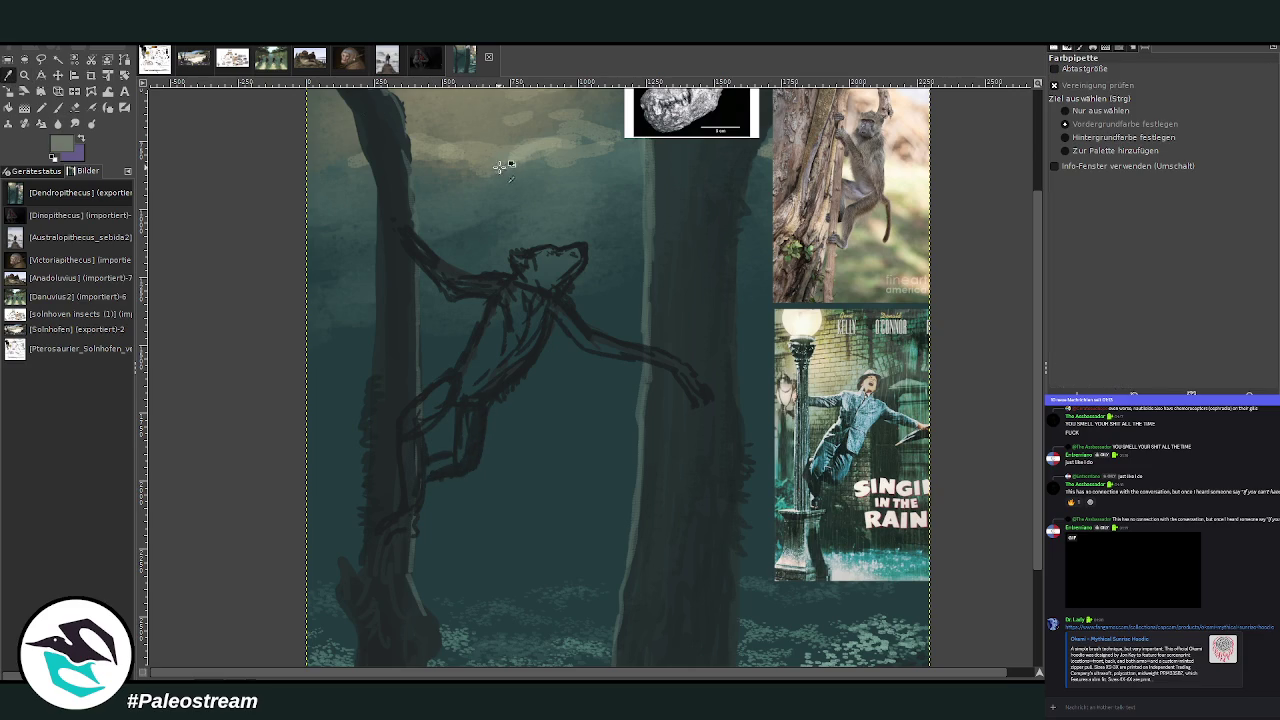
{"action": "key", "text": "p"}
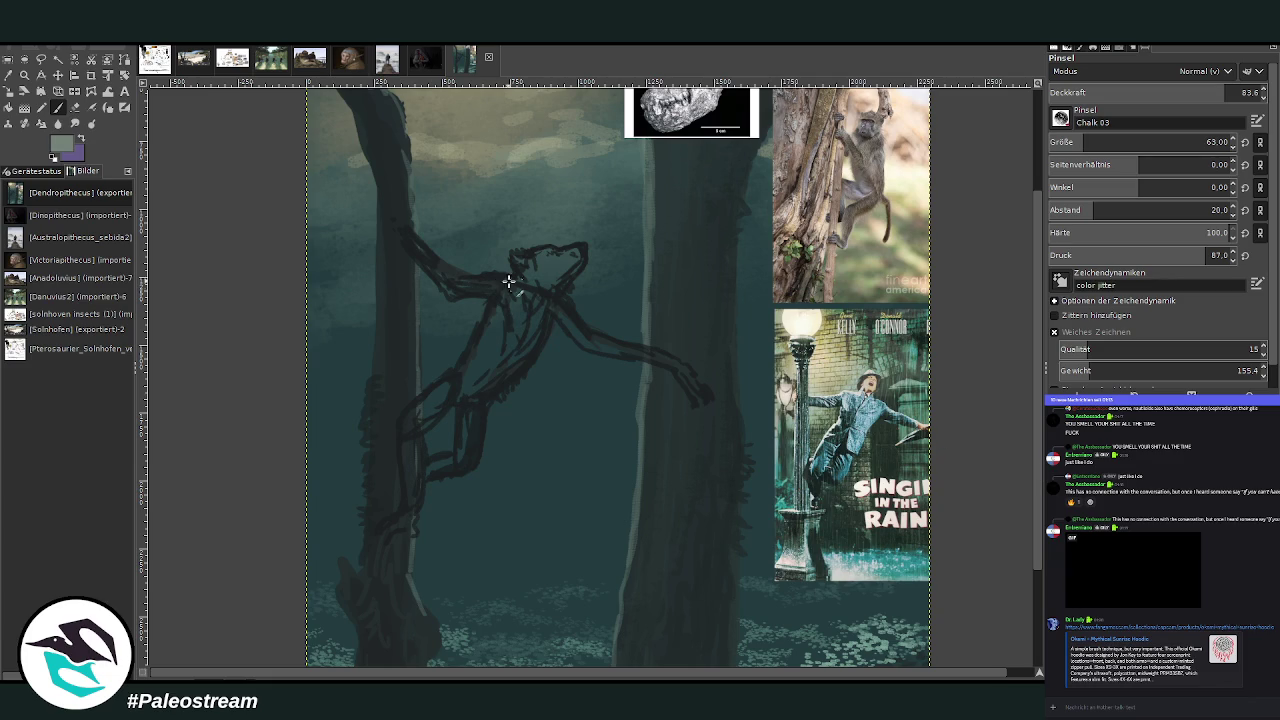
{"action": "left_click_drag", "start_coordinate": [476, 350], "coordinate": [453, 372]}
{"action": "mouse_move", "coordinate": [485, 320]}
{"action": "left_mouse_down"}
{"action": "mouse_move", "coordinate": [424, 394]}
{"action": "mouse_move", "coordinate": [463, 370]}
{"action": "left_mouse_up"}
- Rework the light arm stroke and the dark green shading on the arm, neck and shoulder
{"action": "key", "text": "x"}
{"action": "left_click_drag", "start_coordinate": [486, 349], "coordinate": [450, 384]}
{"action": "key", "text": "x"}
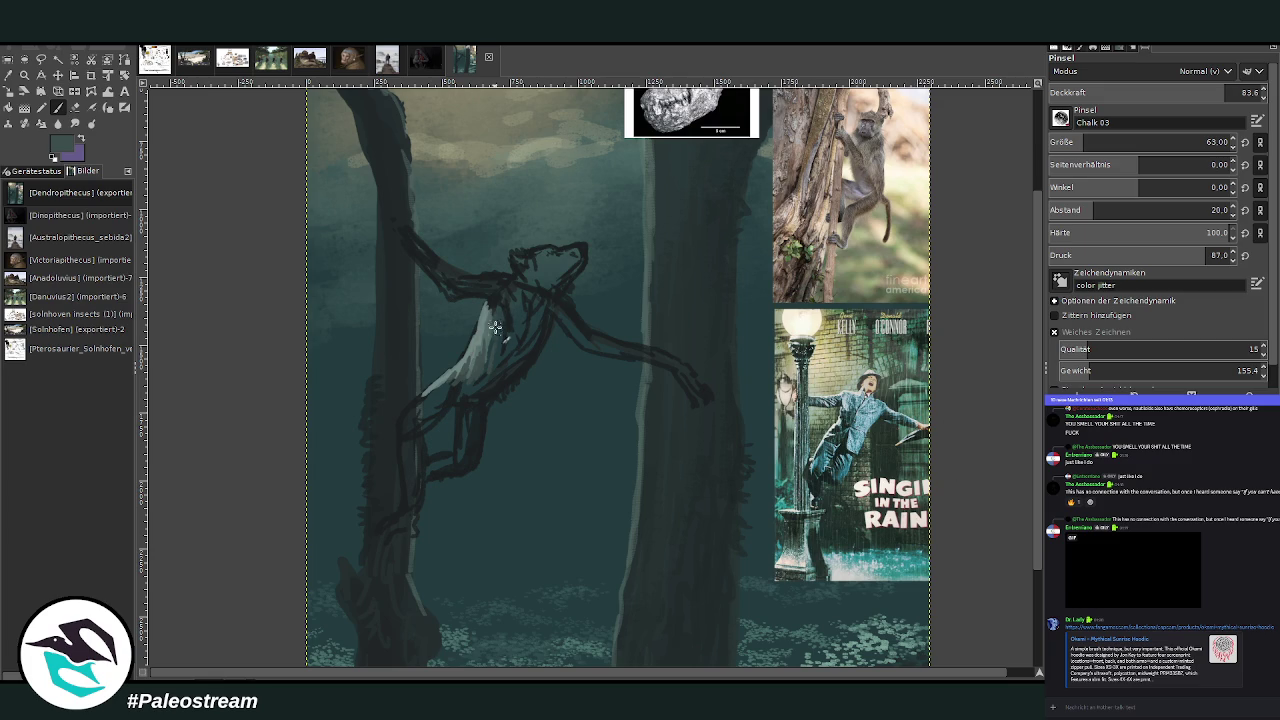
{"action": "left_click_drag", "start_coordinate": [490, 340], "coordinate": [412, 412]}
{"action": "left_click_drag", "start_coordinate": [472, 279], "coordinate": [514, 296]}
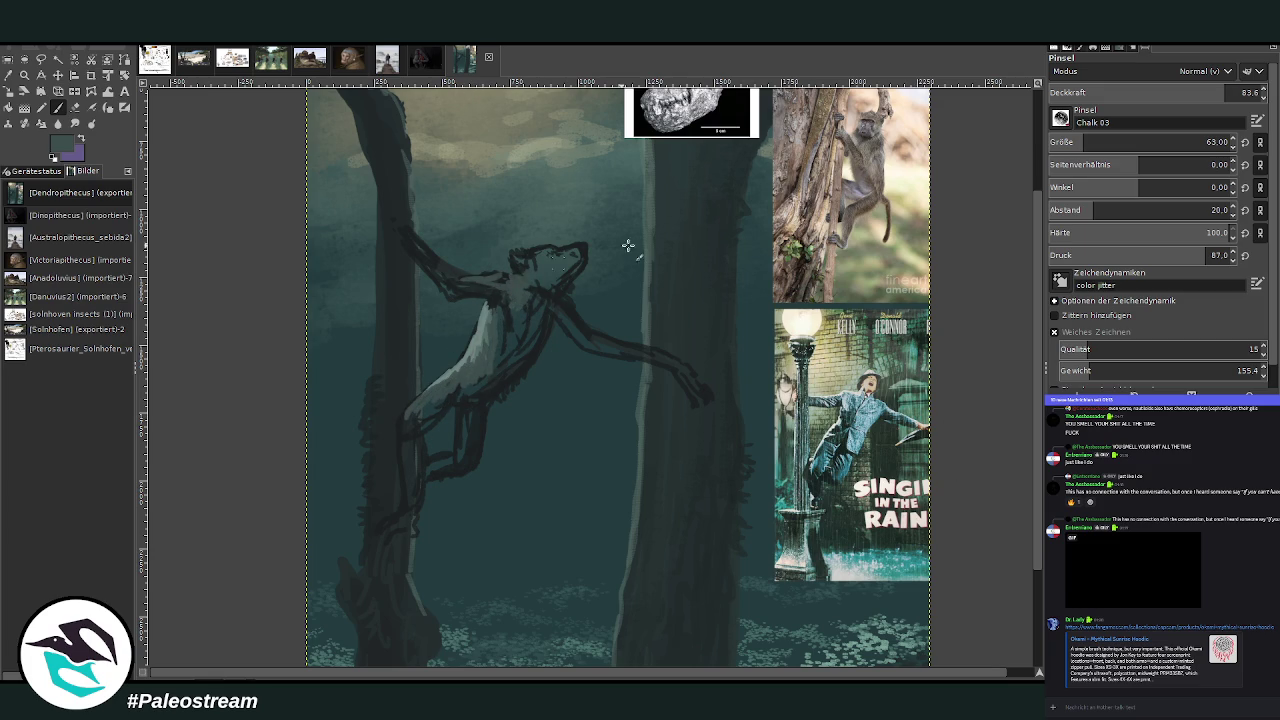
- Pick a lighter grey-teal and highlight the throat, chest, both arms, torso and hip
{"action": "left_click", "coordinate": [745, 140], "text": "ctrl"}
{"action": "left_click", "coordinate": [947, 467], "text": "ctrl"}
{"action": "left_click_drag", "start_coordinate": [957, 466], "coordinate": [966, 357]}
{"action": "mouse_move", "coordinate": [505, 288]}
{"action": "left_mouse_down"}
{"action": "mouse_move", "coordinate": [522, 315]}
{"action": "mouse_move", "coordinate": [530, 282]}
{"action": "mouse_move", "coordinate": [500, 285]}
{"action": "left_mouse_up"}
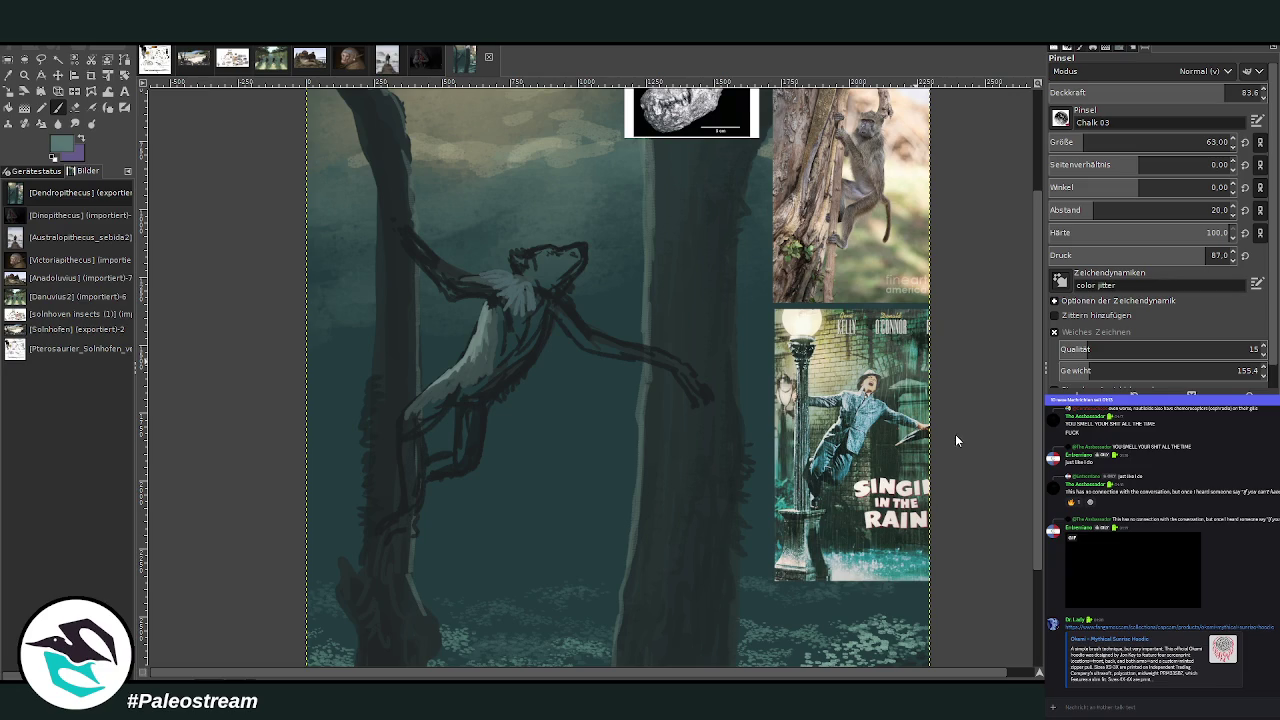
{"action": "left_click_drag", "start_coordinate": [511, 271], "coordinate": [397, 221]}
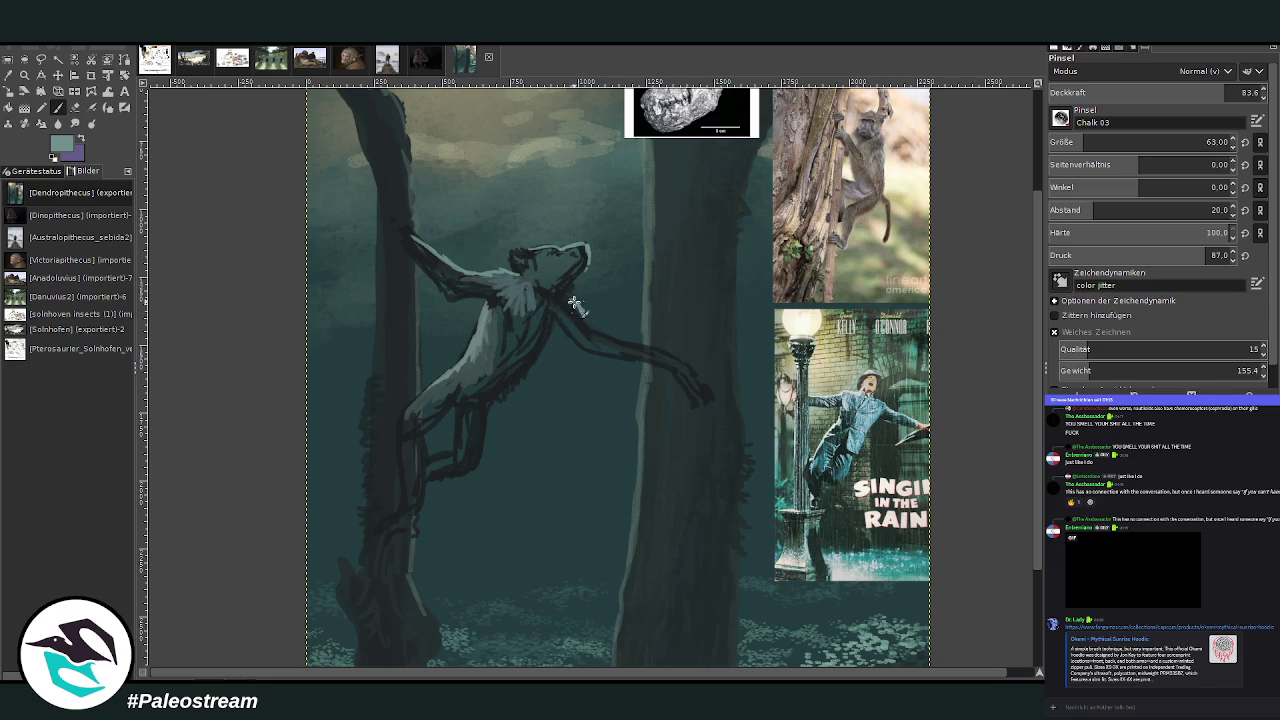
{"action": "left_click_drag", "start_coordinate": [584, 312], "coordinate": [702, 380]}
{"action": "mouse_move", "coordinate": [484, 338]}
{"action": "left_mouse_down"}
{"action": "mouse_move", "coordinate": [482, 313]}
{"action": "mouse_move", "coordinate": [478, 355]}
{"action": "mouse_move", "coordinate": [417, 397]}
{"action": "mouse_move", "coordinate": [409, 359]}
{"action": "left_mouse_up"}
{"action": "mouse_move", "coordinate": [424, 370]}
{"action": "left_mouse_down"}
{"action": "mouse_move", "coordinate": [458, 372]}
{"action": "mouse_move", "coordinate": [411, 382]}
{"action": "left_mouse_up"}
- Shade the hip, thigh and lower leg in teal and paint the foot on the trunk
{"action": "key", "text": "x"}
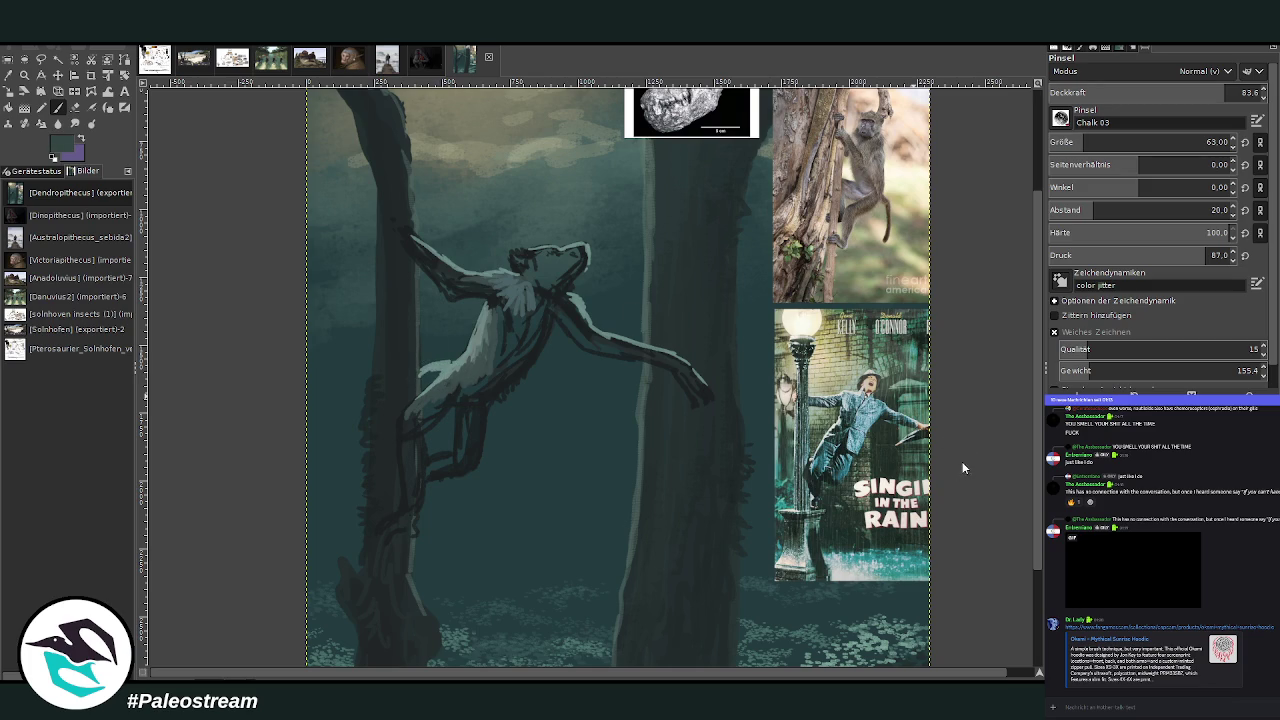
{"action": "mouse_move", "coordinate": [438, 371]}
{"action": "left_mouse_down"}
{"action": "mouse_move", "coordinate": [432, 384]}
{"action": "mouse_move", "coordinate": [446, 386]}
{"action": "mouse_move", "coordinate": [438, 376]}
{"action": "left_mouse_up"}
{"action": "mouse_move", "coordinate": [424, 370]}
{"action": "left_mouse_down"}
{"action": "mouse_move", "coordinate": [440, 388]}
{"action": "mouse_move", "coordinate": [406, 448]}
{"action": "left_mouse_up"}
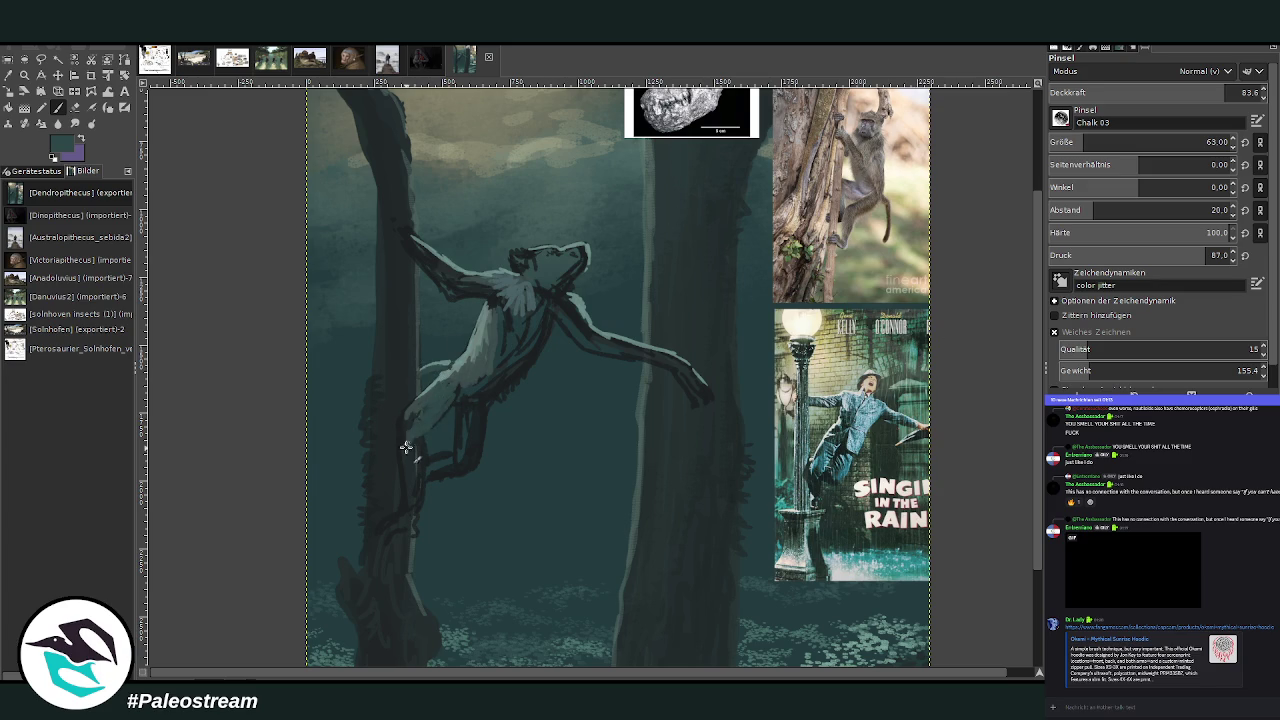
{"action": "mouse_move", "coordinate": [469, 400]}
{"action": "left_mouse_down"}
{"action": "mouse_move", "coordinate": [466, 457]}
{"action": "mouse_move", "coordinate": [430, 478]}
{"action": "left_mouse_up"}
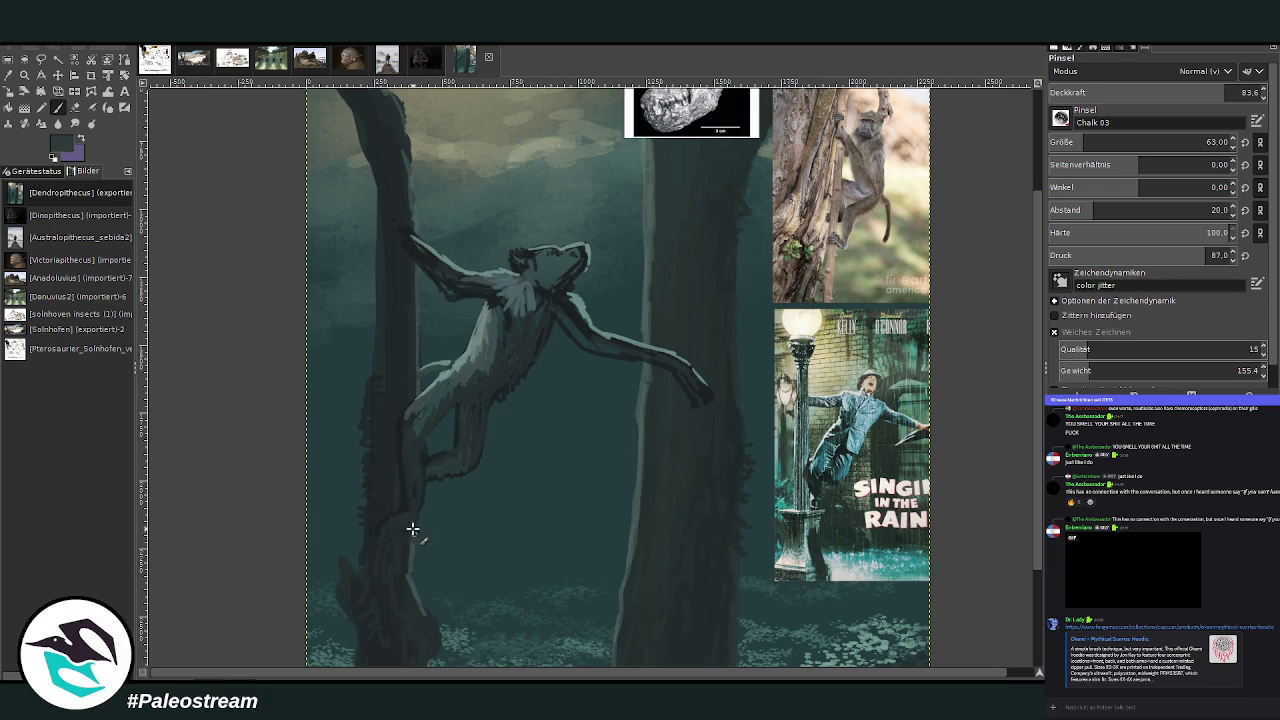
{"action": "mouse_move", "coordinate": [394, 518]}
{"action": "left_mouse_down"}
{"action": "mouse_move", "coordinate": [408, 517]}
{"action": "mouse_move", "coordinate": [423, 429]}
{"action": "mouse_move", "coordinate": [420, 474]}
{"action": "left_mouse_up"}
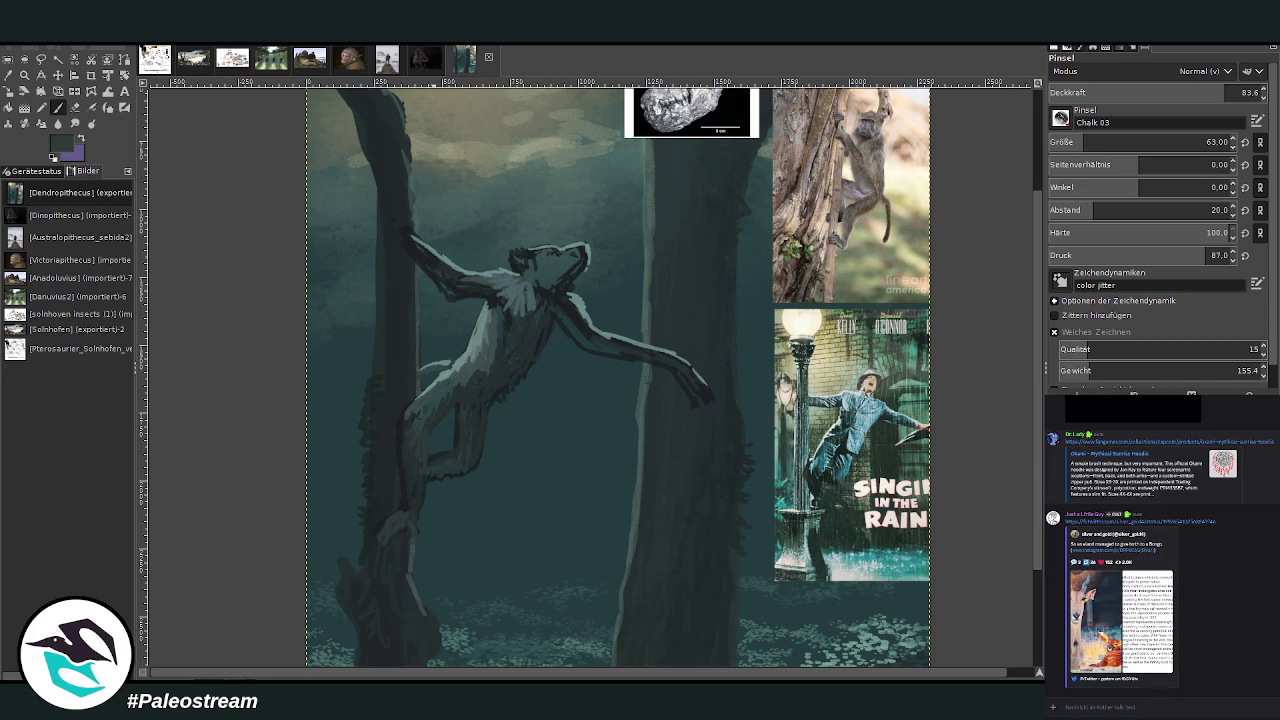
{"action": "left_click", "coordinate": [1090, 598]}
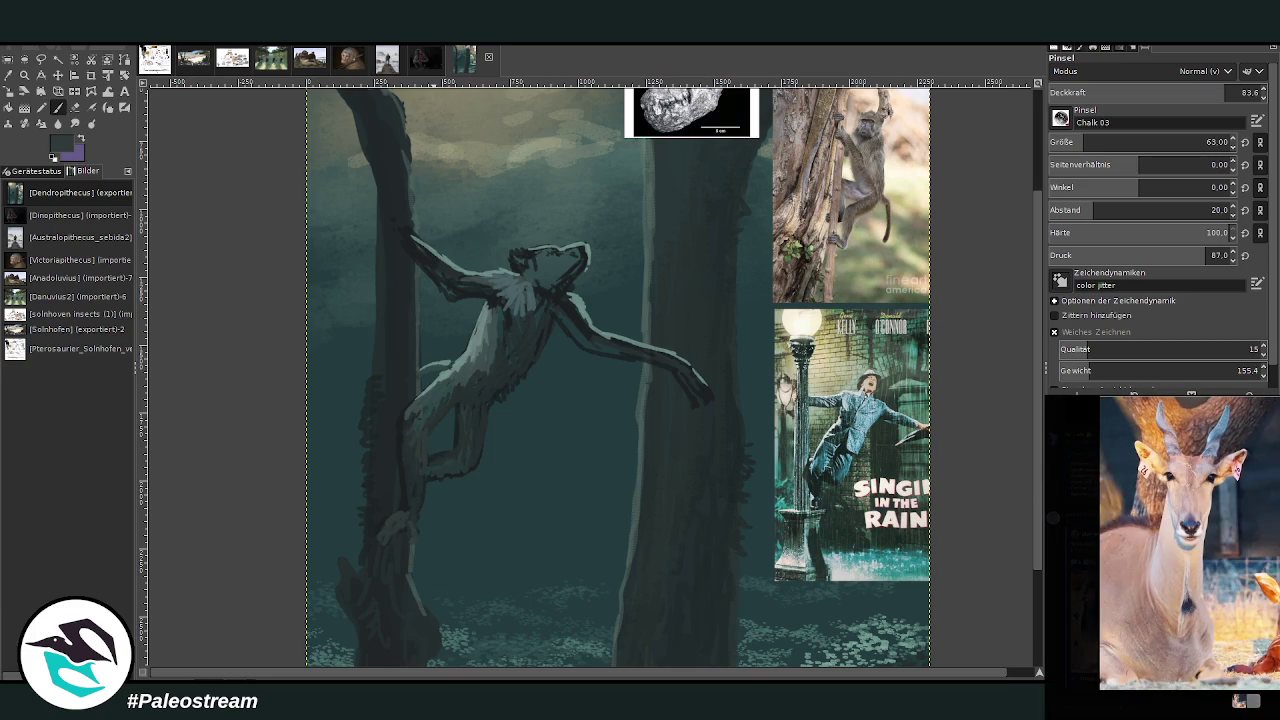
{"action": "key", "text": "Escape"}
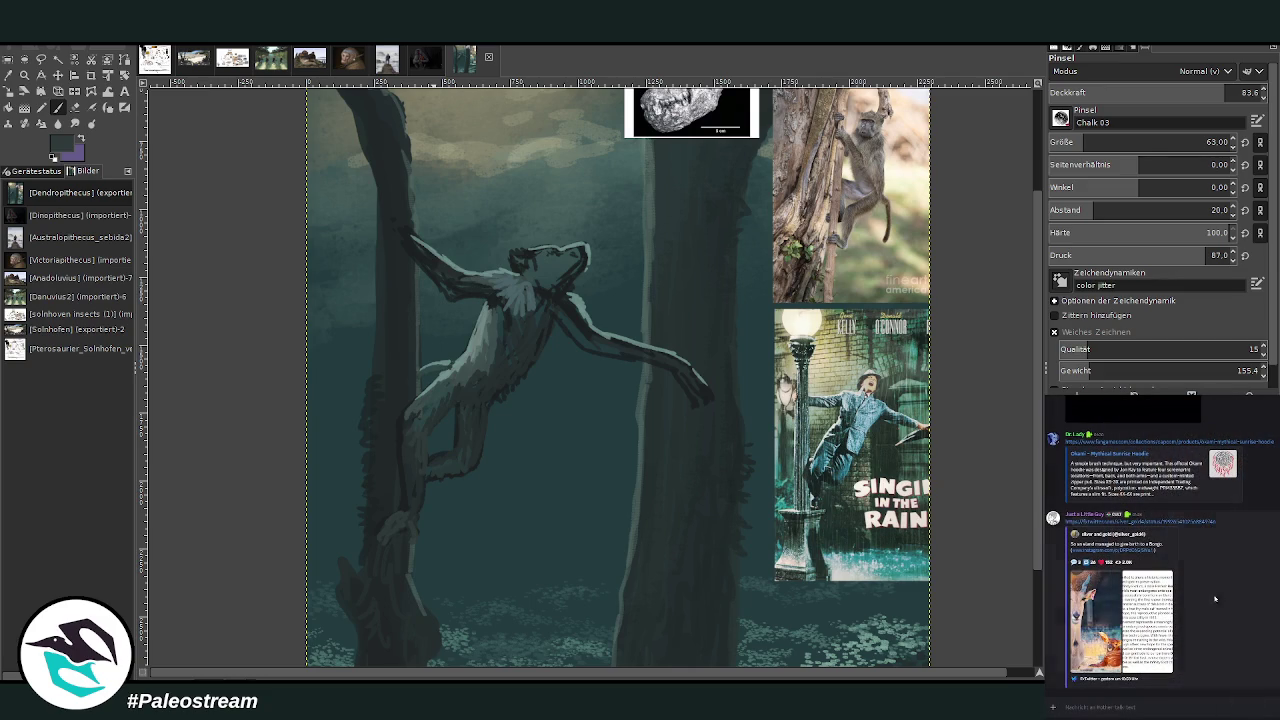
{"action": "left_click", "coordinate": [1110, 596]}
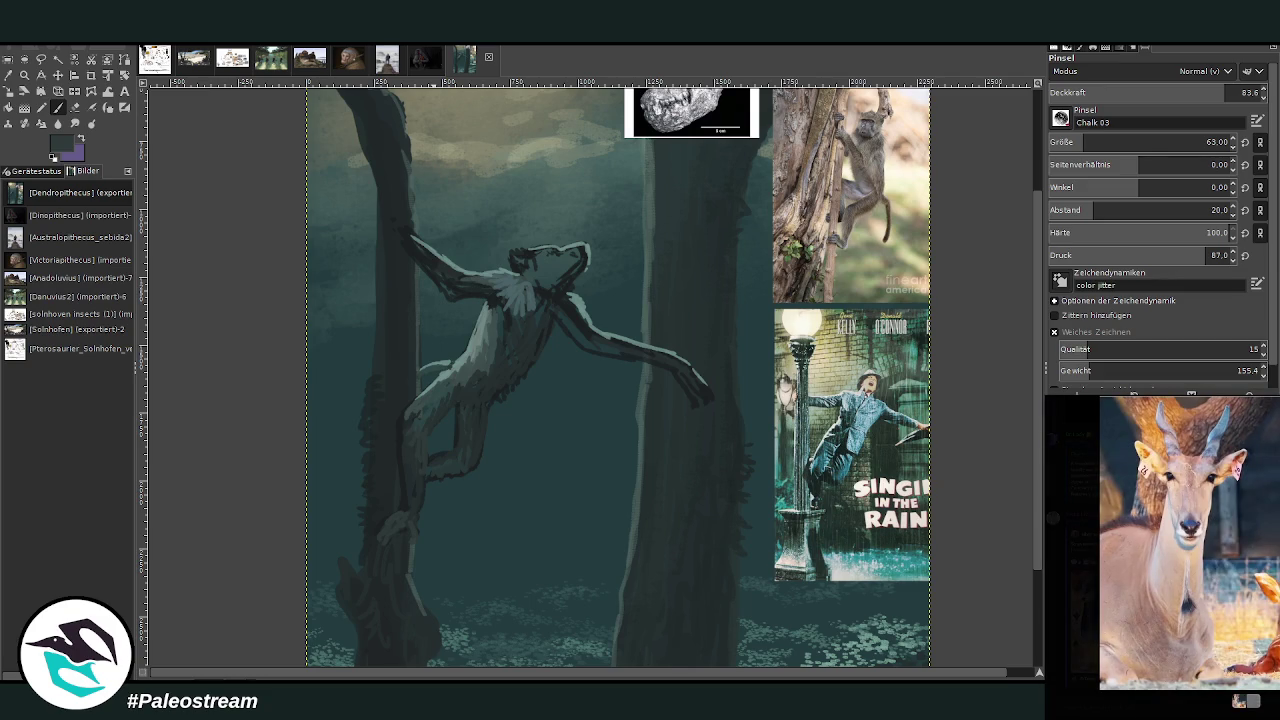
{"action": "left_click", "coordinate": [1052, 569]}
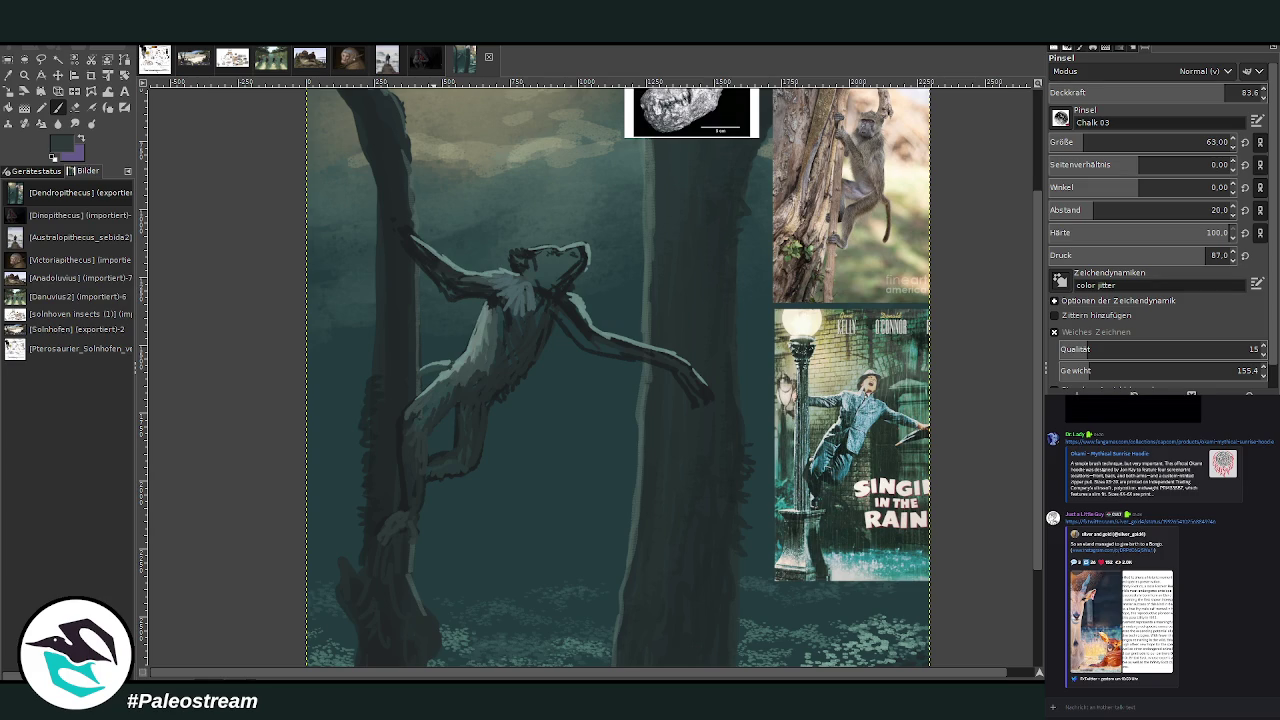
{"action": "left_click", "coordinate": [58, 75]}
- Move the skull reference down beside the figure and zoom in on both
{"action": "left_click_drag", "start_coordinate": [684, 100], "coordinate": [669, 236]}
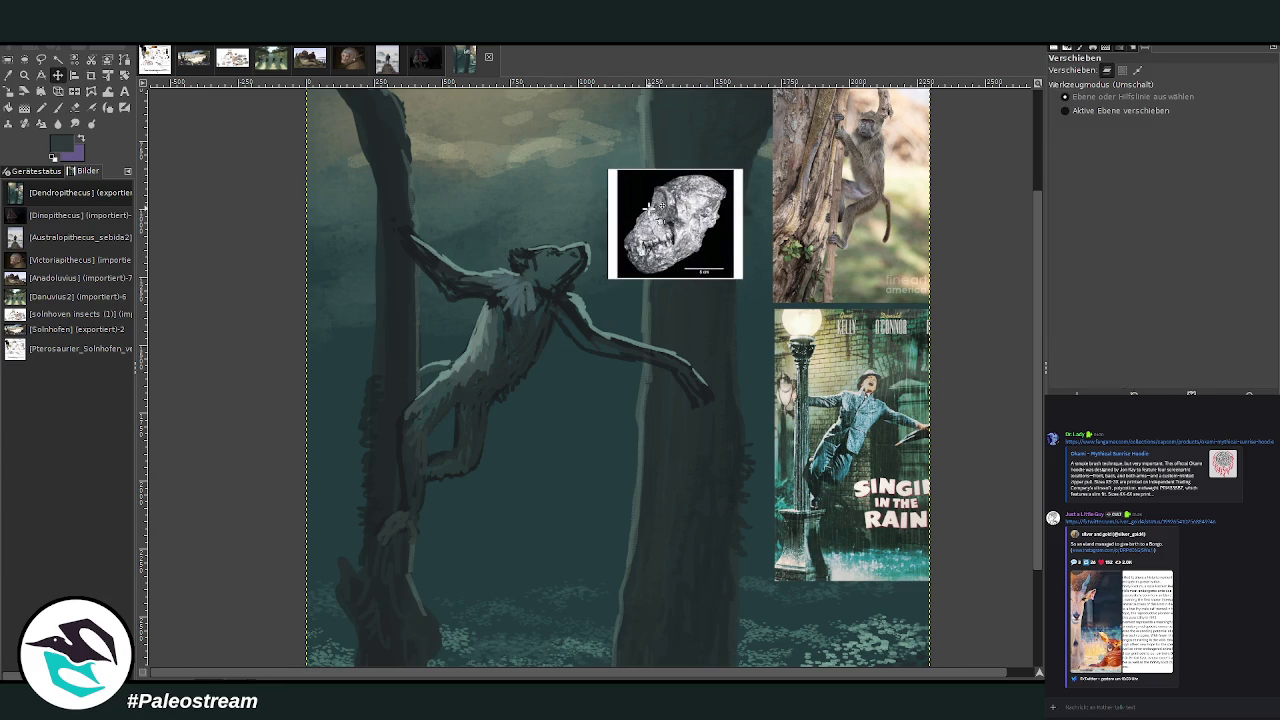
{"action": "left_click", "coordinate": [24, 75]}
{"action": "left_click_drag", "start_coordinate": [438, 131], "coordinate": [643, 297]}
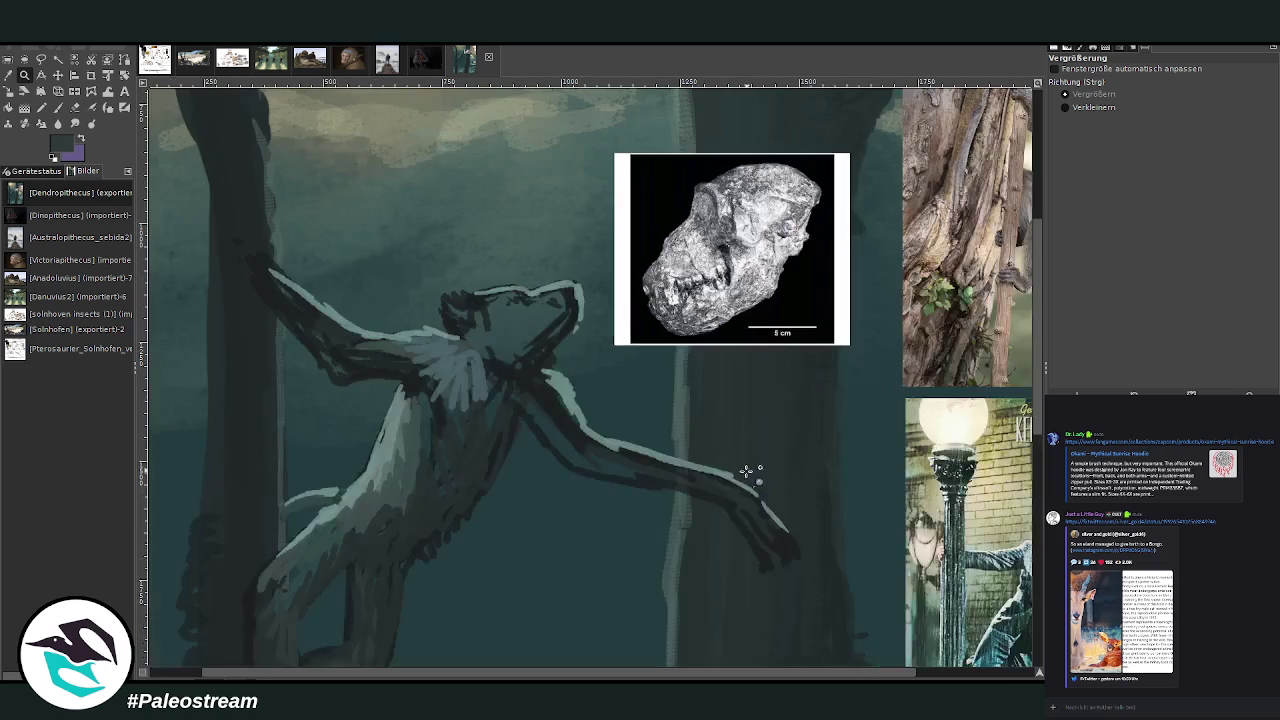
{"action": "left_click_drag", "start_coordinate": [542, 677], "coordinate": [617, 677]}
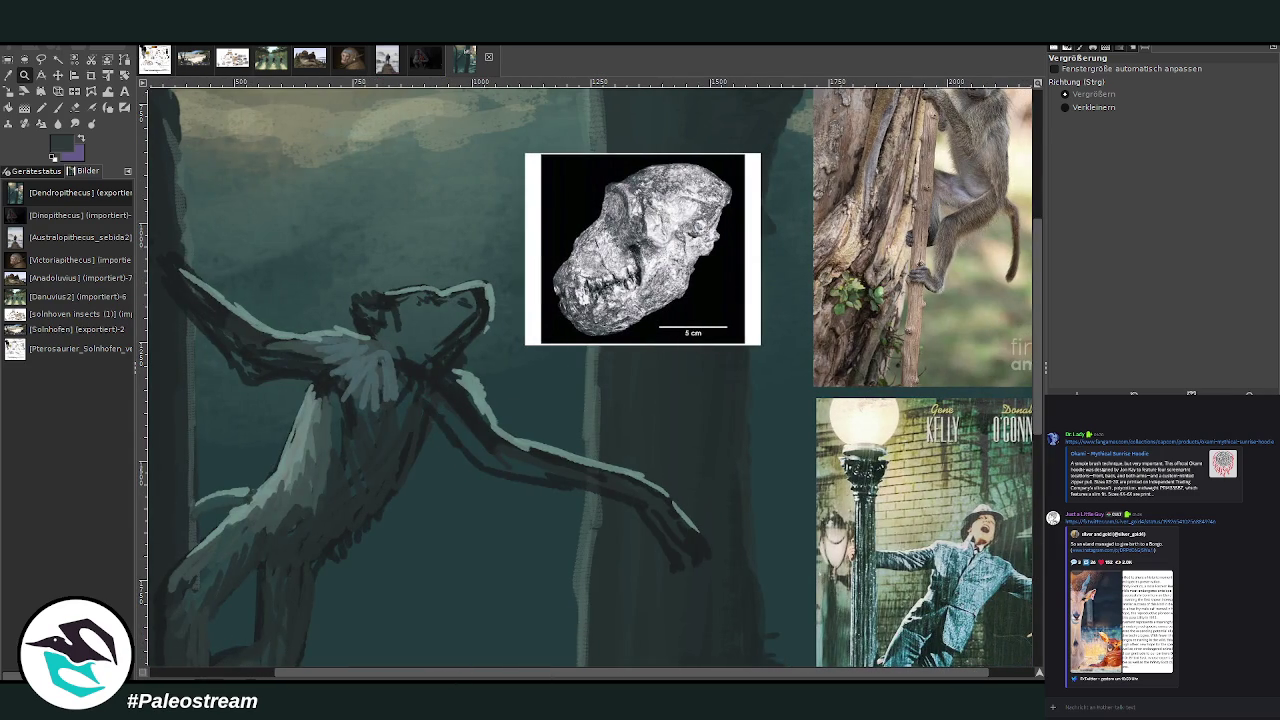
- Cycle through the Eraser and Colour Picker and end on the Chalk 03 paintbrush at size 22
{"action": "left_click", "coordinate": [75, 107]}
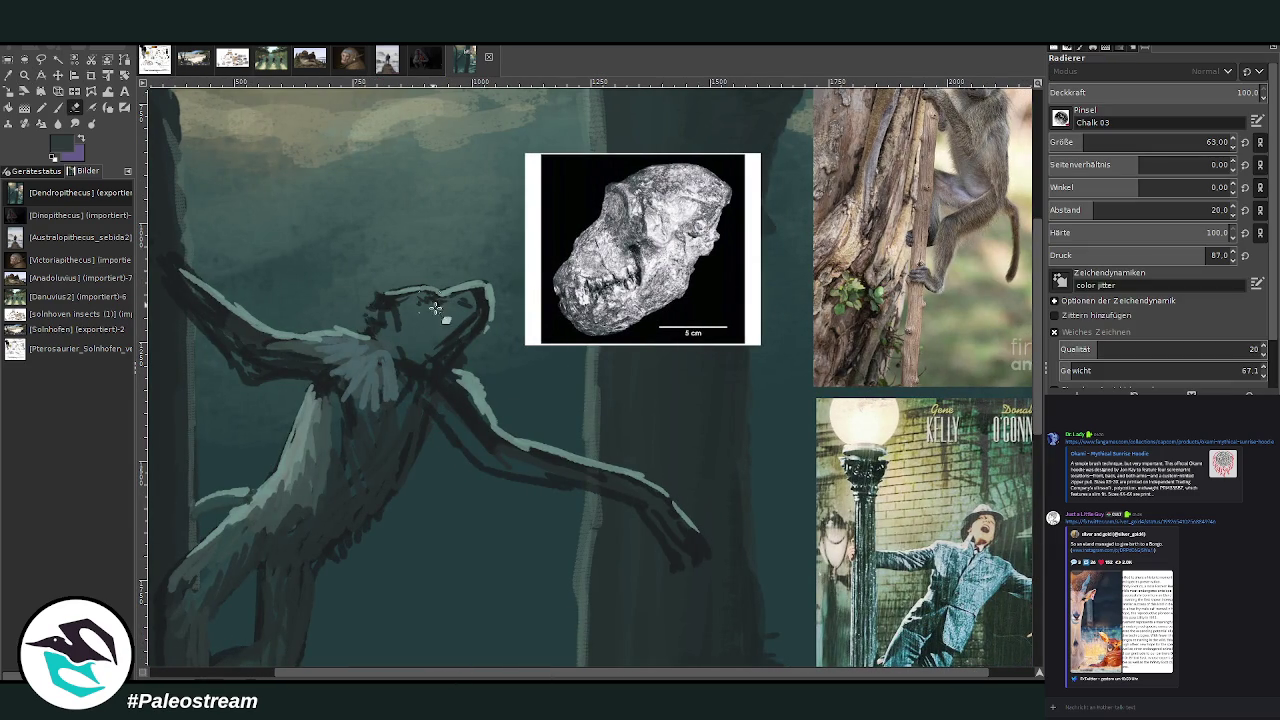
{"action": "left_click", "coordinate": [58, 107]}
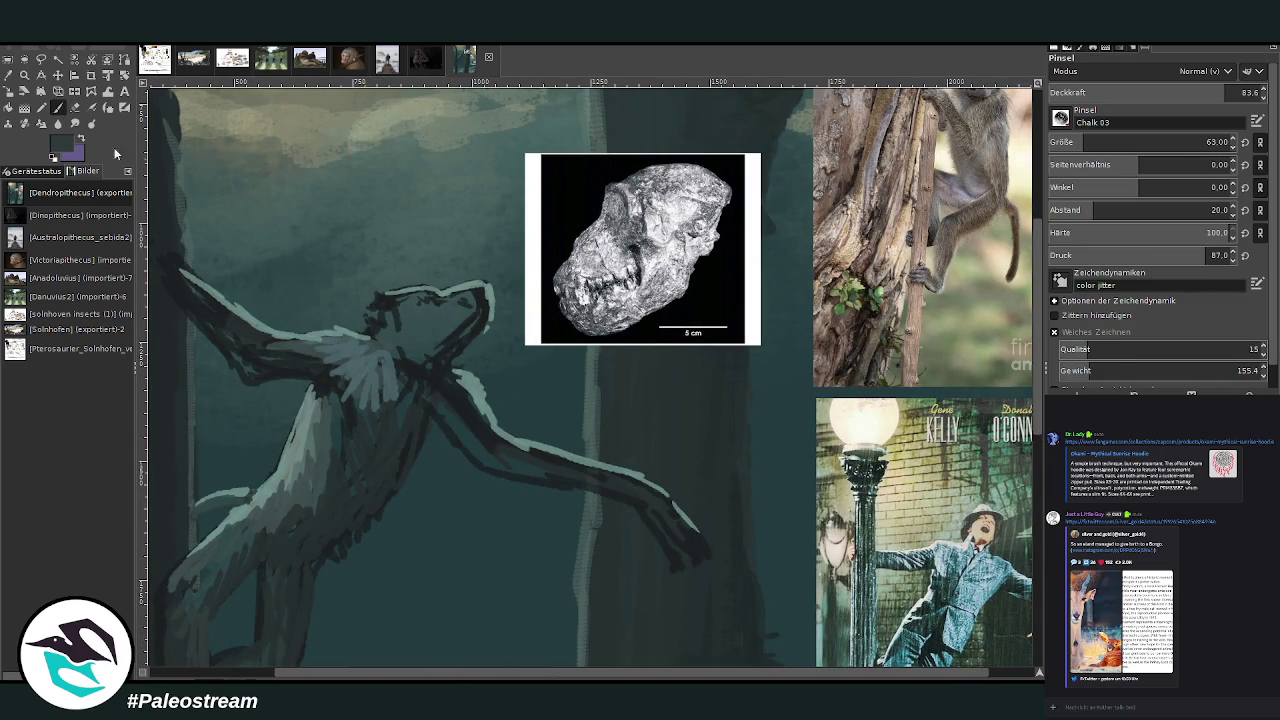
{"action": "left_click", "coordinate": [9, 77]}
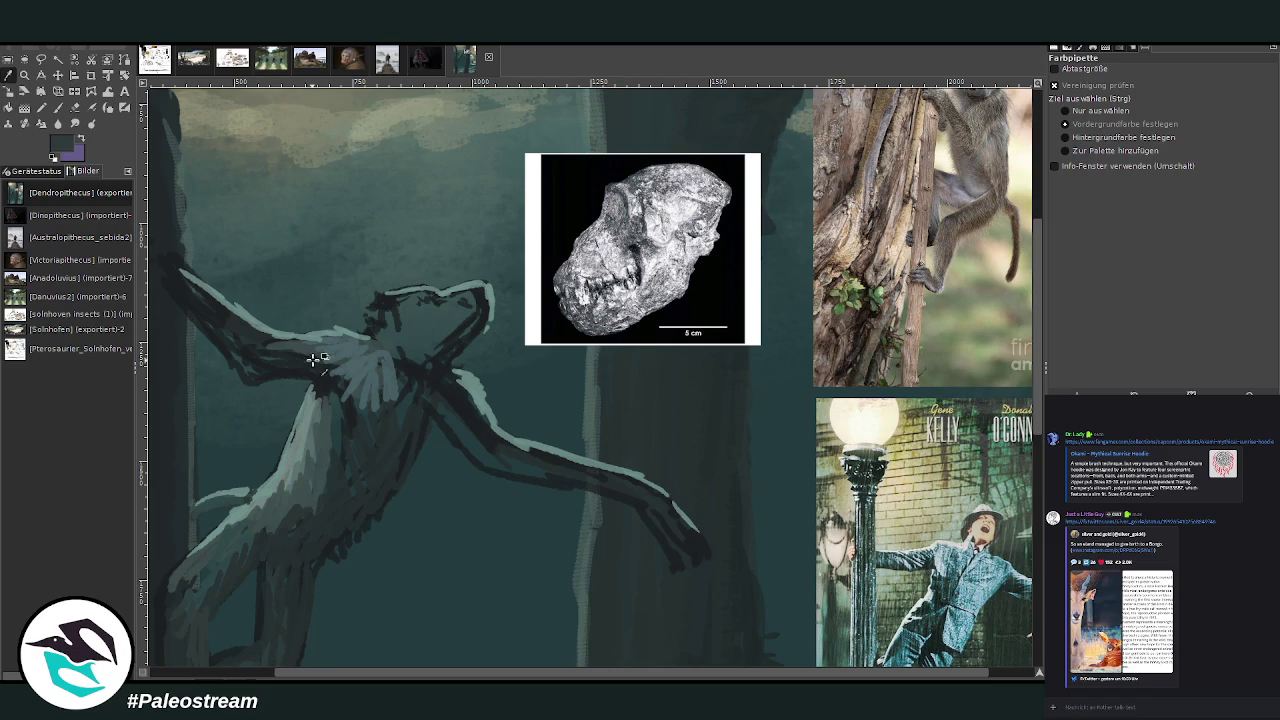
{"action": "left_click", "coordinate": [56, 110]}
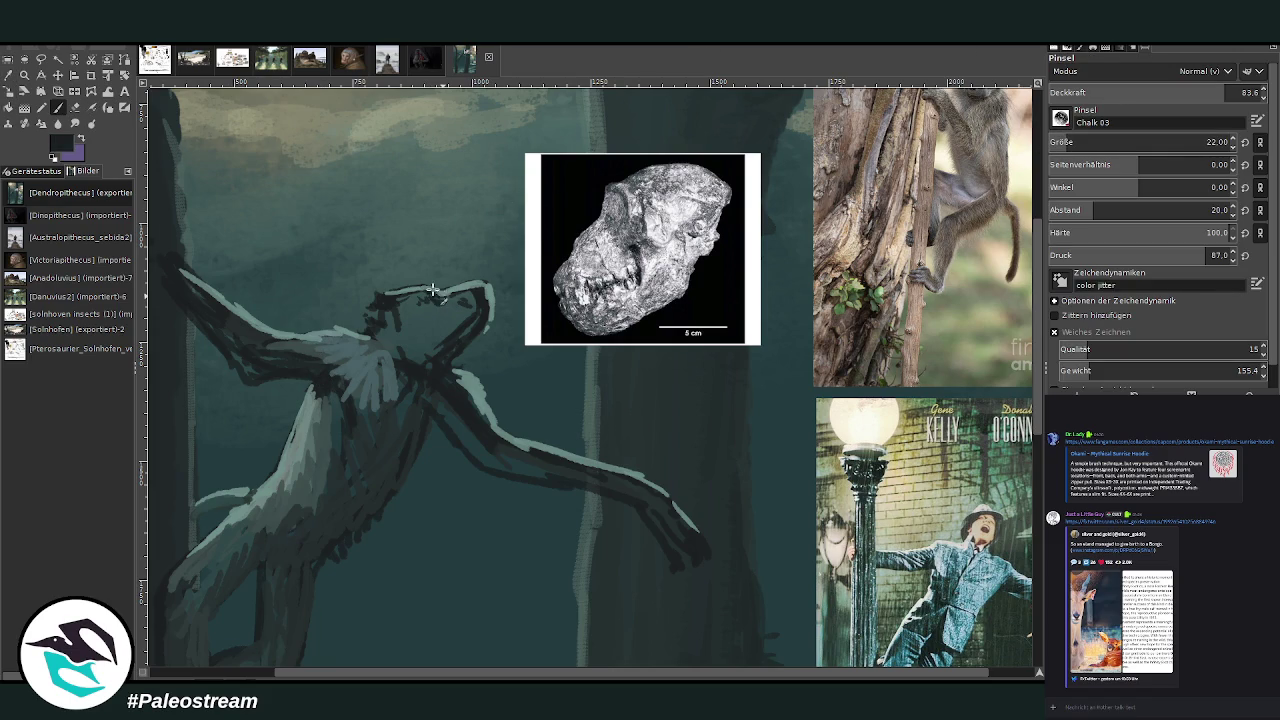
- Sample the teal-grey from the figure's head, then a lighter teal from the KELLY poster
{"action": "scroll", "coordinate": [1068, 144], "scroll_direction": "up", "scroll_amount": 3}
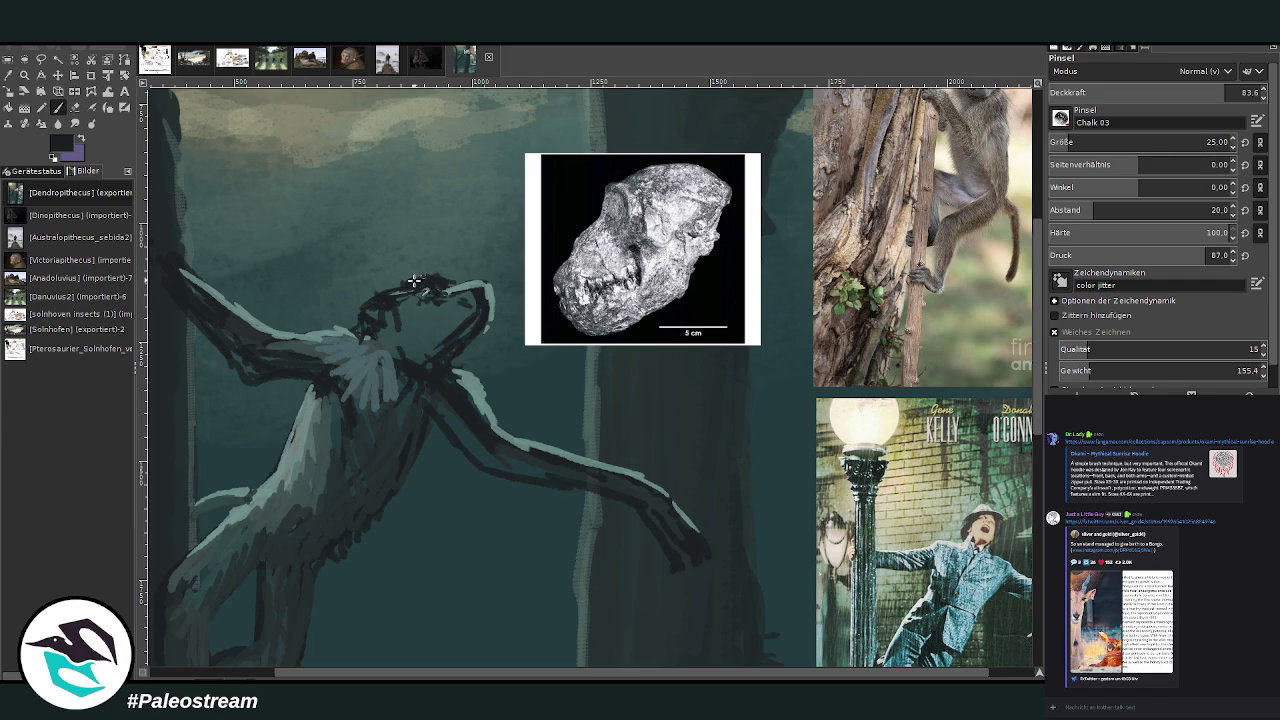
{"action": "left_click", "coordinate": [10, 75]}
{"action": "left_click", "coordinate": [475, 283]}
{"action": "key", "text": "p"}
{"action": "left_click", "coordinate": [949, 426], "text": "ctrl"}
{"action": "left_click", "coordinate": [949, 426], "text": "ctrl"}
- Paint a light teal highlight across the top of the head and a small mark on the shoulder
{"action": "mouse_move", "coordinate": [433, 277]}
{"action": "left_mouse_down"}
{"action": "mouse_move", "coordinate": [405, 282]}
{"action": "mouse_move", "coordinate": [355, 326]}
{"action": "mouse_move", "coordinate": [282, 334]}
{"action": "mouse_move", "coordinate": [228, 310]}
{"action": "left_mouse_up"}
{"action": "mouse_move", "coordinate": [472, 374]}
{"action": "left_mouse_down"}
{"action": "mouse_move", "coordinate": [462, 358]}
{"action": "mouse_move", "coordinate": [534, 456]}
{"action": "mouse_move", "coordinate": [660, 488]}
{"action": "mouse_move", "coordinate": [690, 481]}
{"action": "left_mouse_up"}
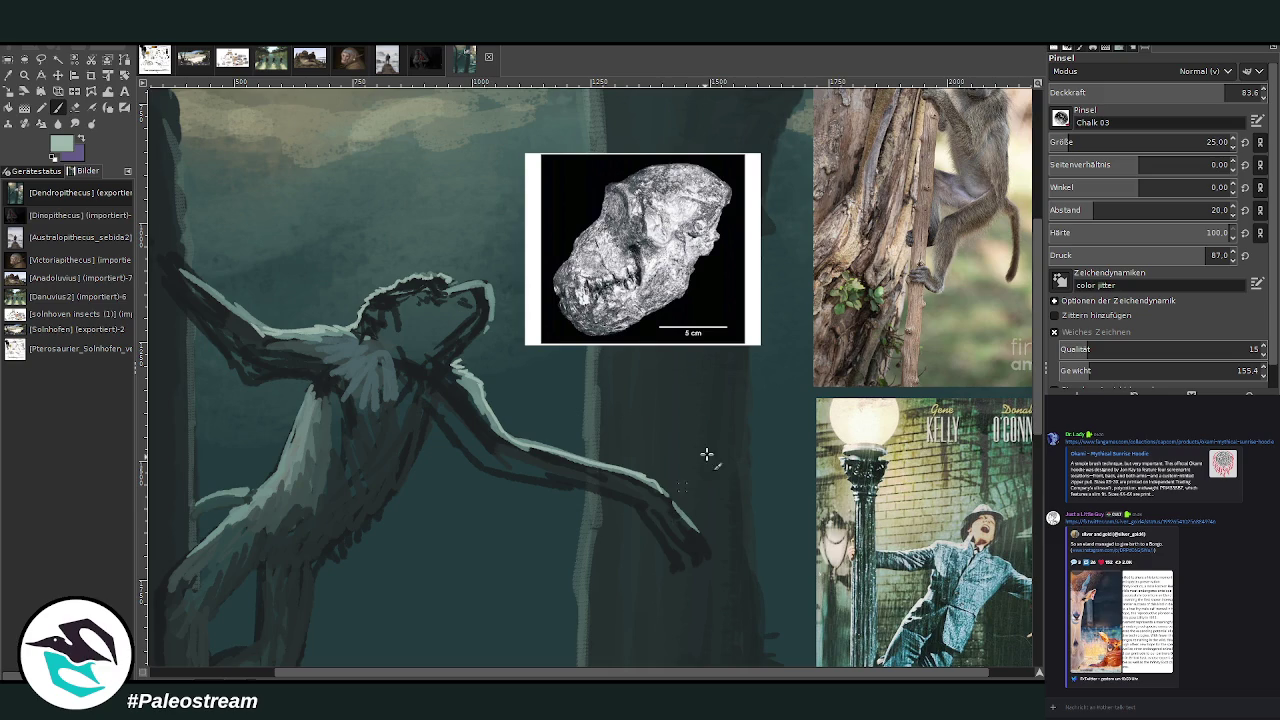
{"action": "scroll", "coordinate": [571, 673], "scroll_direction": "right", "scroll_amount": 1}
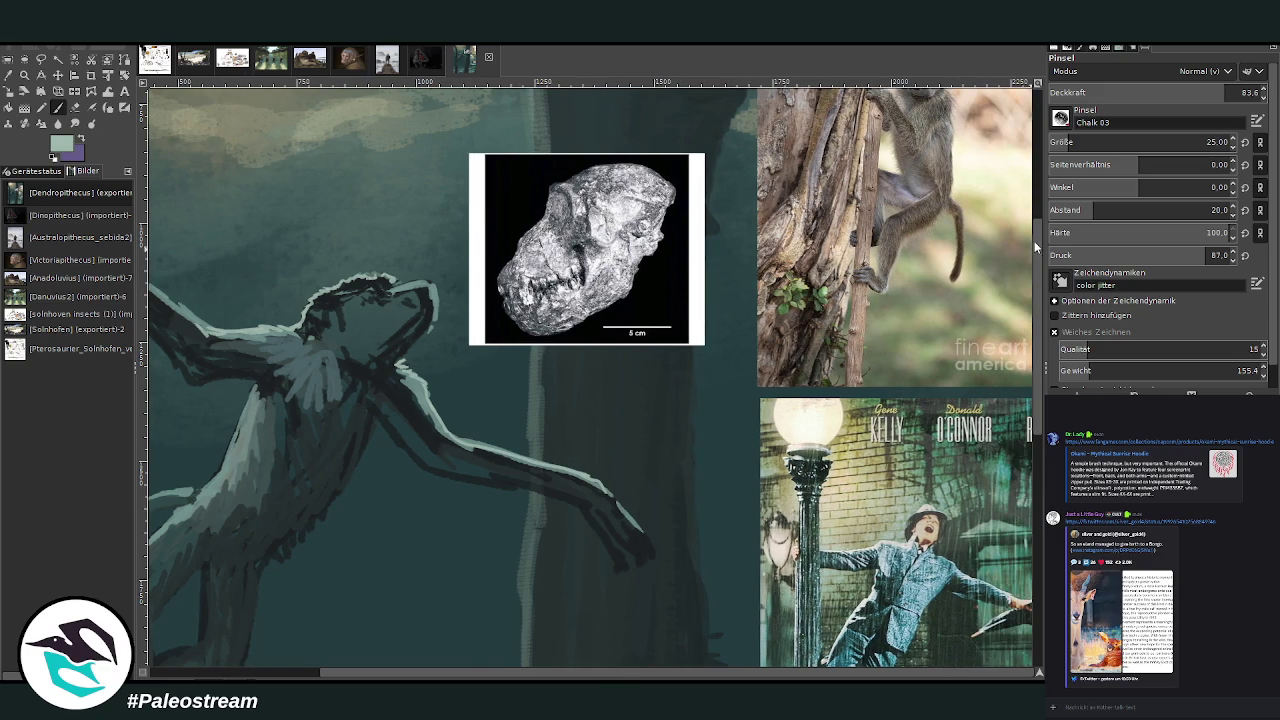
- Add light strokes along the upper arm edge, down the chest and along the lower arm
{"action": "left_click_drag", "start_coordinate": [1034, 242], "coordinate": [911, 80]}
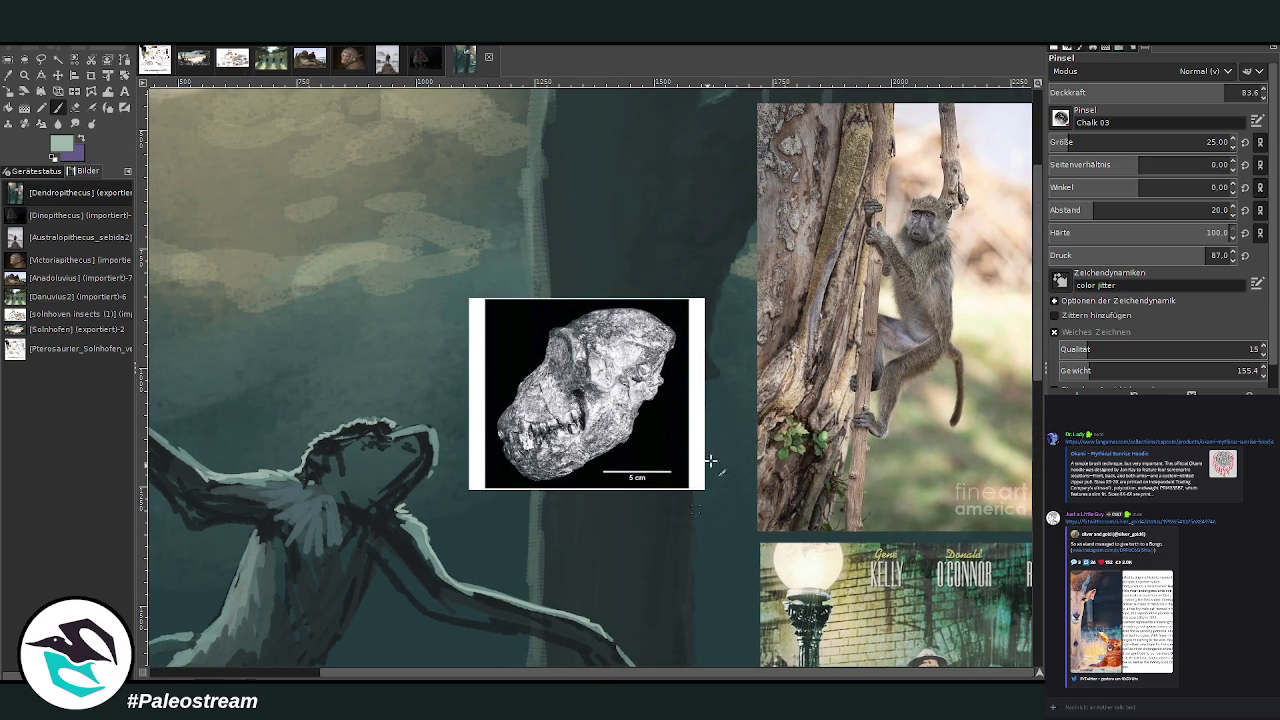
{"action": "scroll", "coordinate": [1037, 298], "scroll_direction": "down", "scroll_amount": 3}
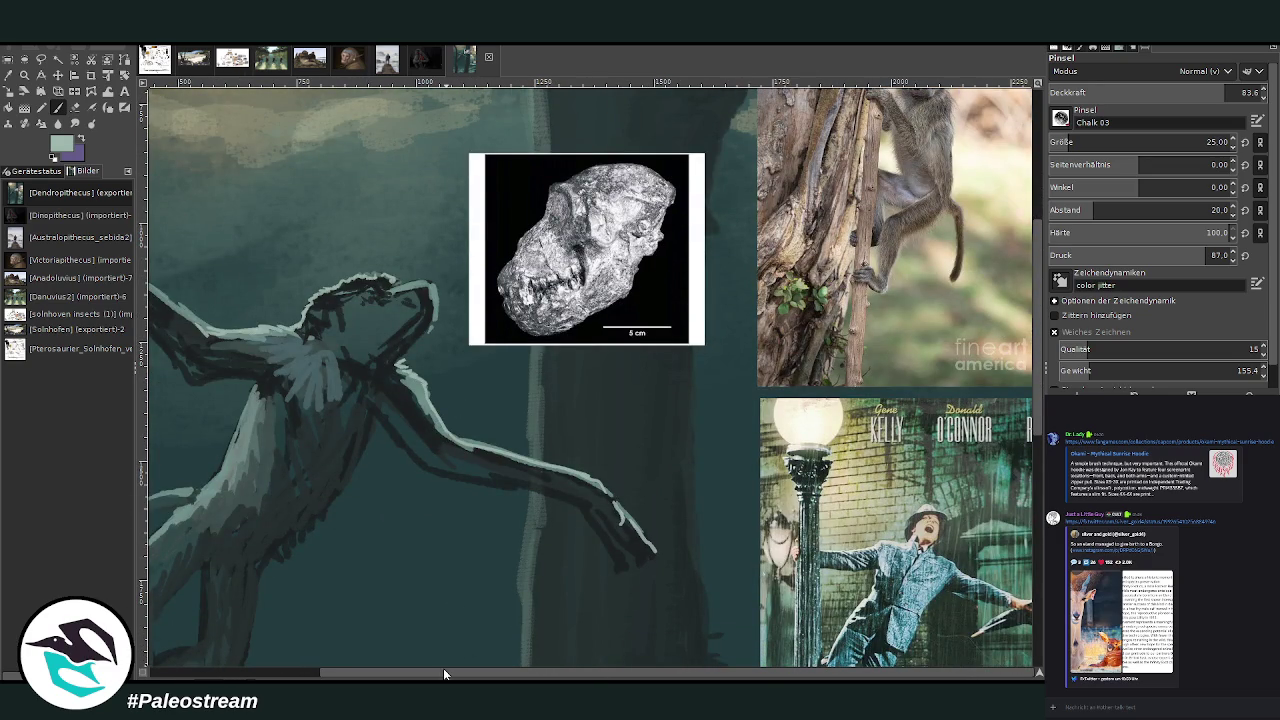
{"action": "left_click_drag", "start_coordinate": [444, 673], "coordinate": [299, 615]}
{"action": "left_click_drag", "start_coordinate": [351, 293], "coordinate": [414, 329]}
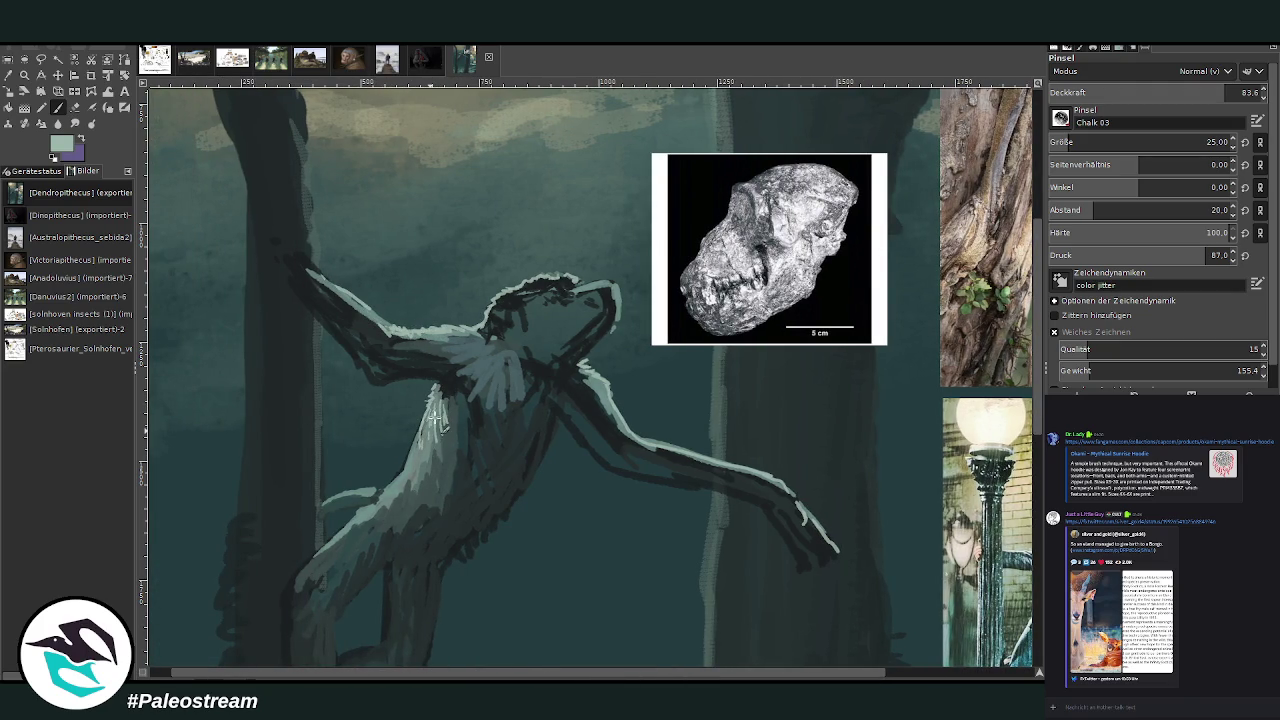
{"action": "left_click_drag", "start_coordinate": [452, 398], "coordinate": [413, 468]}
{"action": "left_click_drag", "start_coordinate": [481, 676], "coordinate": [461, 676]}
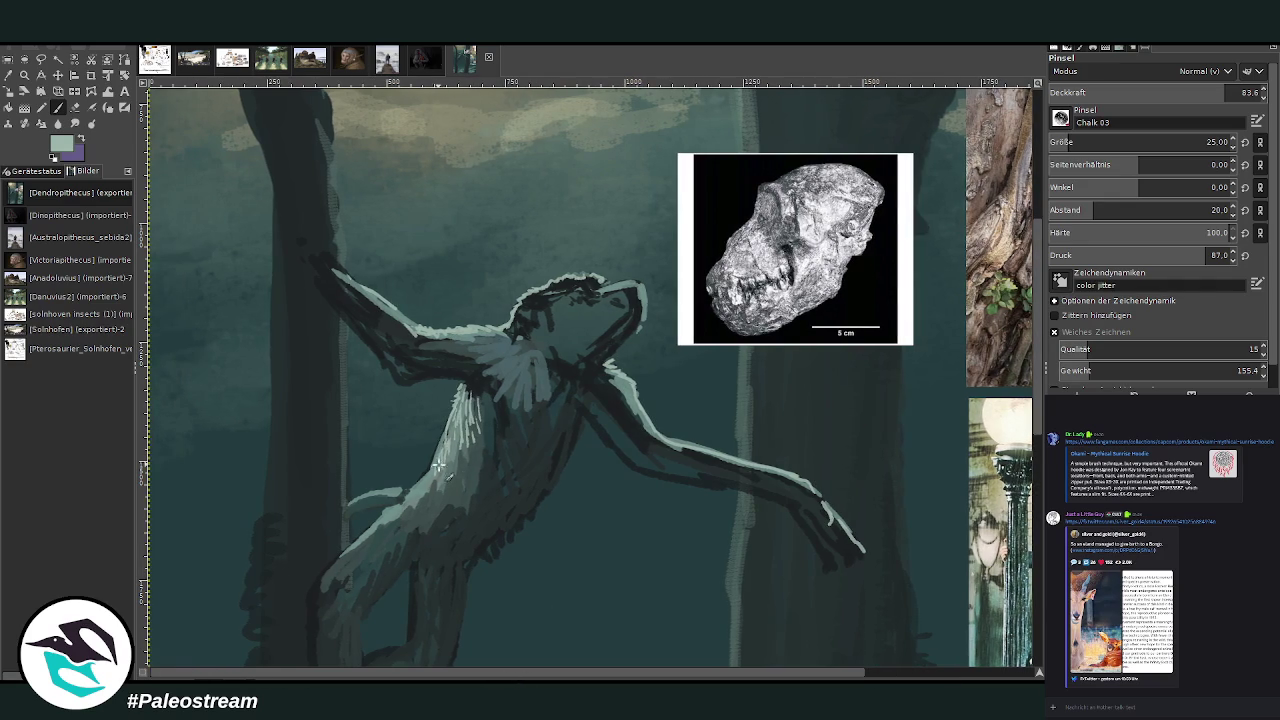
{"action": "left_click_drag", "start_coordinate": [402, 488], "coordinate": [377, 489]}
- Swap to a darker sampled colour, add faint chalk strokes across the chest, and sample a dark teal
{"action": "key", "text": "x"}
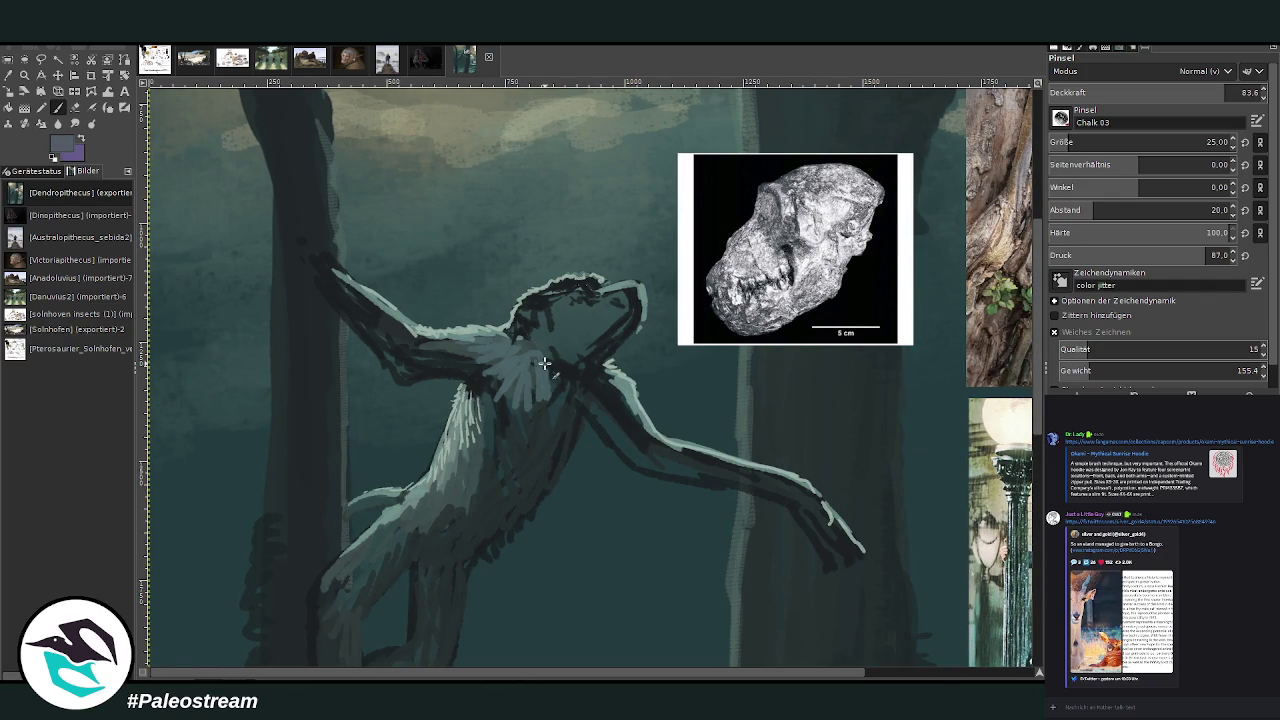
{"action": "left_click", "coordinate": [904, 385], "text": "ctrl"}
{"action": "mouse_move", "coordinate": [493, 357]}
{"action": "left_mouse_down"}
{"action": "mouse_move", "coordinate": [425, 346]}
{"action": "mouse_move", "coordinate": [492, 380]}
{"action": "mouse_move", "coordinate": [505, 410]}
{"action": "mouse_move", "coordinate": [560, 365]}
{"action": "mouse_move", "coordinate": [535, 360]}
{"action": "mouse_move", "coordinate": [532, 336]}
{"action": "left_mouse_up"}
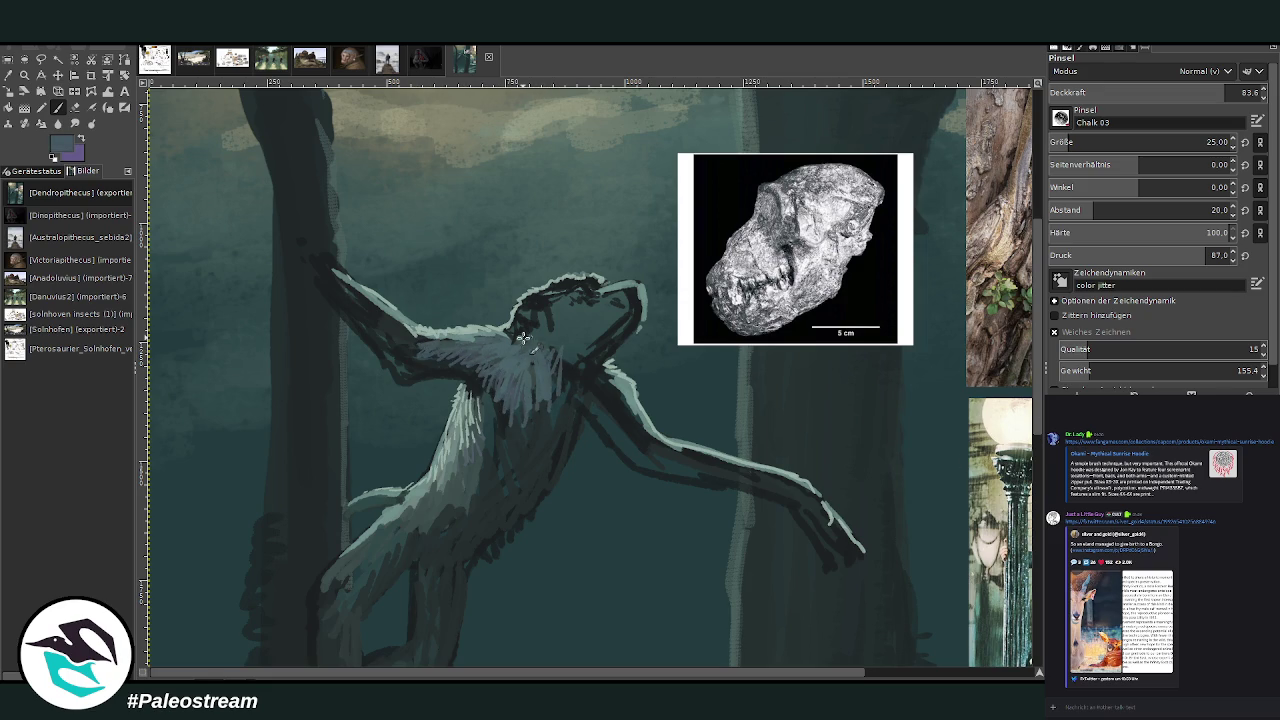
{"action": "left_click", "coordinate": [952, 463], "text": "ctrl"}
{"action": "left_click", "coordinate": [75, 107]}
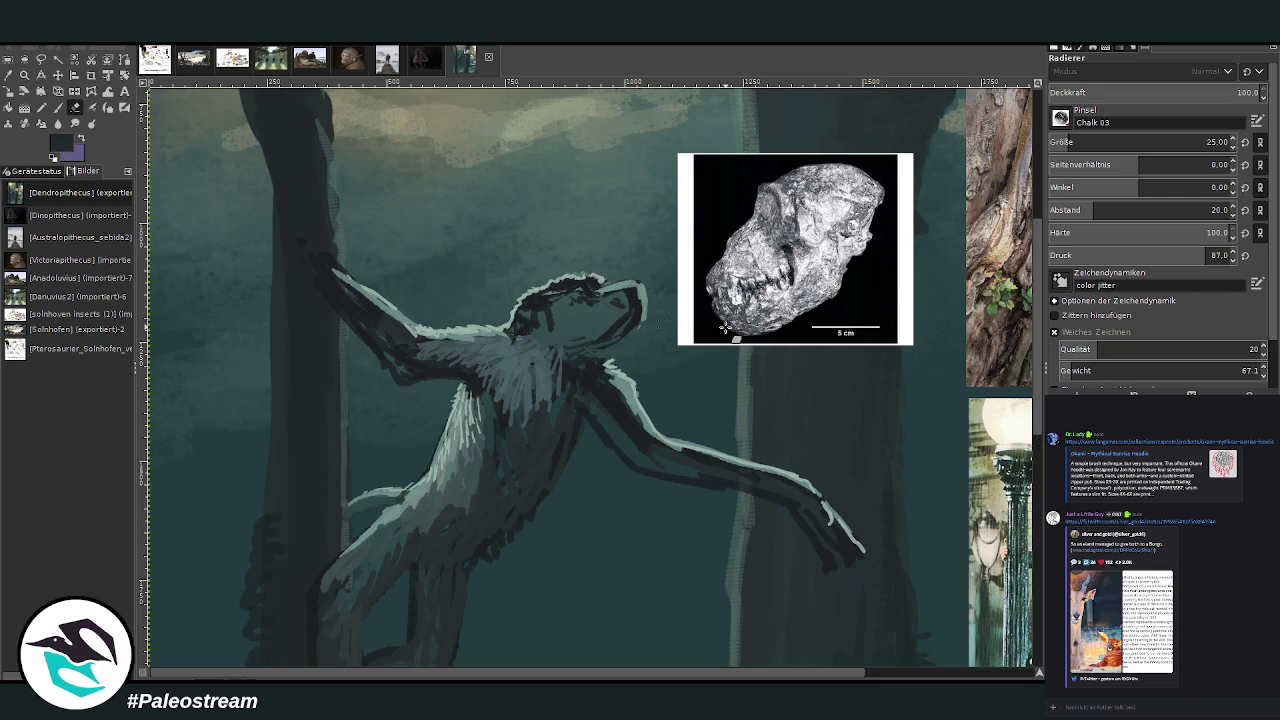
- At brush size 54, paint dark strokes over the muzzle, jaw, neck, head top and outstretched arm
{"action": "left_click", "coordinate": [1080, 142]}
{"action": "left_click", "coordinate": [58, 107]}
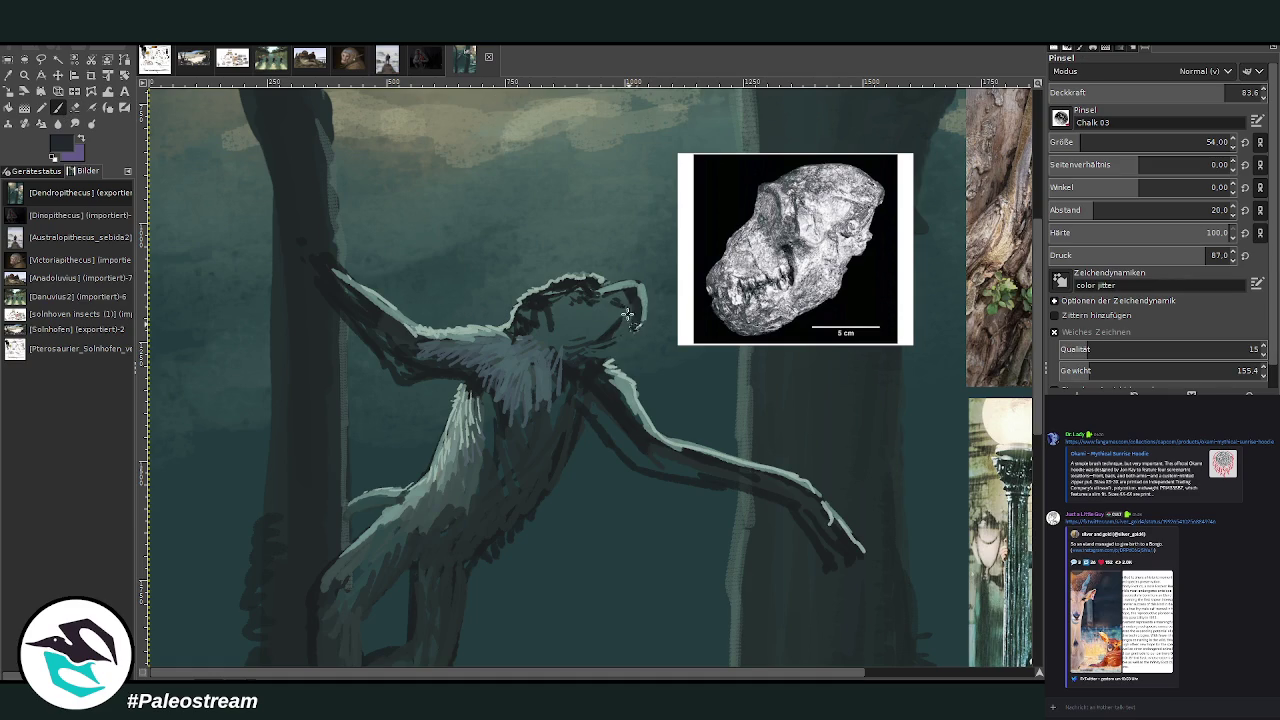
{"action": "left_click_drag", "start_coordinate": [629, 311], "coordinate": [597, 357]}
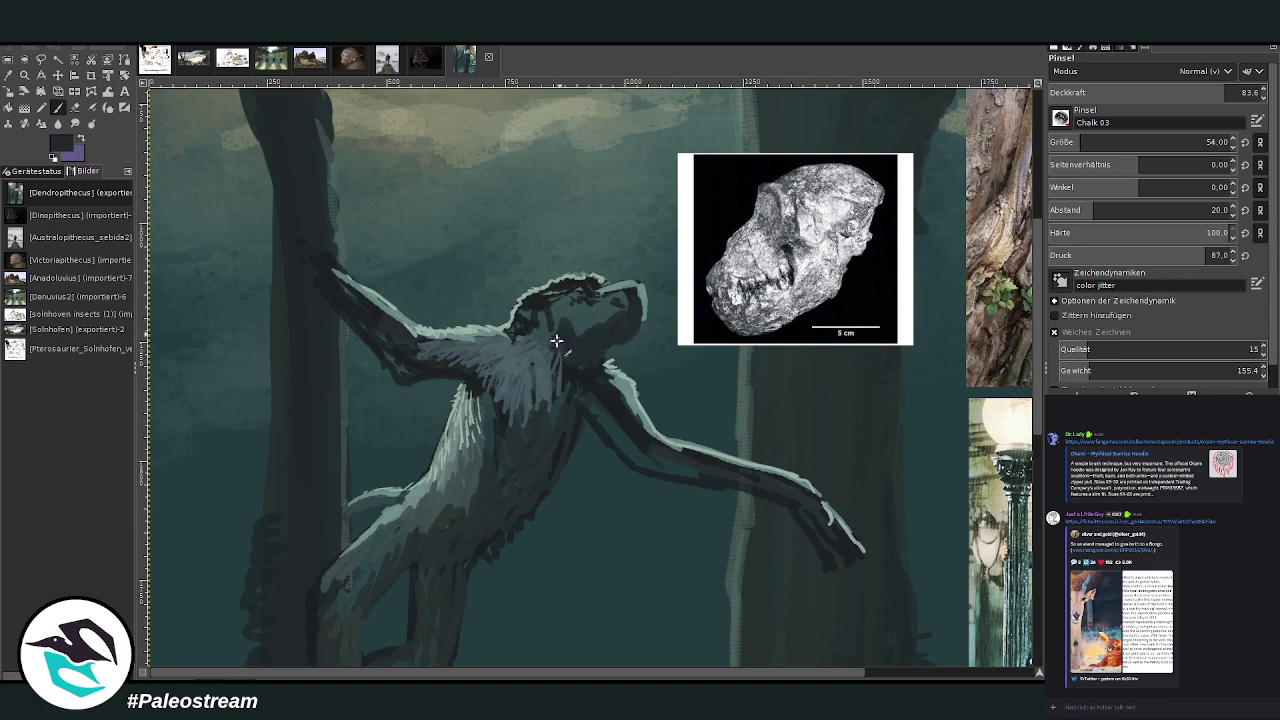
{"action": "left_click_drag", "start_coordinate": [539, 333], "coordinate": [543, 320]}
{"action": "left_click_drag", "start_coordinate": [600, 672], "coordinate": [771, 678]}
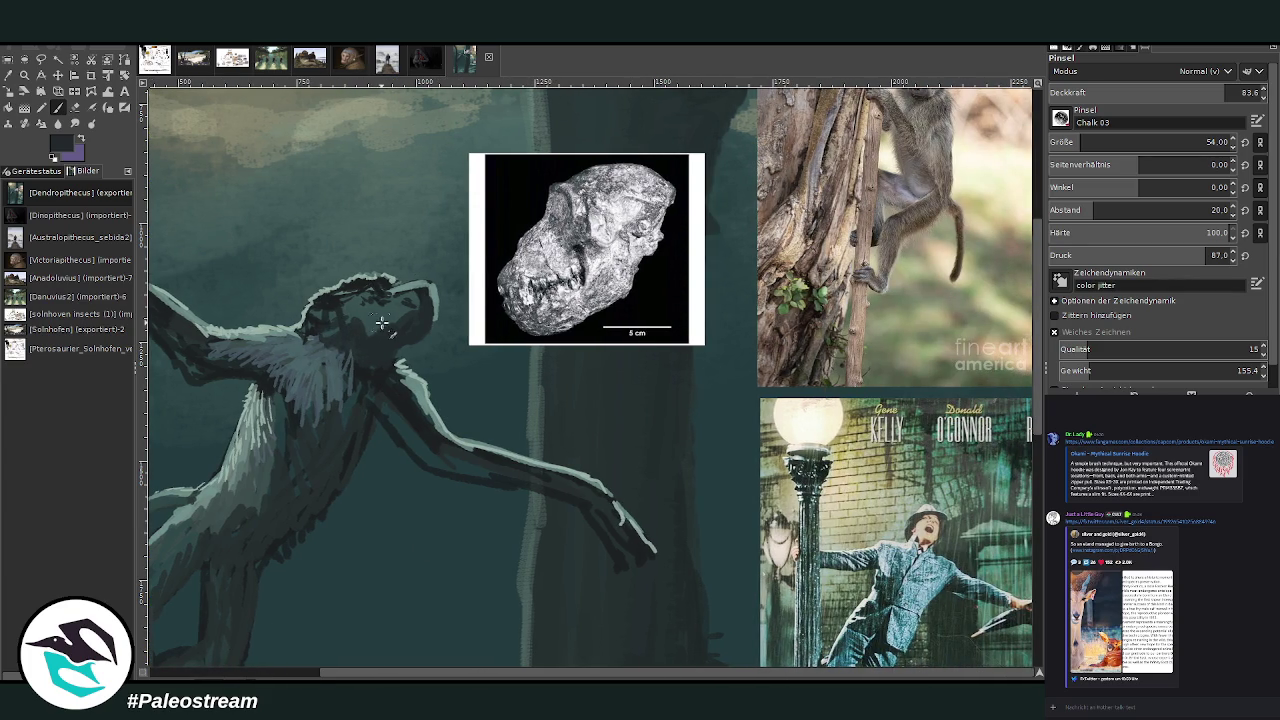
{"action": "mouse_move", "coordinate": [386, 322]}
{"action": "left_mouse_down"}
{"action": "mouse_move", "coordinate": [340, 305]}
{"action": "mouse_move", "coordinate": [358, 335]}
{"action": "mouse_move", "coordinate": [421, 300]}
{"action": "mouse_move", "coordinate": [432, 320]}
{"action": "mouse_move", "coordinate": [428, 298]}
{"action": "mouse_move", "coordinate": [350, 300]}
{"action": "mouse_move", "coordinate": [400, 320]}
{"action": "mouse_move", "coordinate": [358, 295]}
{"action": "mouse_move", "coordinate": [315, 326]}
{"action": "mouse_move", "coordinate": [340, 332]}
{"action": "mouse_move", "coordinate": [333, 318]}
{"action": "left_mouse_up"}
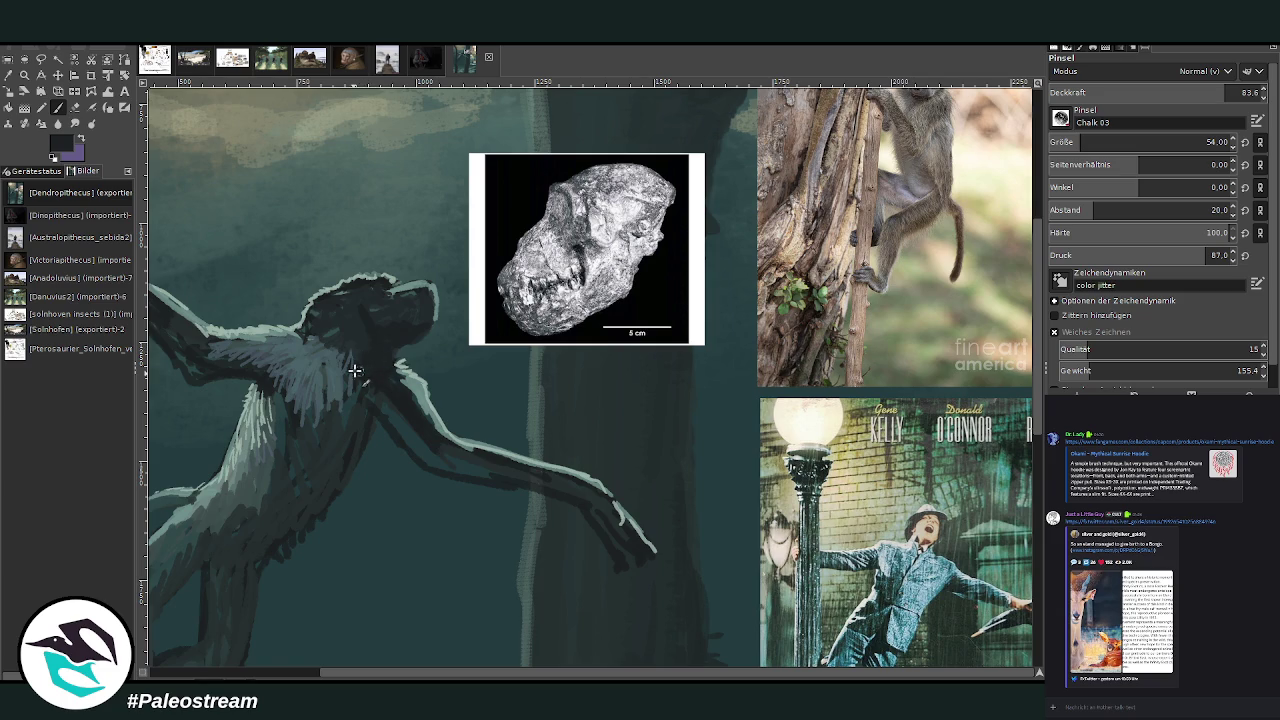
{"action": "mouse_move", "coordinate": [362, 380]}
{"action": "left_mouse_down"}
{"action": "mouse_move", "coordinate": [471, 486]}
{"action": "mouse_move", "coordinate": [514, 500]}
{"action": "mouse_move", "coordinate": [575, 494]}
{"action": "left_mouse_up"}
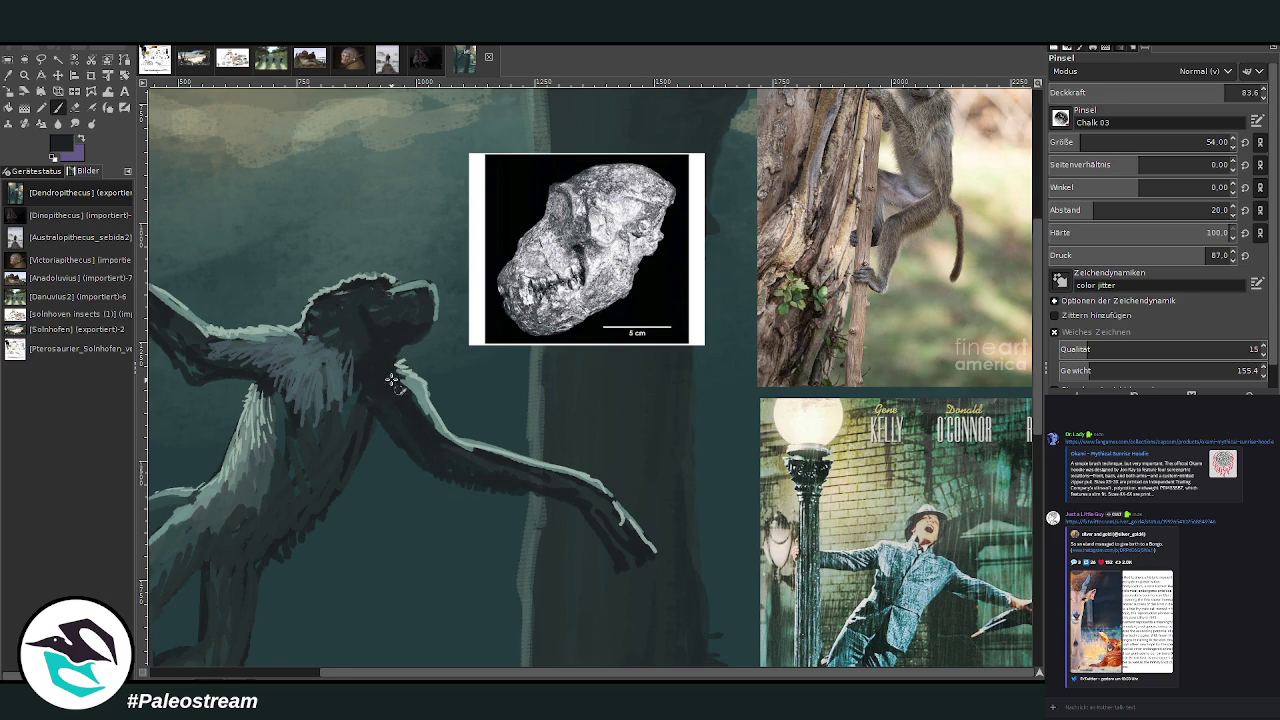
{"action": "scroll", "coordinate": [456, 676], "scroll_direction": "left", "scroll_amount": 2}
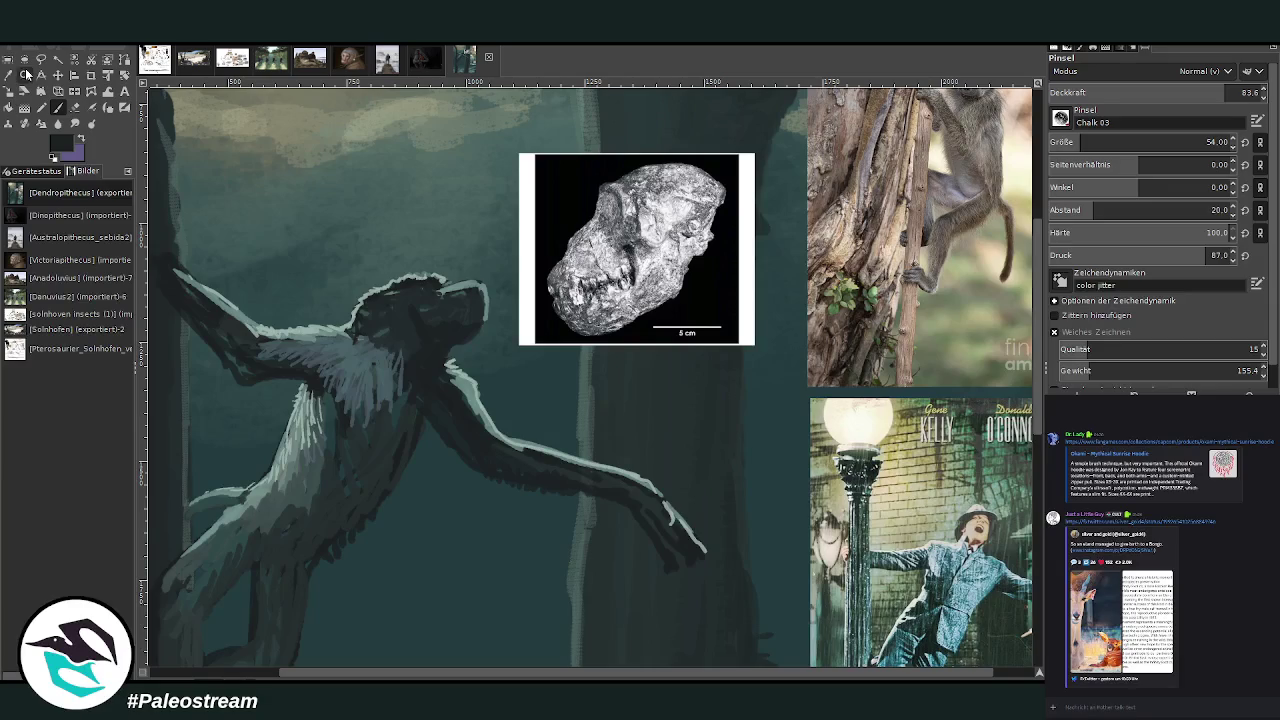
- Sample a teal from the painting and add light fur strokes on the chest, shoulder and upper arm edge
{"action": "key", "text": "o"}
{"action": "left_click", "coordinate": [385, 375]}
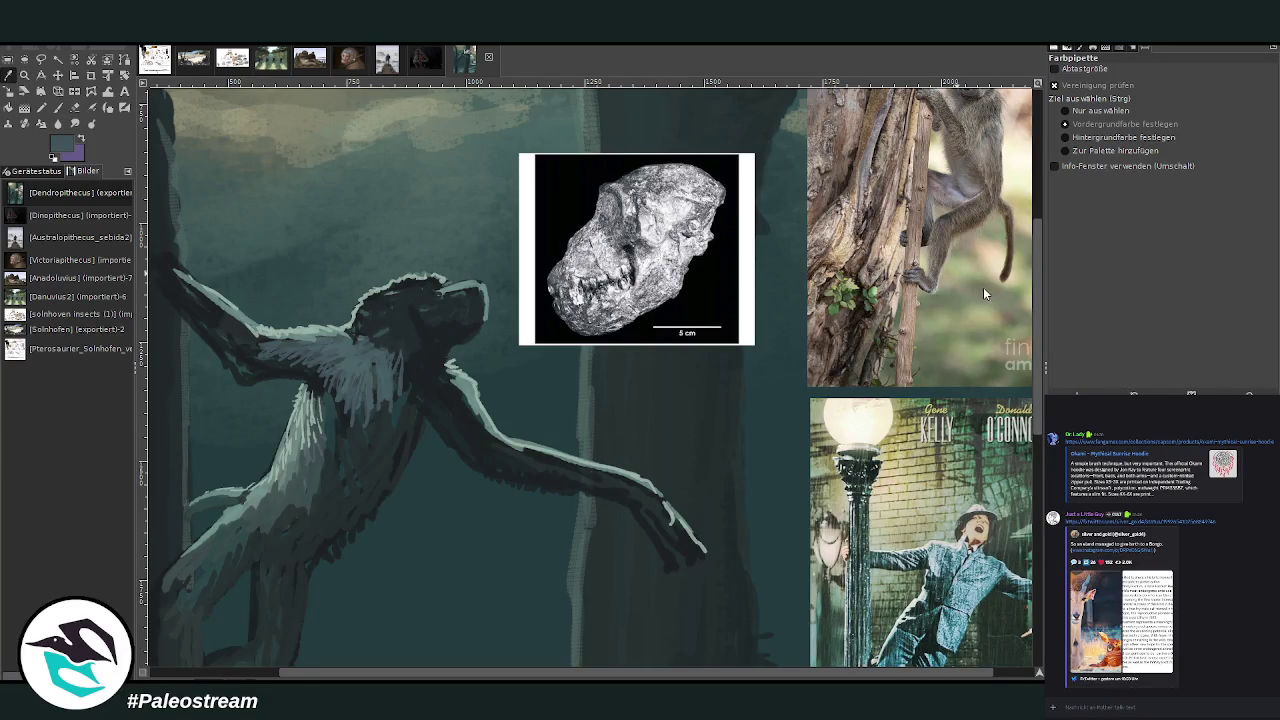
{"action": "key", "text": "p"}
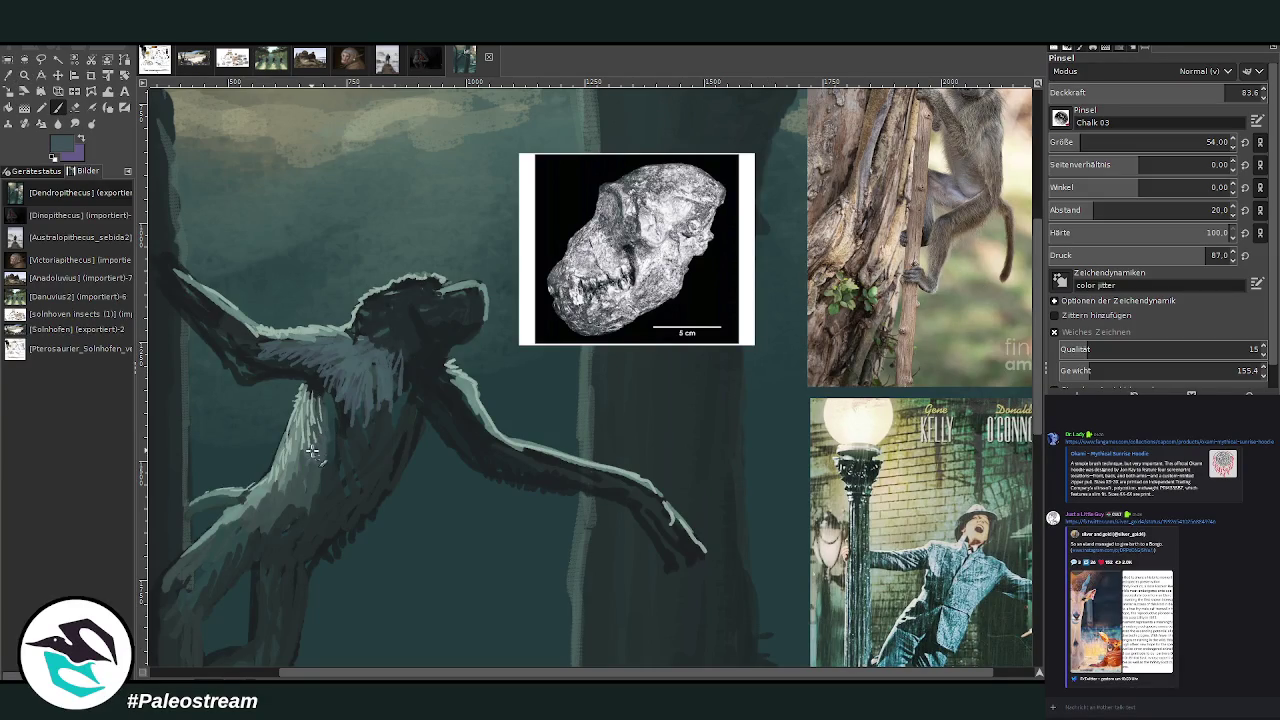
{"action": "left_click_drag", "start_coordinate": [448, 395], "coordinate": [463, 406]}
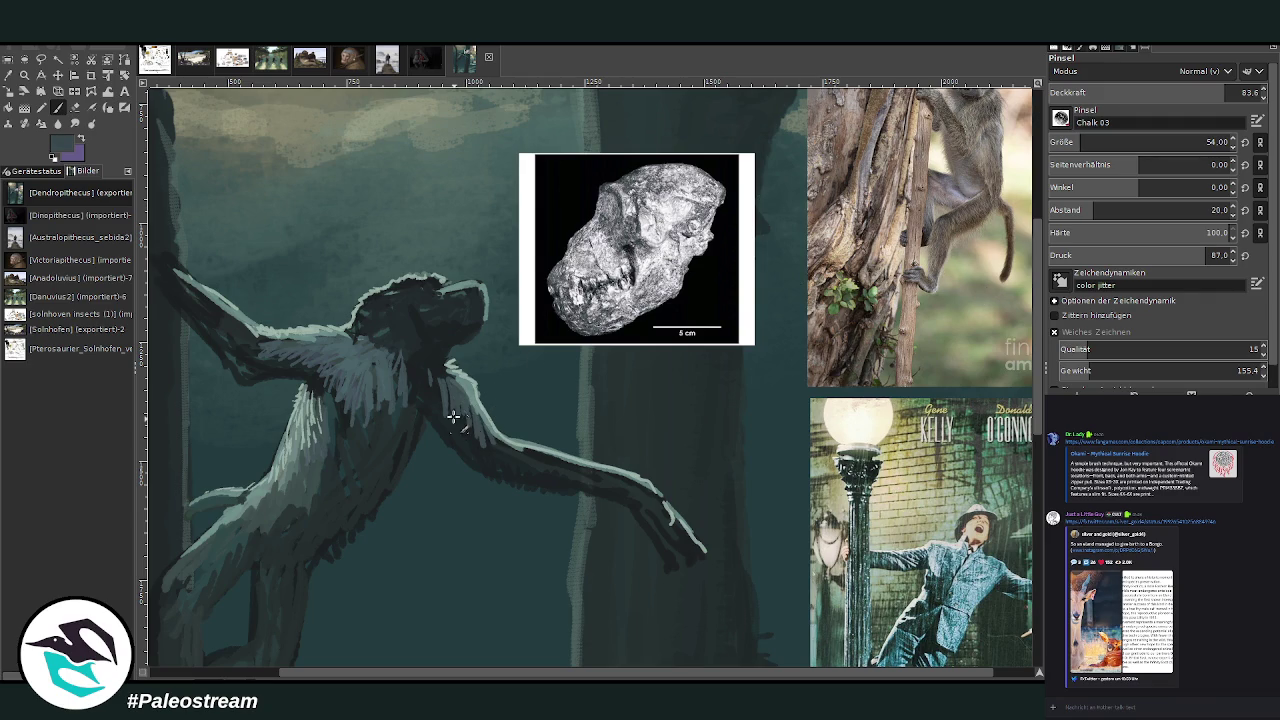
{"action": "mouse_move", "coordinate": [464, 428]}
{"action": "left_mouse_down"}
{"action": "mouse_move", "coordinate": [645, 500]}
{"action": "mouse_move", "coordinate": [680, 528]}
{"action": "mouse_move", "coordinate": [615, 478]}
{"action": "left_mouse_up"}
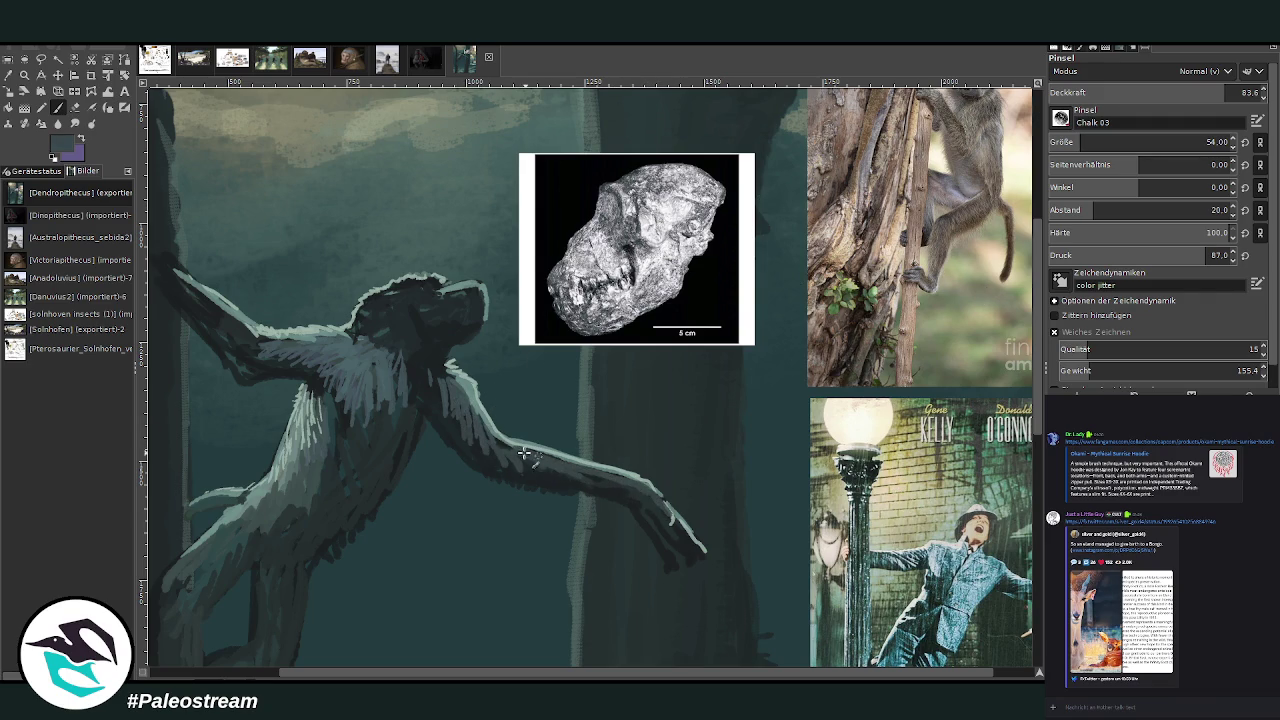
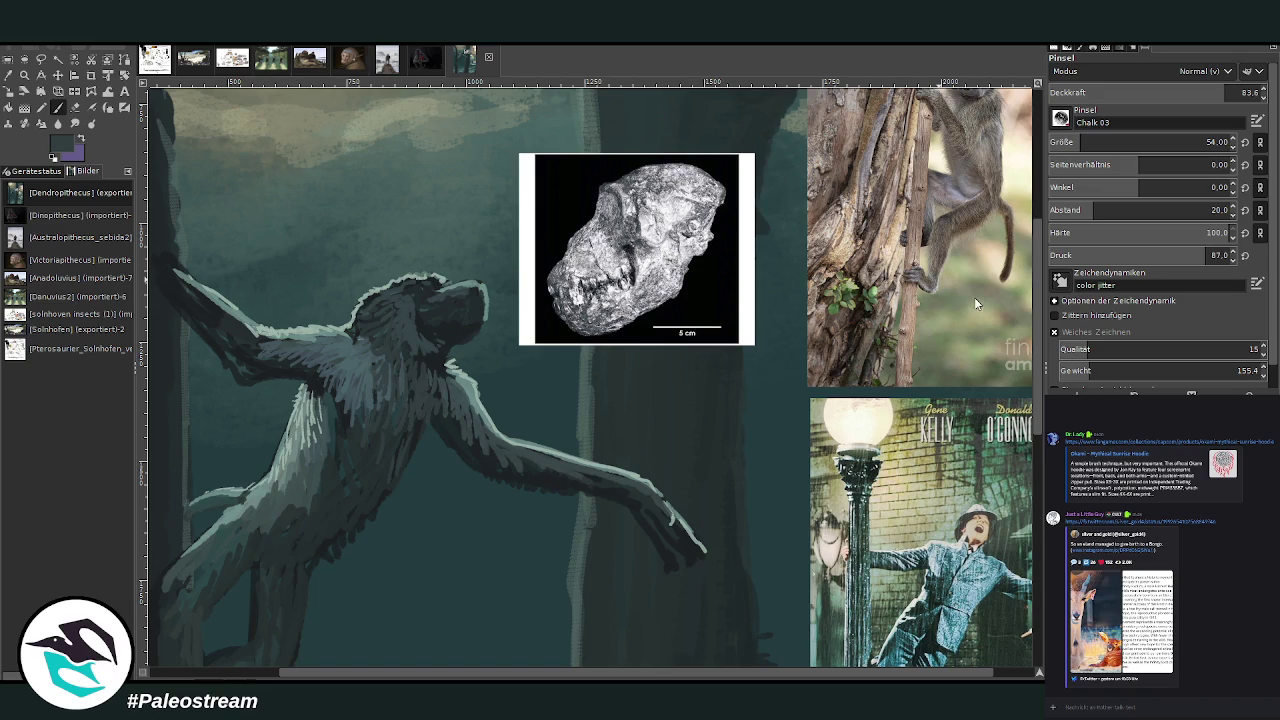
- Shrink the Paintbrush size from 54 to 23, choose a darker foreground colour, and zoom out
{"action": "left_click", "coordinate": [1207, 142]}
{"action": "type", "text": "23"}
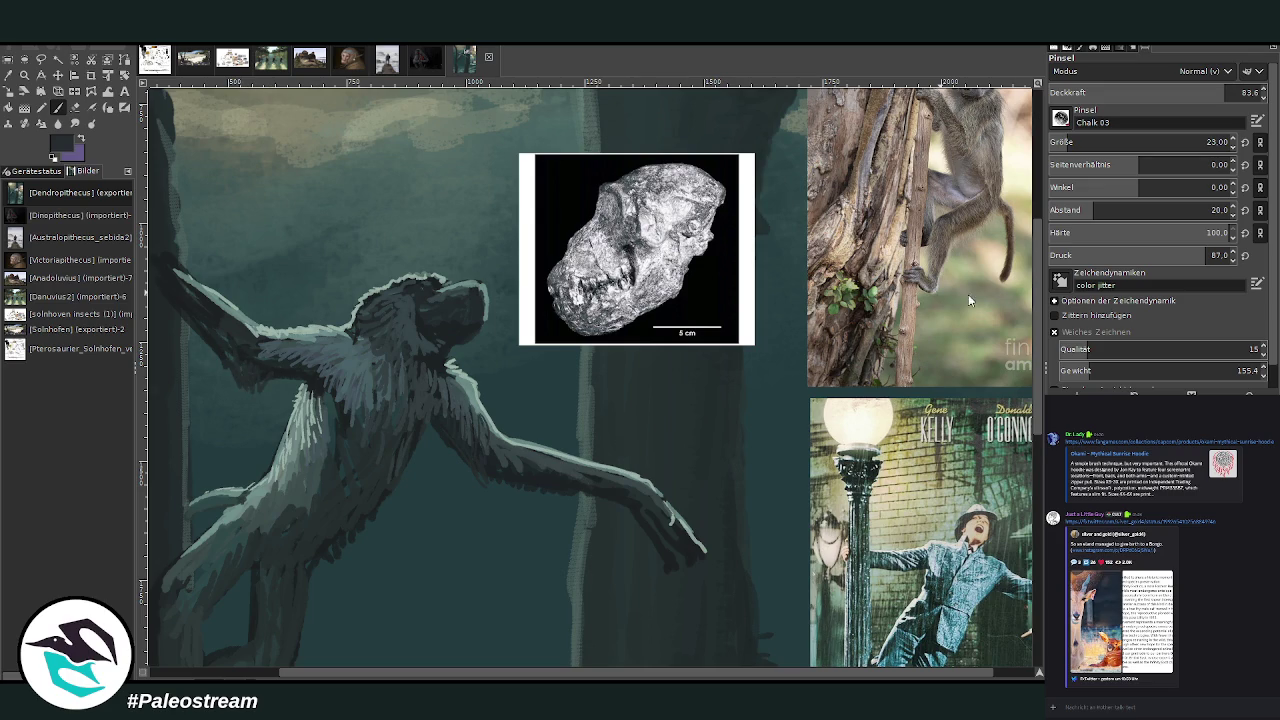
{"action": "left_click", "coordinate": [856, 205], "text": "ctrl"}
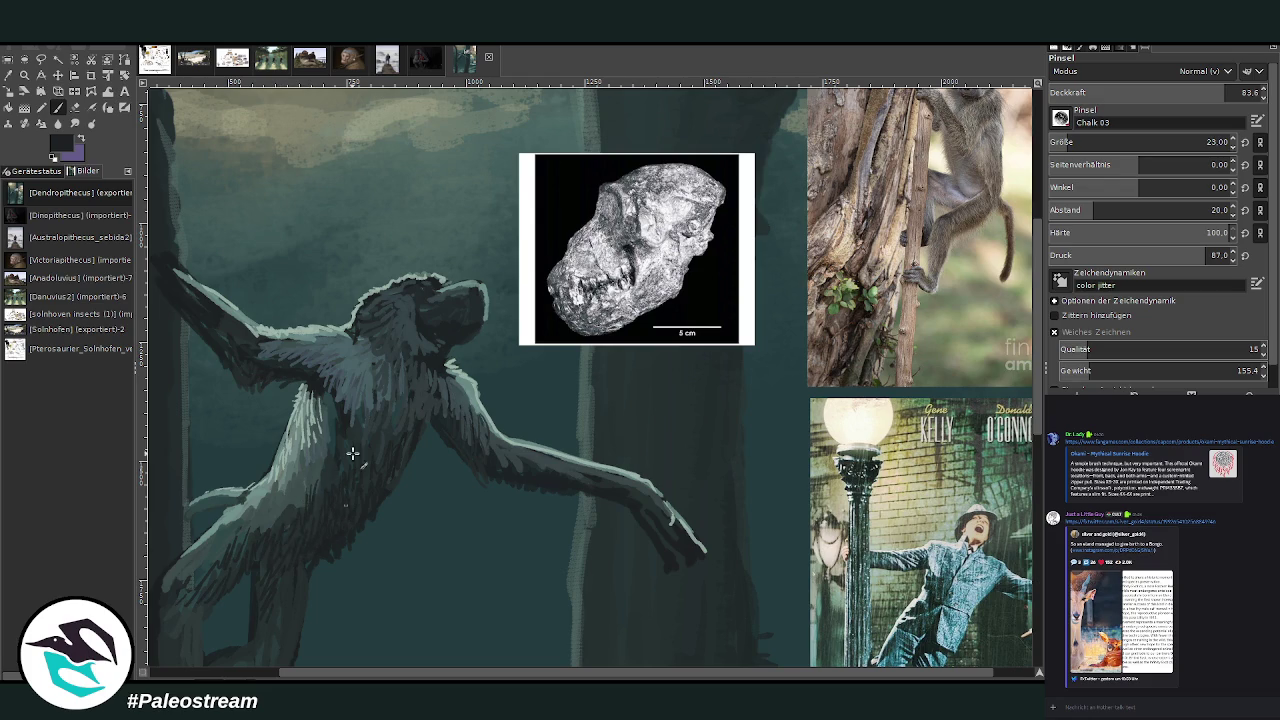
{"action": "key", "text": "minus"}
{"action": "key", "text": "minus"}
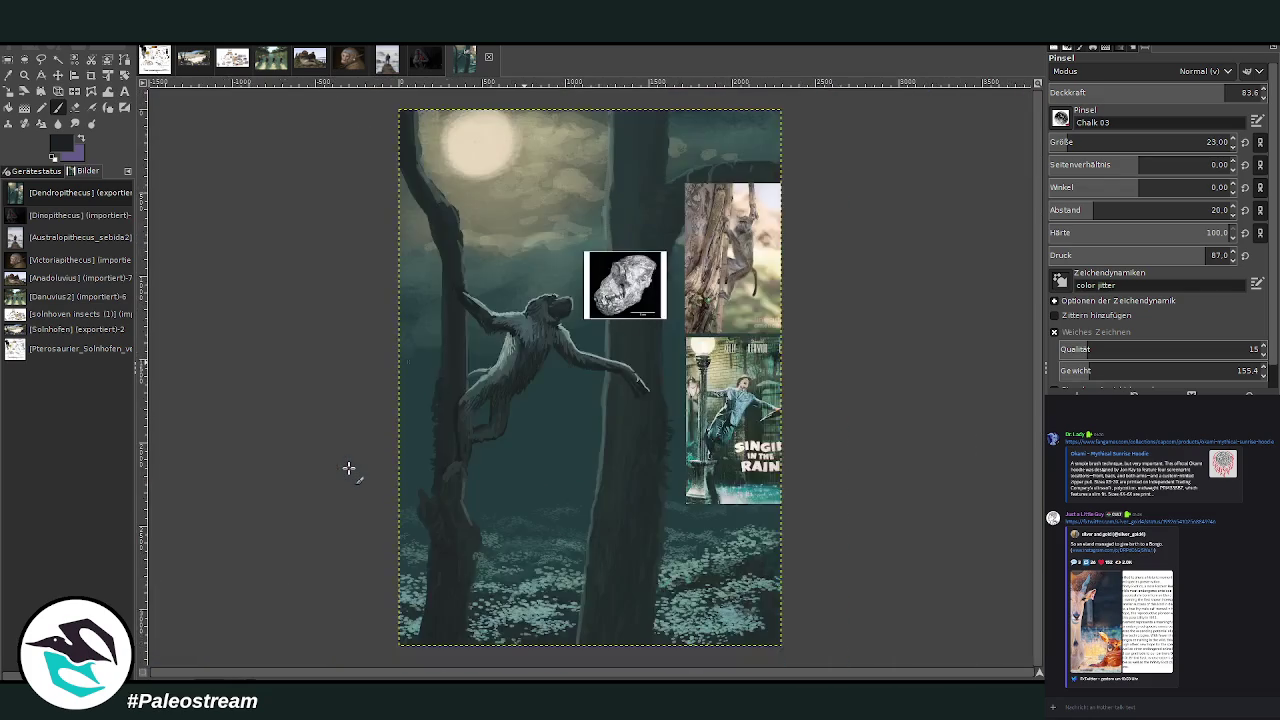
- Zoom in on the ape and trees, then closer on the Singin' in the Rain poster
{"action": "key", "text": "minus"}
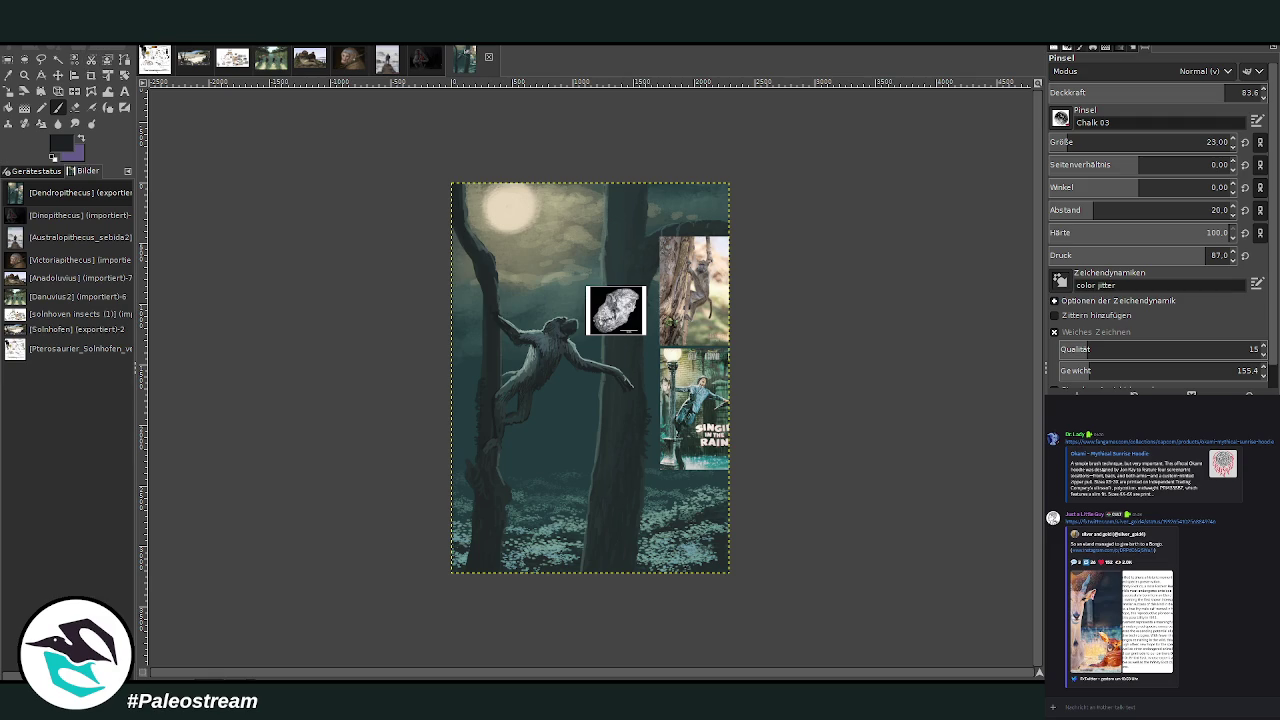
{"action": "left_click", "coordinate": [25, 75]}
{"action": "left_click_drag", "start_coordinate": [446, 186], "coordinate": [664, 468]}
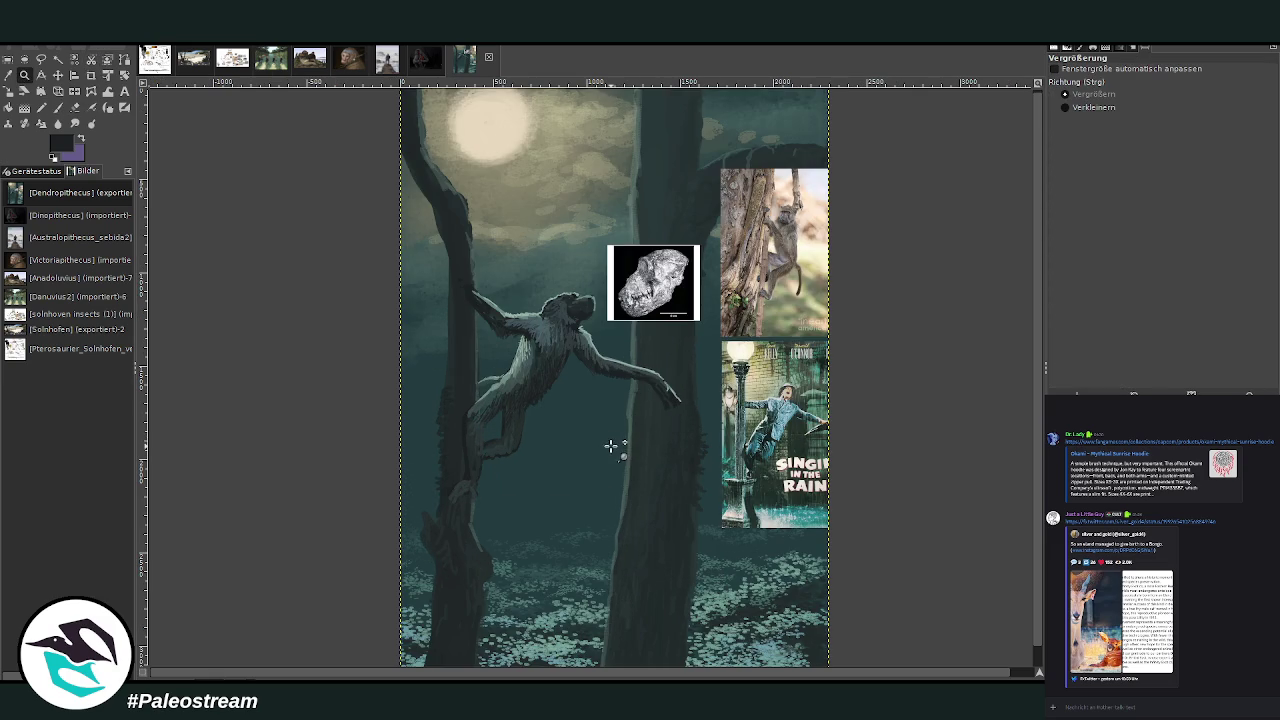
{"action": "mouse_move", "coordinate": [400, 158]}
{"action": "left_mouse_down"}
{"action": "mouse_move", "coordinate": [457, 198]}
{"action": "mouse_move", "coordinate": [713, 620]}
{"action": "left_mouse_up"}
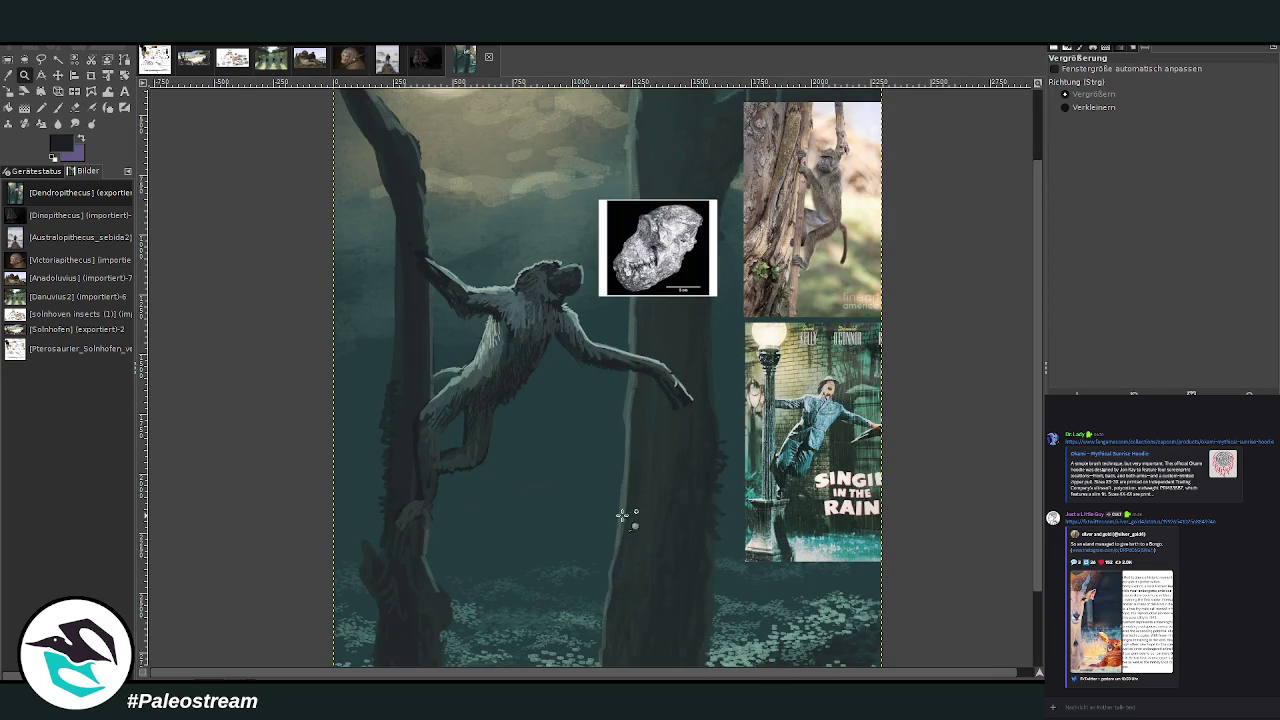
{"action": "scroll", "coordinate": [624, 476], "scroll_direction": "down", "scroll_amount": 1}
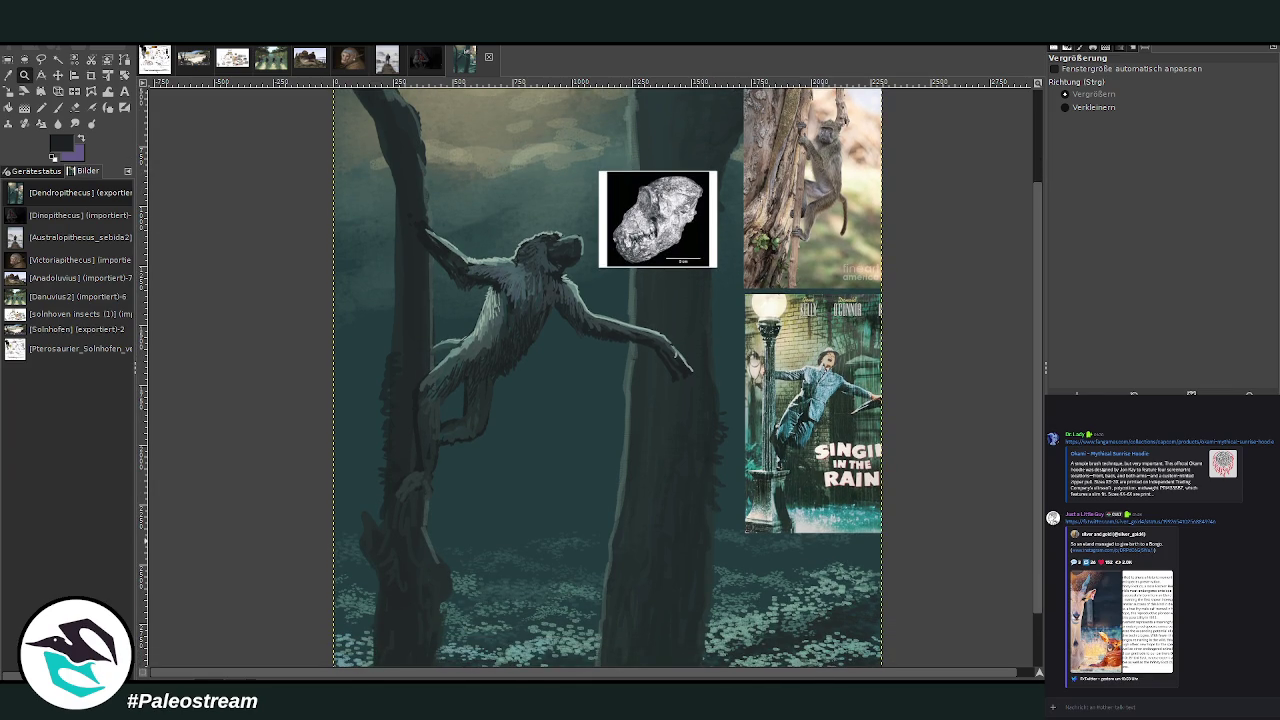
{"action": "key", "text": "p"}
{"action": "key", "text": "o"}
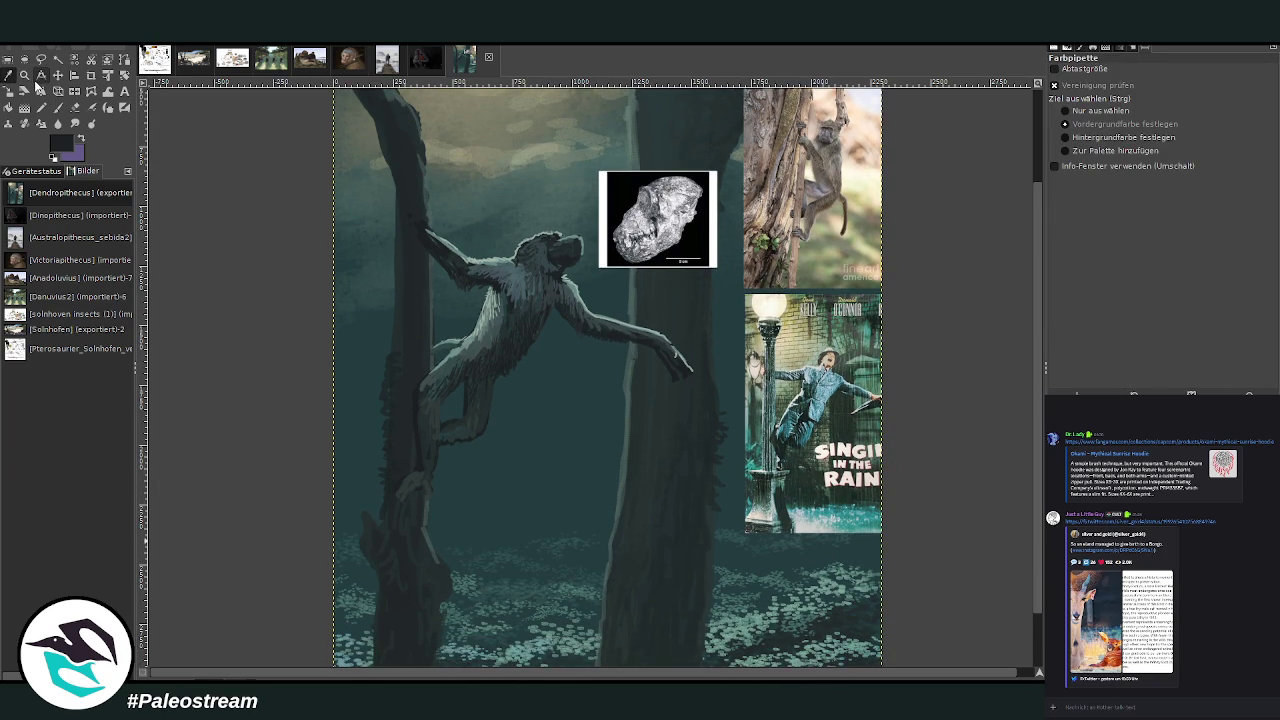
{"action": "key", "text": "z"}
{"action": "left_click_drag", "start_coordinate": [736, 266], "coordinate": [896, 510]}
{"action": "left_click", "coordinate": [688, 548]}
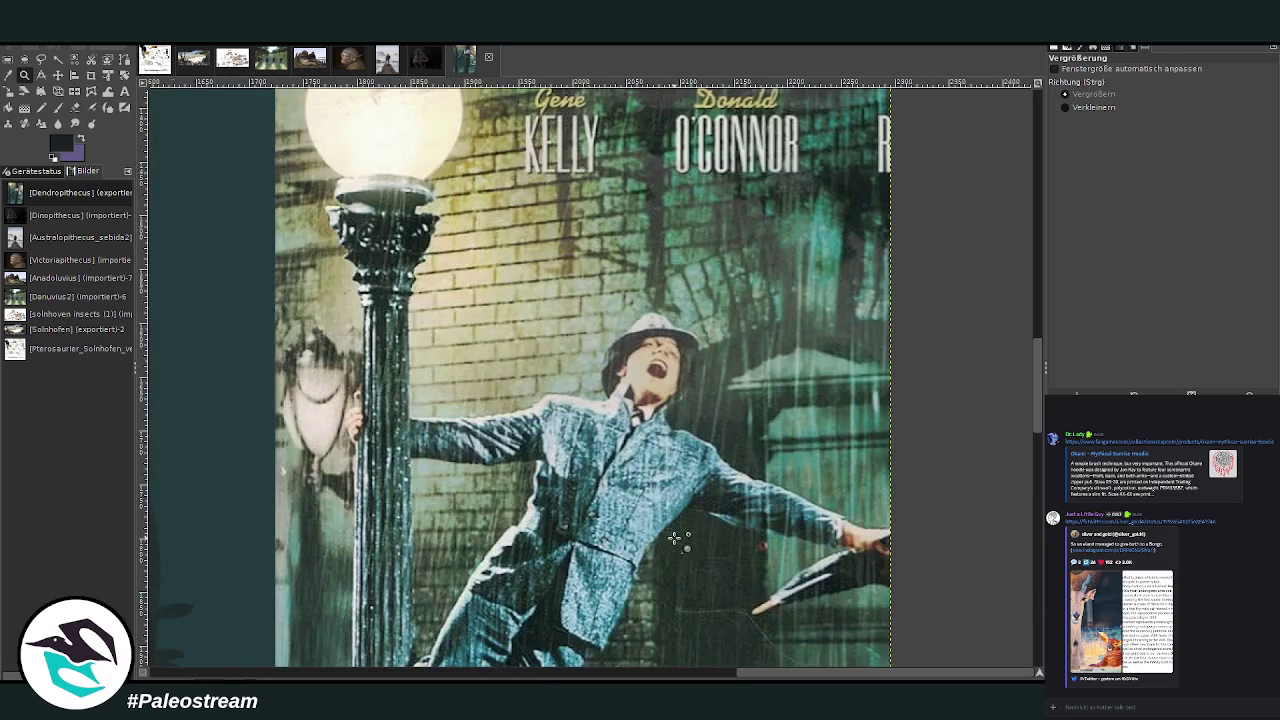
- Sample the light teal rain colour from the poster and set the Paintbrush size to 20
{"action": "key", "text": "o"}
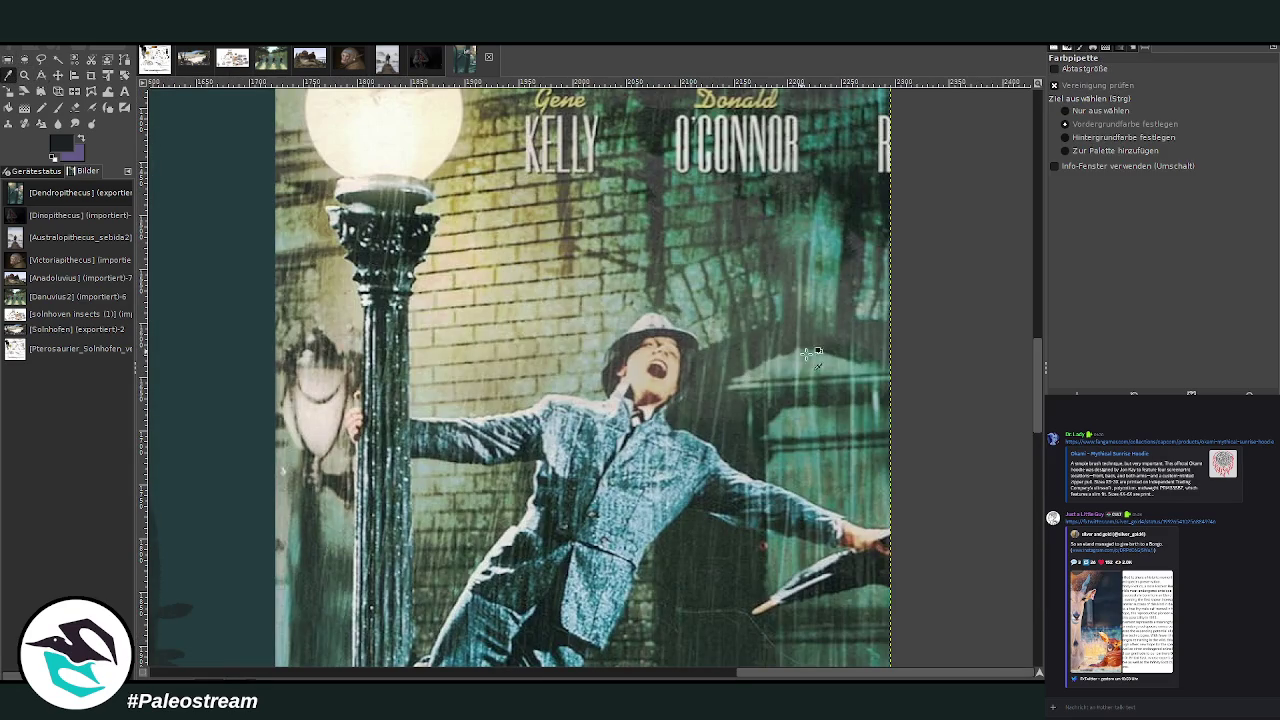
{"action": "left_click", "coordinate": [814, 412]}
{"action": "scroll", "coordinate": [562, 128], "scroll_direction": "down", "scroll_amount": 5}
{"action": "key", "text": "z"}
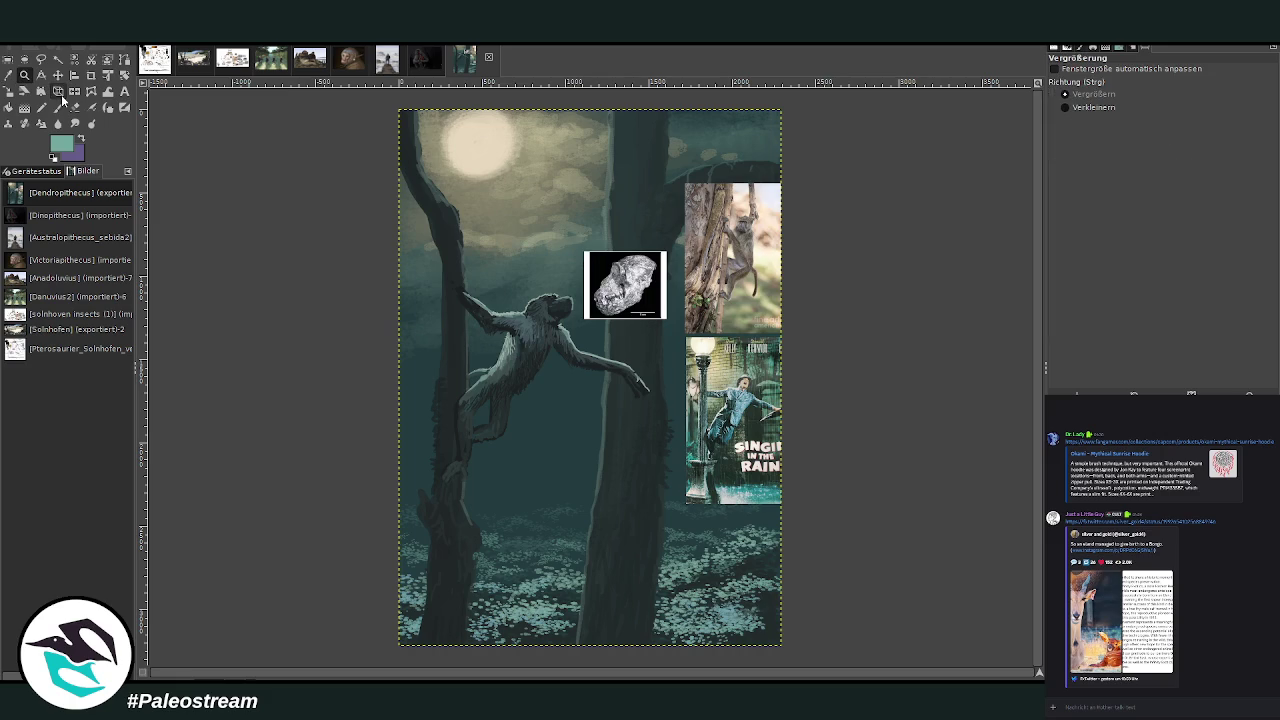
{"action": "left_click", "coordinate": [555, 214]}
{"action": "key", "text": "p"}
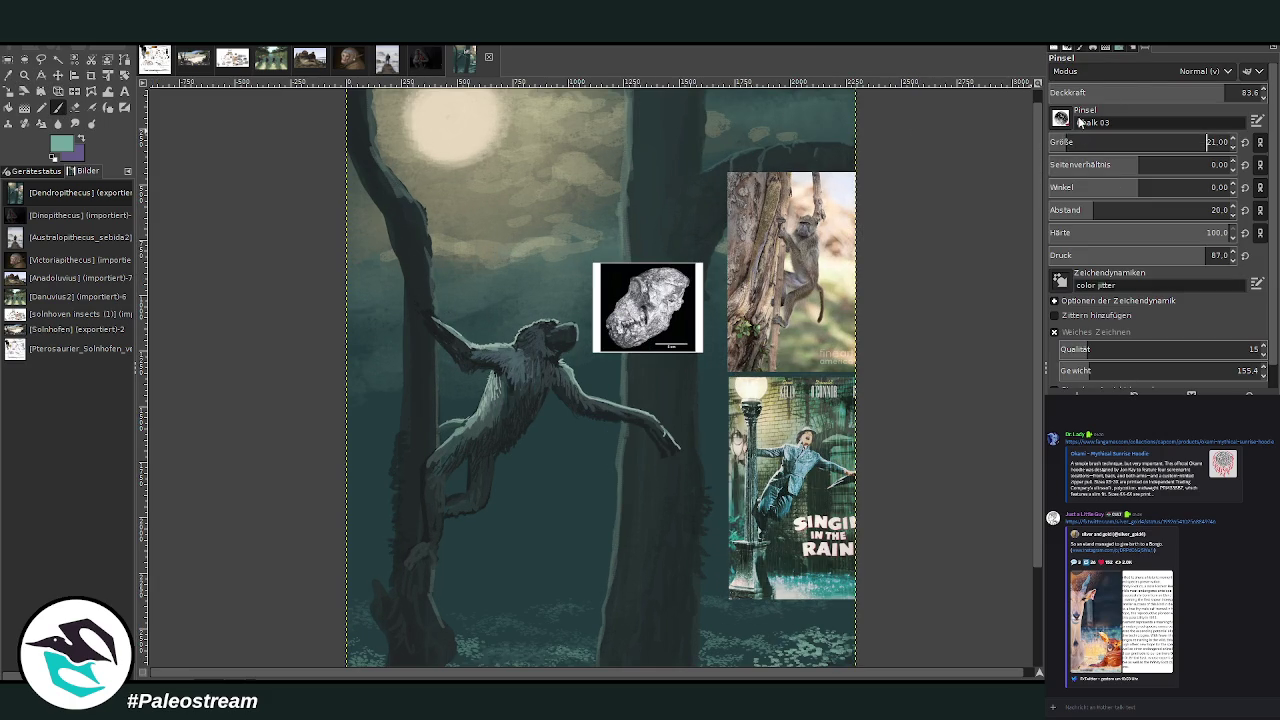
{"action": "left_click", "coordinate": [1062, 142]}
- Paint short vertical rain streaks beside the ape's arm and right of the right tree
{"action": "left_click_drag", "start_coordinate": [604, 480], "coordinate": [603, 505]}
{"action": "left_click_drag", "start_coordinate": [710, 400], "coordinate": [708, 441]}
{"action": "left_click_drag", "start_coordinate": [710, 378], "coordinate": [710, 418]}
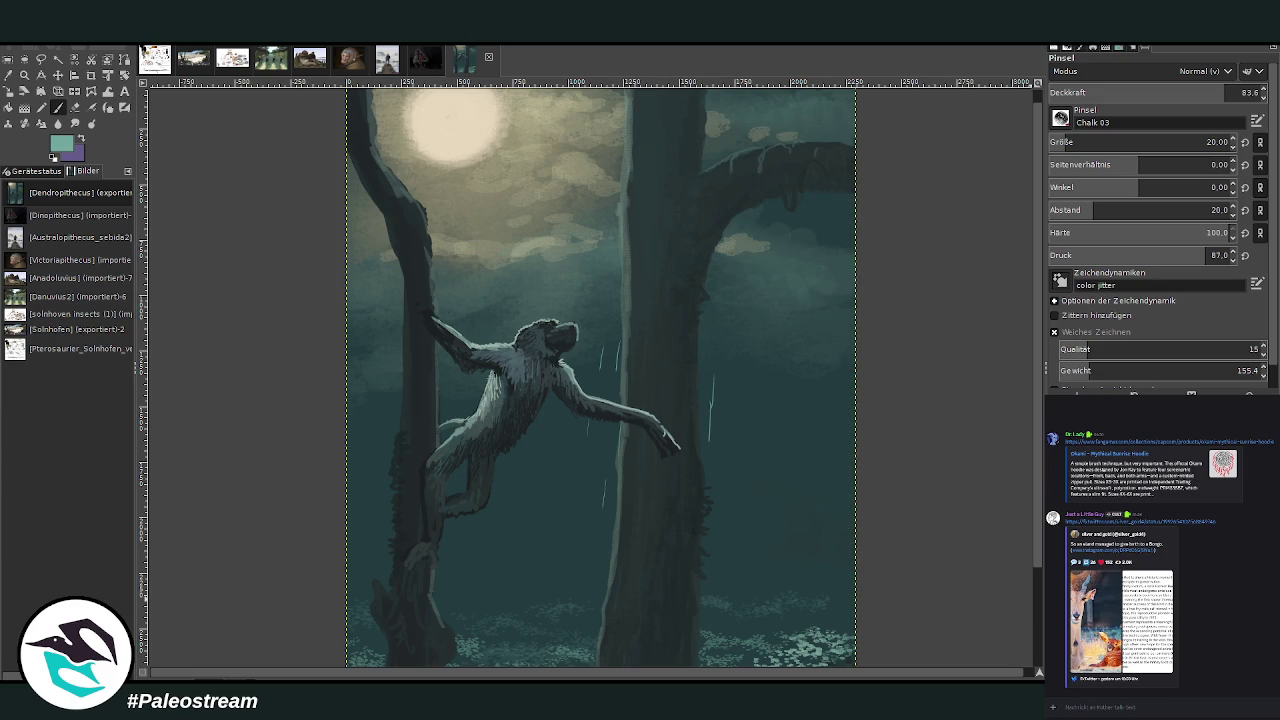
{"action": "left_click_drag", "start_coordinate": [577, 486], "coordinate": [573, 514]}
{"action": "left_click_drag", "start_coordinate": [560, 486], "coordinate": [556, 508]}
{"action": "left_click_drag", "start_coordinate": [764, 362], "coordinate": [764, 394]}
{"action": "left_click_drag", "start_coordinate": [751, 334], "coordinate": [751, 352]}
{"action": "left_click_drag", "start_coordinate": [741, 289], "coordinate": [741, 314]}
{"action": "left_click_drag", "start_coordinate": [809, 359], "coordinate": [809, 409]}
{"action": "left_click_drag", "start_coordinate": [799, 462], "coordinate": [799, 470]}
{"action": "left_click_drag", "start_coordinate": [824, 359], "coordinate": [824, 389]}
{"action": "left_click_drag", "start_coordinate": [806, 266], "coordinate": [800, 302]}
{"action": "left_click_drag", "start_coordinate": [794, 252], "coordinate": [791, 296]}
- Add rain streaks under the right branch, across the upper and central sky, and beside both trunks
{"action": "scroll", "coordinate": [1000, 215], "scroll_direction": "up", "scroll_amount": 1}
{"action": "left_click_drag", "start_coordinate": [750, 224], "coordinate": [748, 244]}
{"action": "left_click_drag", "start_coordinate": [770, 232], "coordinate": [768, 250]}
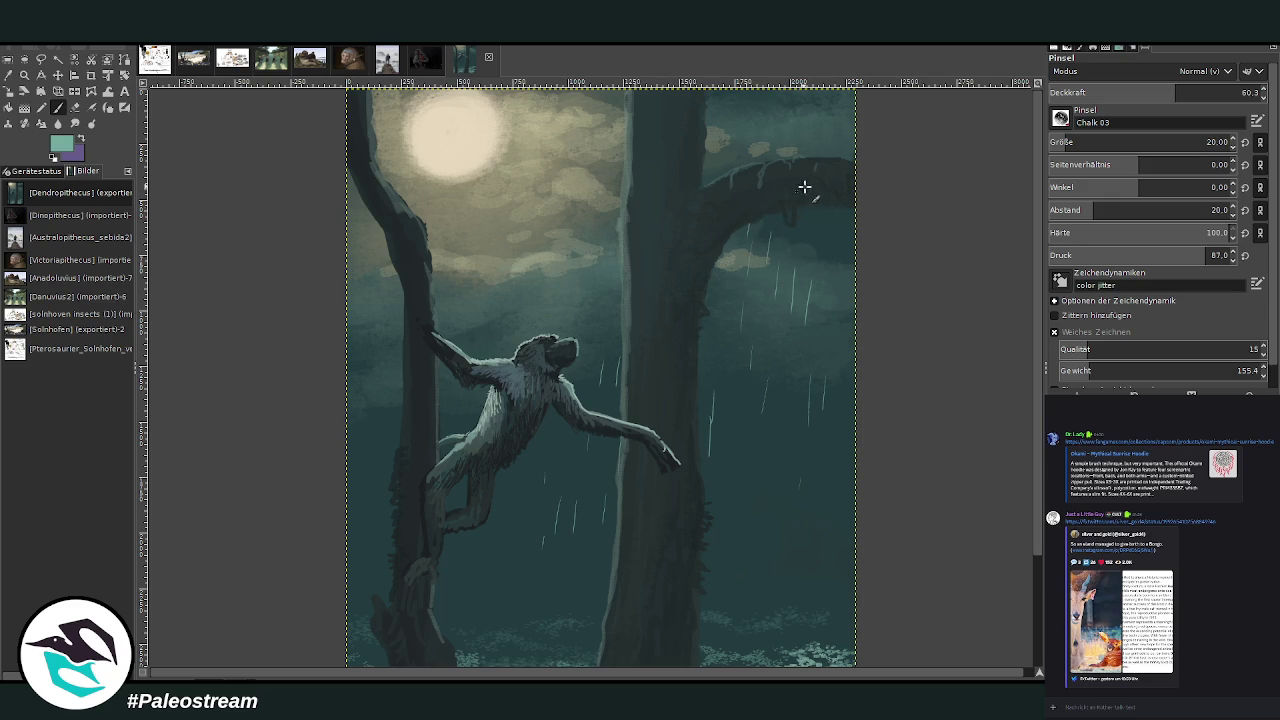
{"action": "left_click_drag", "start_coordinate": [768, 110], "coordinate": [749, 135]}
{"action": "left_click_drag", "start_coordinate": [604, 250], "coordinate": [566, 300]}
{"action": "left_click_drag", "start_coordinate": [488, 288], "coordinate": [486, 302]}
{"action": "left_click_drag", "start_coordinate": [387, 370], "coordinate": [385, 390]}
{"action": "scroll", "coordinate": [1040, 450], "scroll_direction": "down", "scroll_amount": 3}
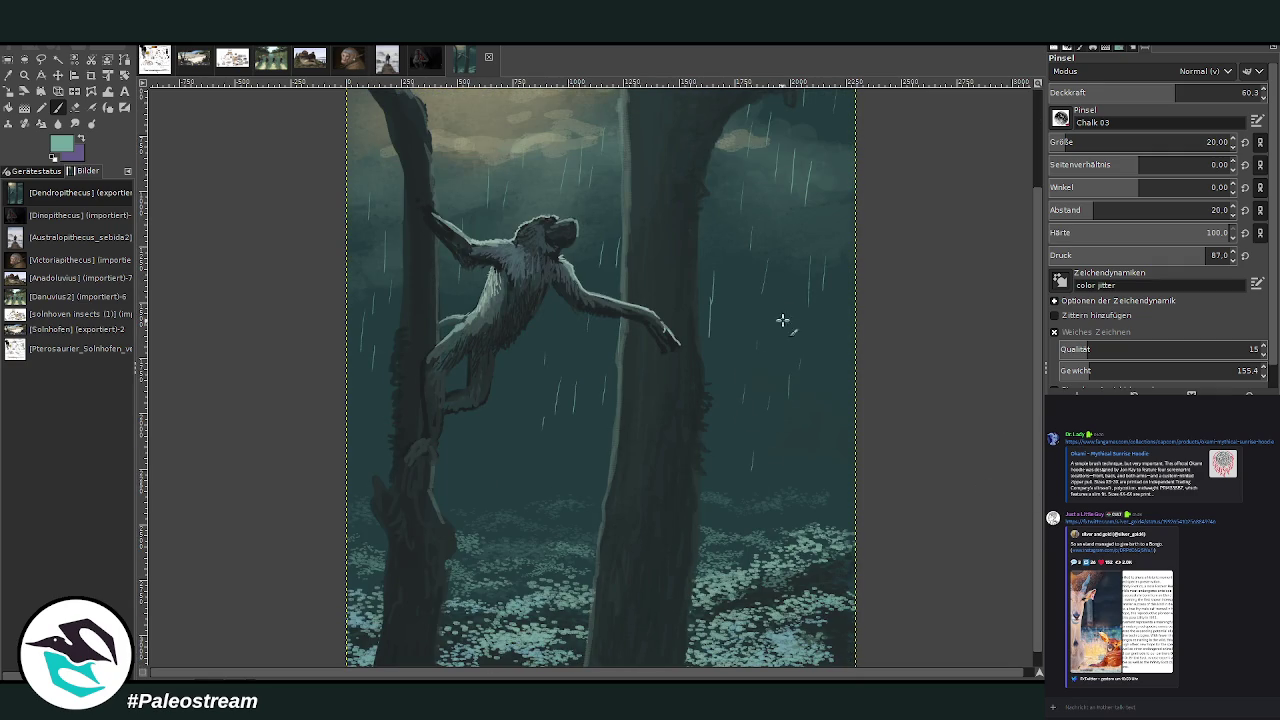
{"action": "left_click_drag", "start_coordinate": [830, 440], "coordinate": [826, 460]}
{"action": "left_click_drag", "start_coordinate": [761, 505], "coordinate": [758, 530]}
{"action": "mouse_move", "coordinate": [581, 440]}
{"action": "left_mouse_down"}
{"action": "mouse_move", "coordinate": [576, 482]}
{"action": "mouse_move", "coordinate": [524, 508]}
{"action": "left_mouse_up"}
{"action": "left_click_drag", "start_coordinate": [507, 563], "coordinate": [504, 598]}
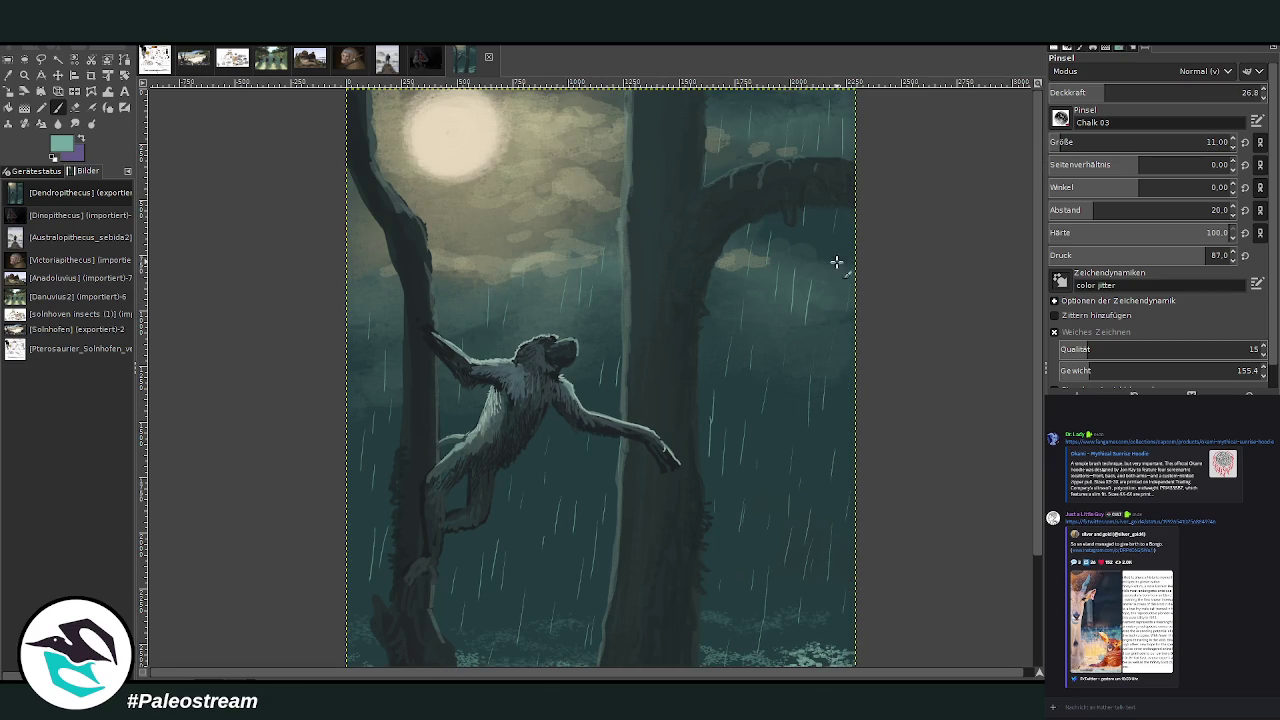
- Set the brush size to 32 and its opacity to about 50
{"action": "left_click_drag", "start_coordinate": [1100, 142], "coordinate": [1115, 142]}
{"action": "left_click_drag", "start_coordinate": [1099, 92], "coordinate": [1075, 92]}
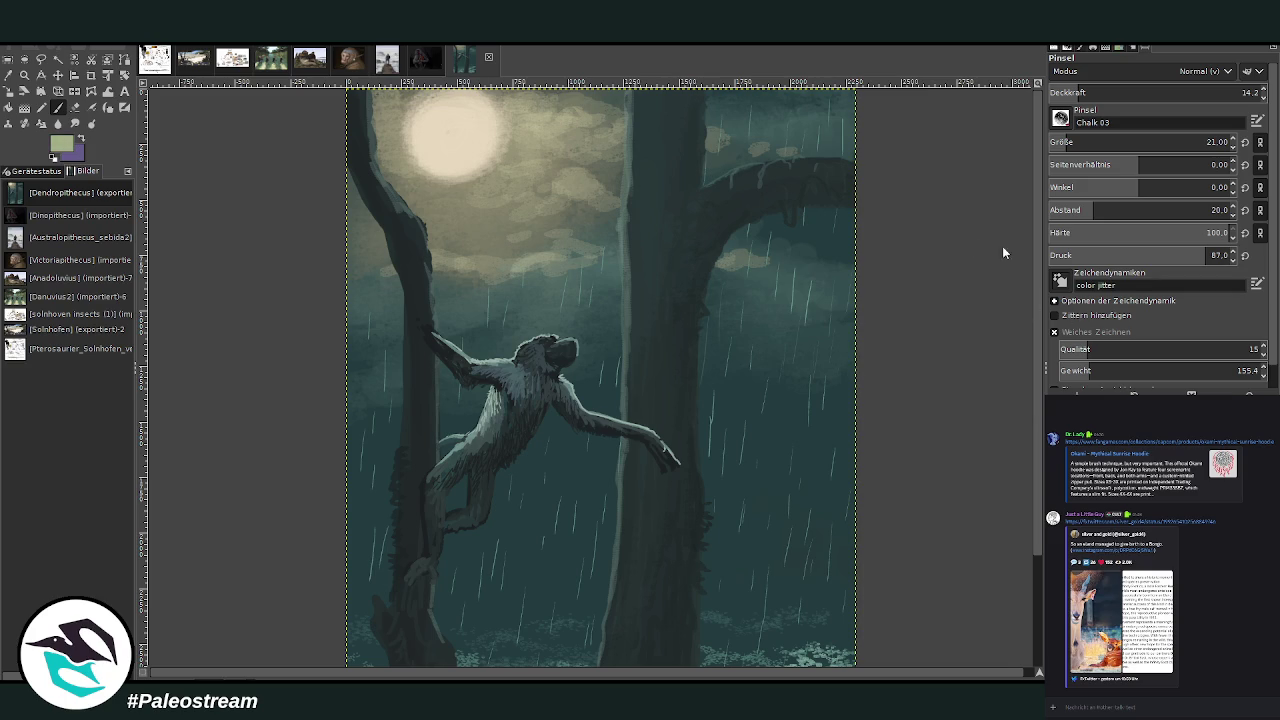
{"action": "left_click_drag", "start_coordinate": [1100, 142], "coordinate": [1130, 142]}
{"action": "left_click_drag", "start_coordinate": [1100, 92], "coordinate": [1243, 92]}
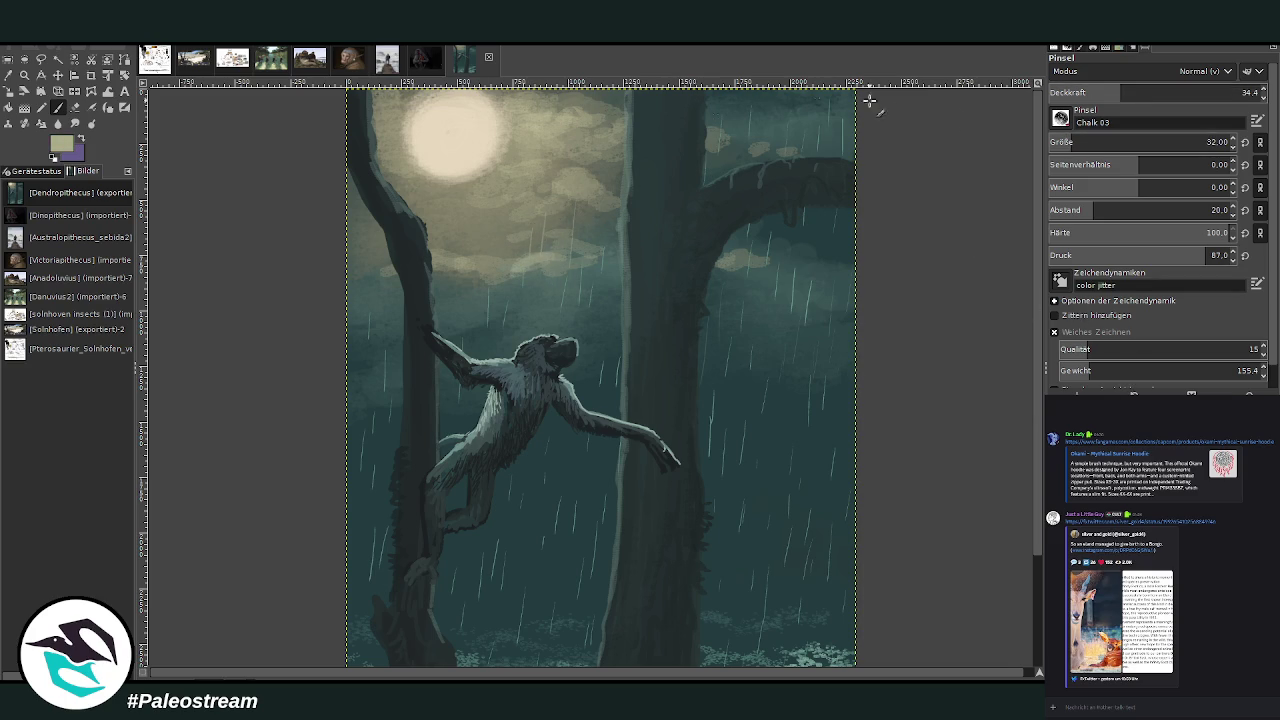
{"action": "left_click_drag", "start_coordinate": [1110, 142], "coordinate": [1095, 142]}
{"action": "left_click_drag", "start_coordinate": [1200, 92], "coordinate": [1155, 92]}
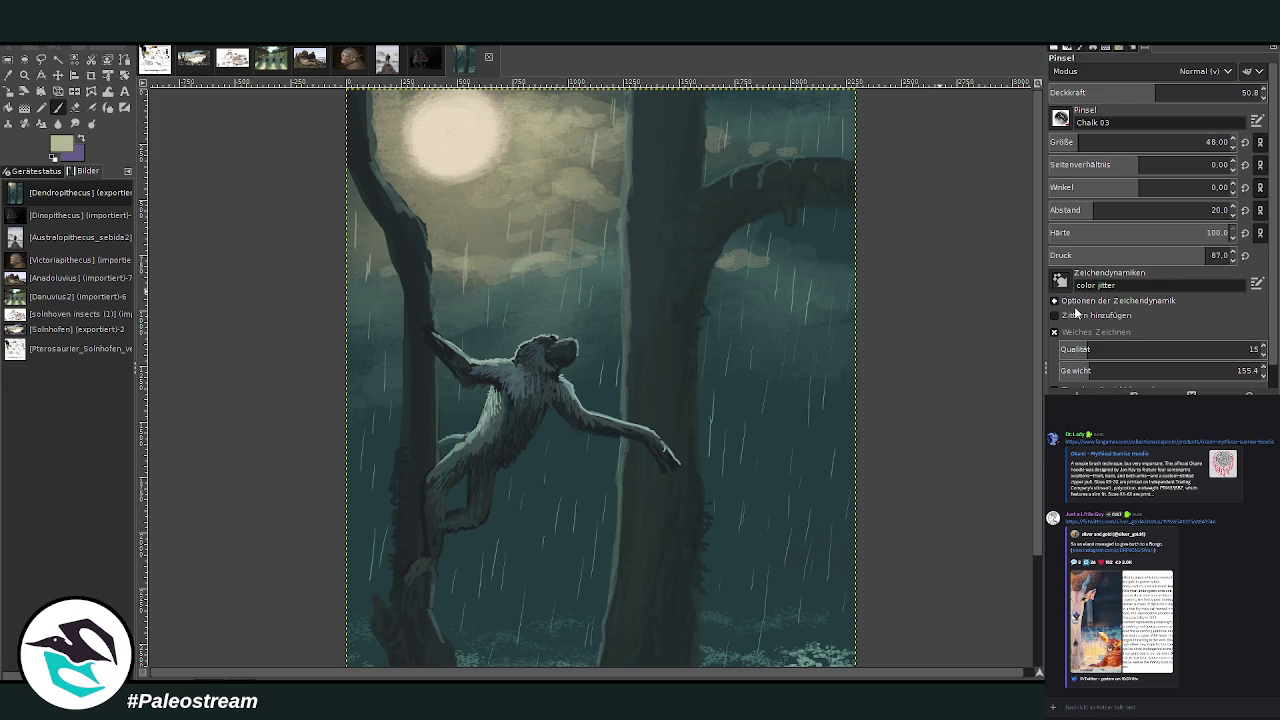
- Paint faint rain streaks over the clouds and sky at 27.8 opacity, then pick a pale yellow-green
{"action": "mouse_move", "coordinate": [593, 137]}
{"action": "left_mouse_down"}
{"action": "mouse_move", "coordinate": [574, 236]}
{"action": "mouse_move", "coordinate": [545, 242]}
{"action": "left_mouse_up"}
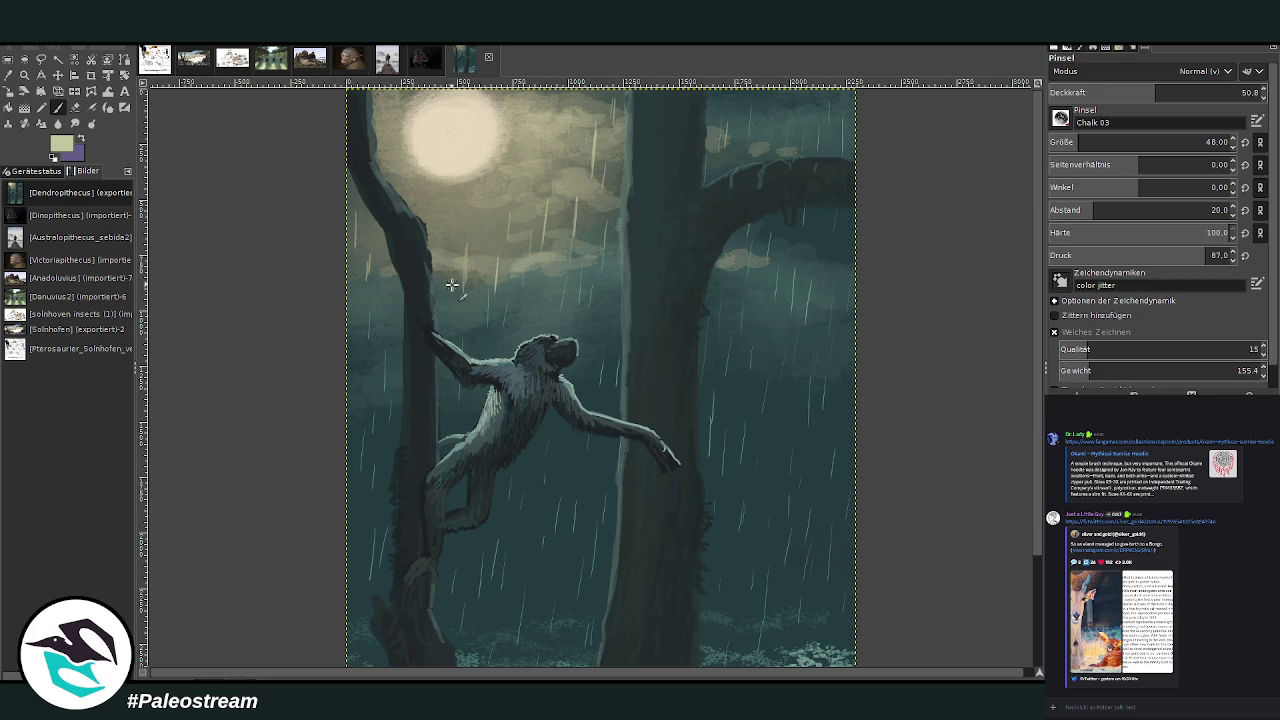
{"action": "left_click", "coordinate": [1106, 92]}
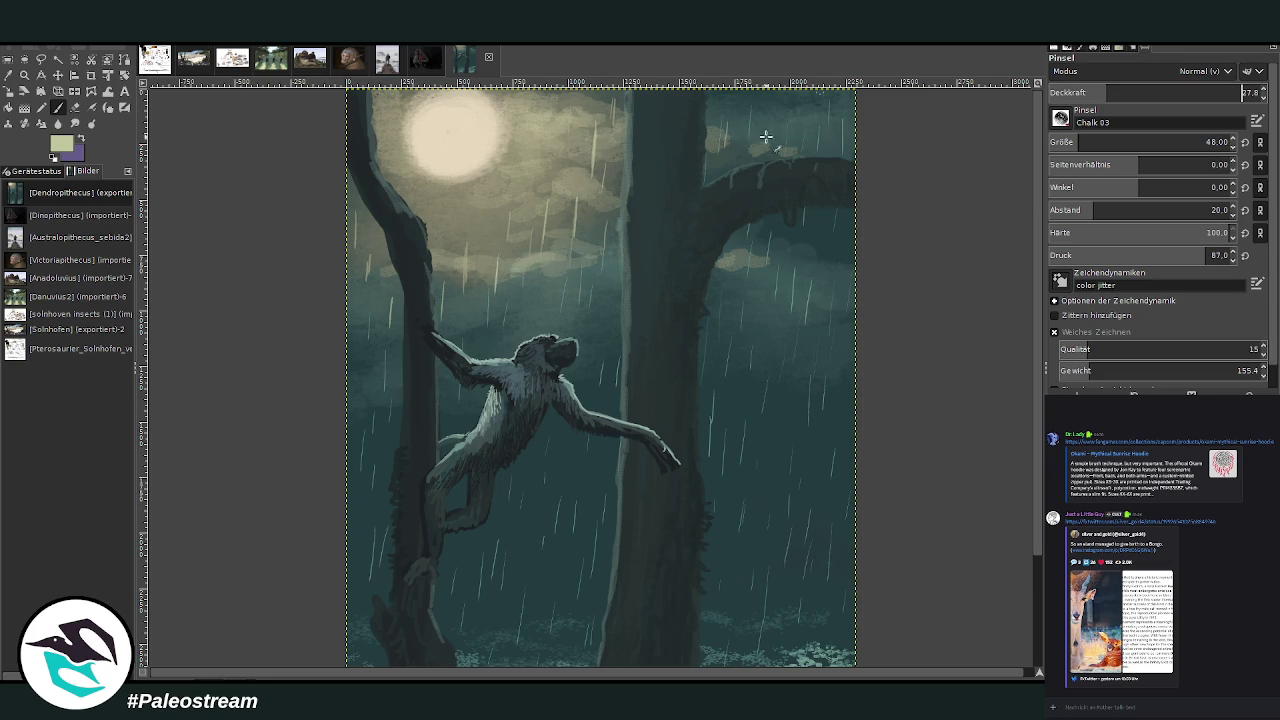
{"action": "left_click_drag", "start_coordinate": [604, 300], "coordinate": [606, 365]}
{"action": "left_click_drag", "start_coordinate": [715, 297], "coordinate": [709, 344]}
{"action": "left_click_drag", "start_coordinate": [774, 108], "coordinate": [767, 160]}
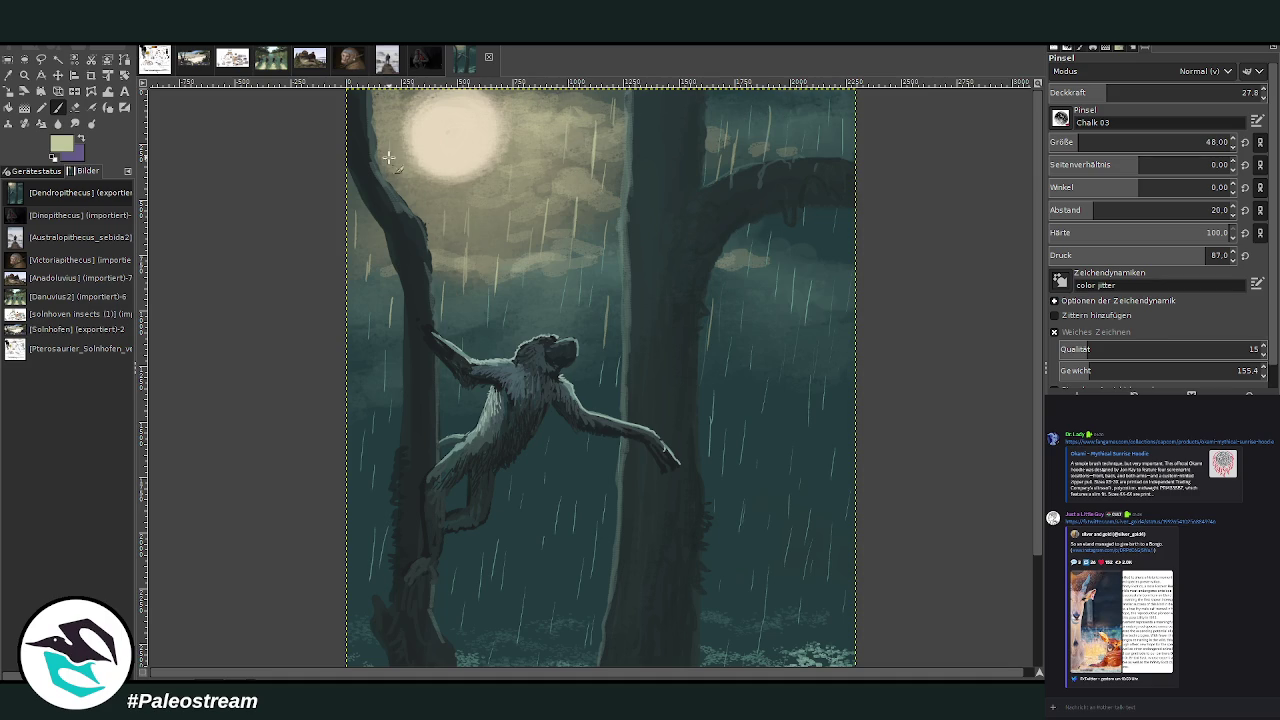
{"action": "left_click", "coordinate": [495, 177], "text": "ctrl"}
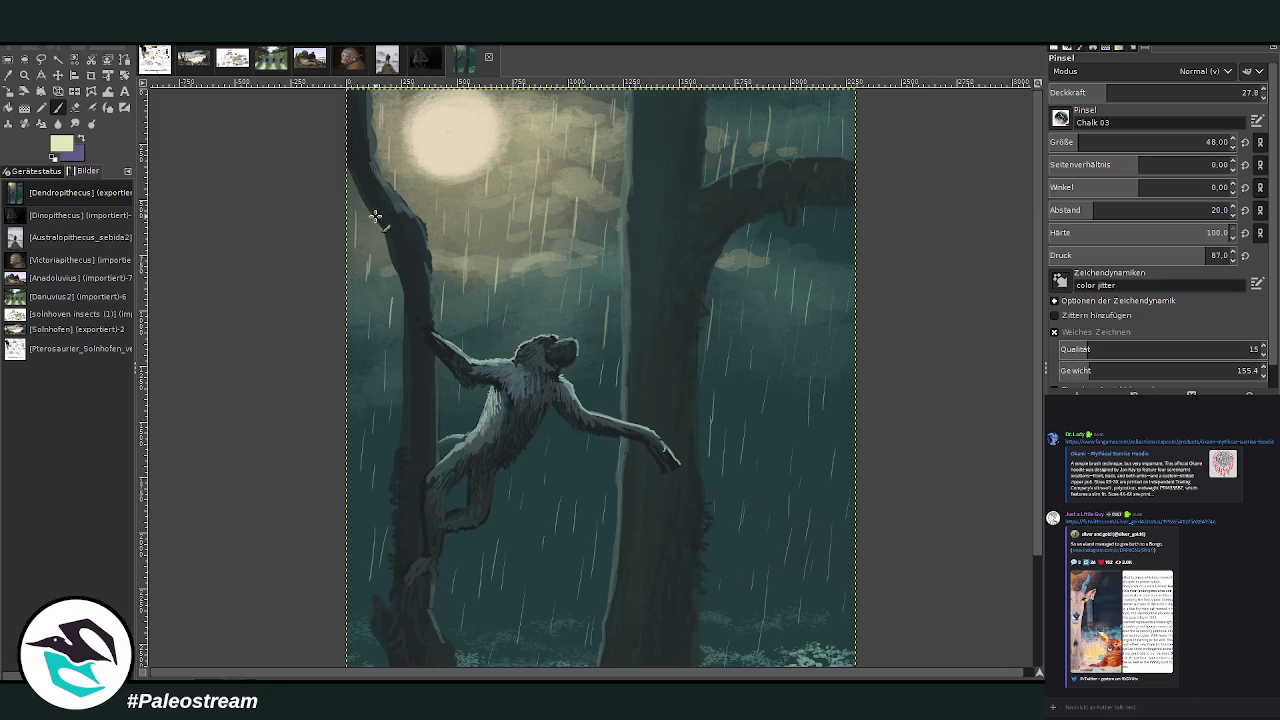
{"action": "key", "text": "minus"}
{"action": "key", "text": "minus"}
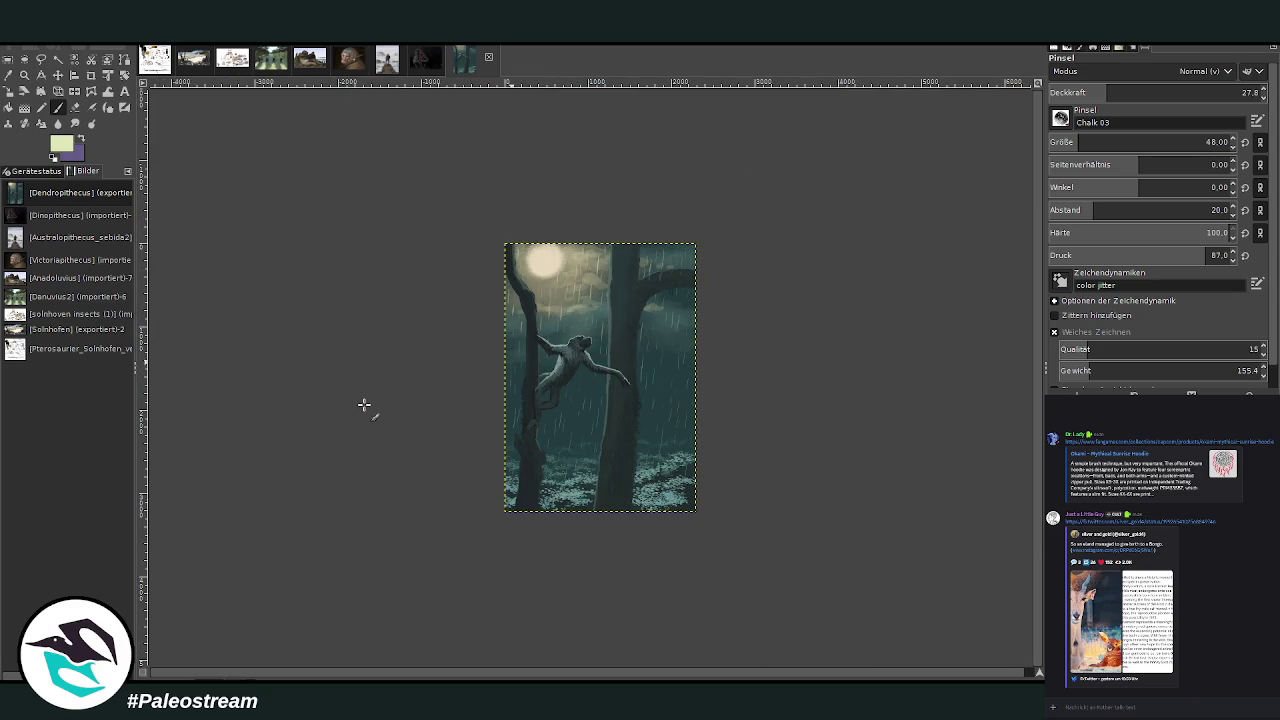
{"action": "left_click", "coordinate": [24, 75]}
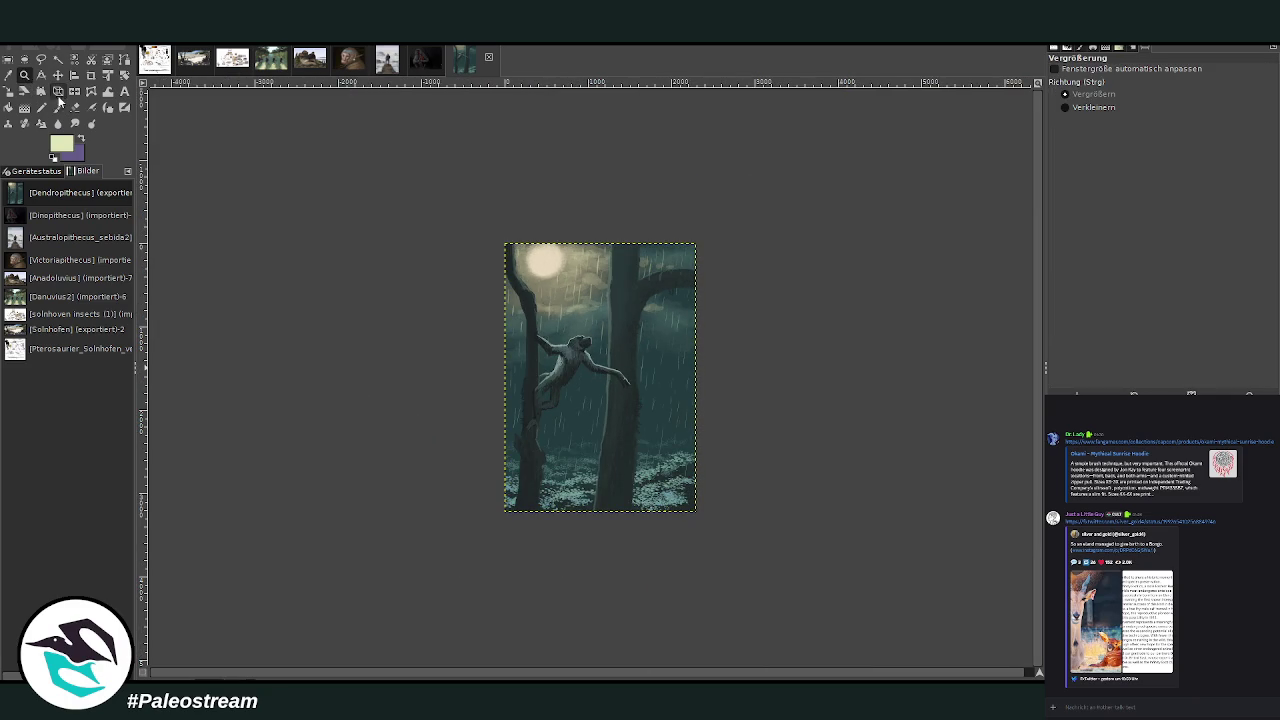
{"action": "left_click", "coordinate": [623, 365]}
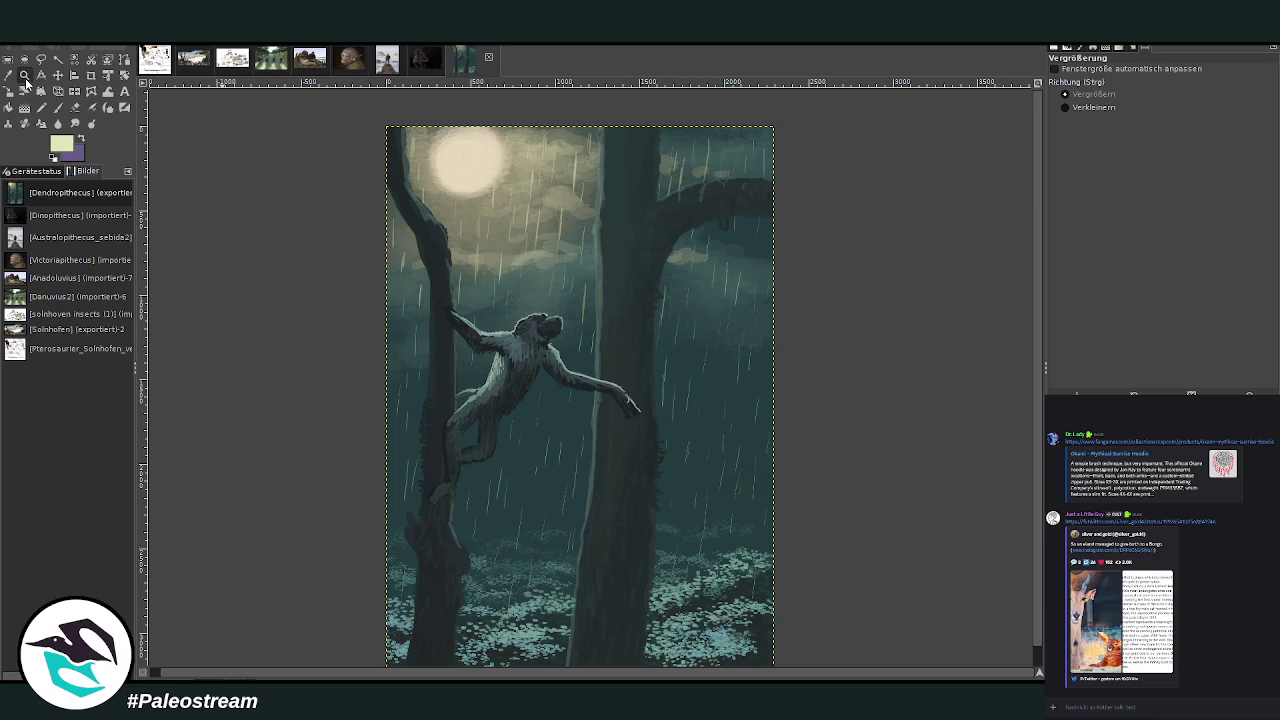
{"action": "left_click", "coordinate": [480, 214]}
{"action": "left_click", "coordinate": [41, 91]}
{"action": "left_click", "coordinate": [480, 170]}
{"action": "left_click", "coordinate": [58, 107]}
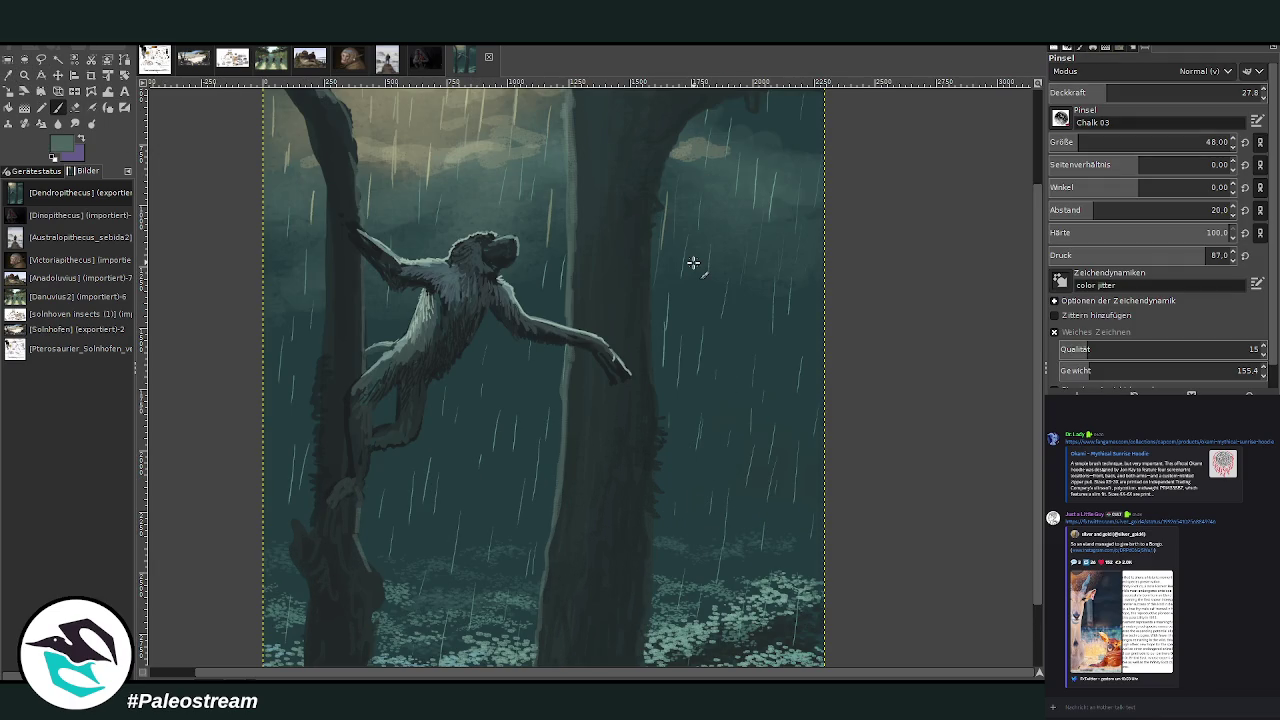
{"action": "left_click_drag", "start_coordinate": [1150, 145], "coordinate": [1175, 145]}
{"action": "left_click_drag", "start_coordinate": [1150, 95], "coordinate": [1170, 95]}
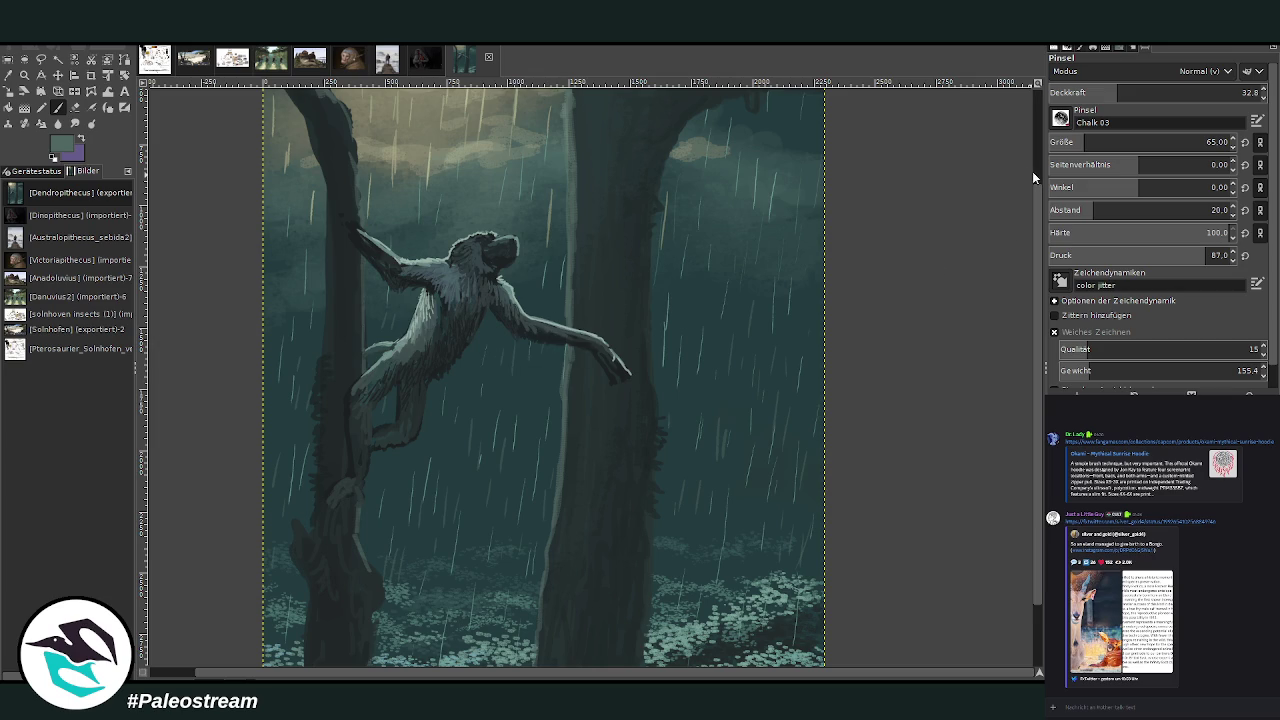
{"action": "scroll", "coordinate": [777, 320], "scroll_direction": "up", "scroll_amount": 3}
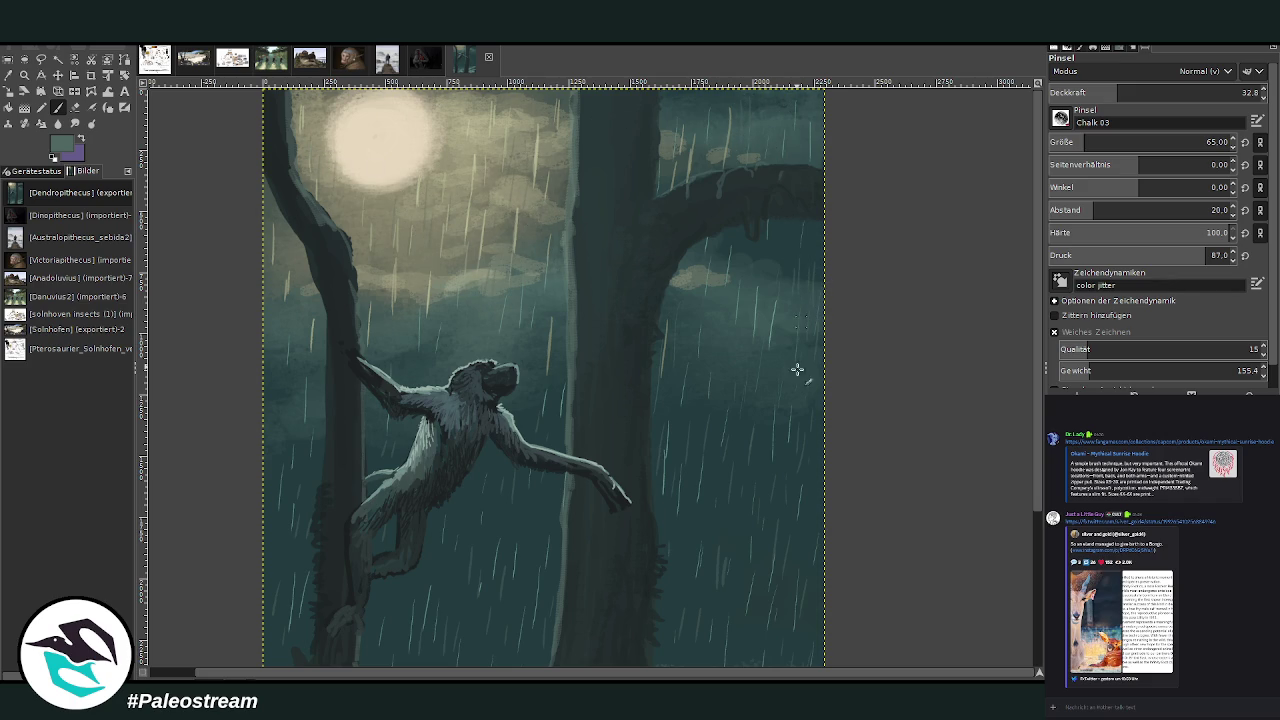
{"action": "key", "text": "minus"}
{"action": "key", "text": "minus"}
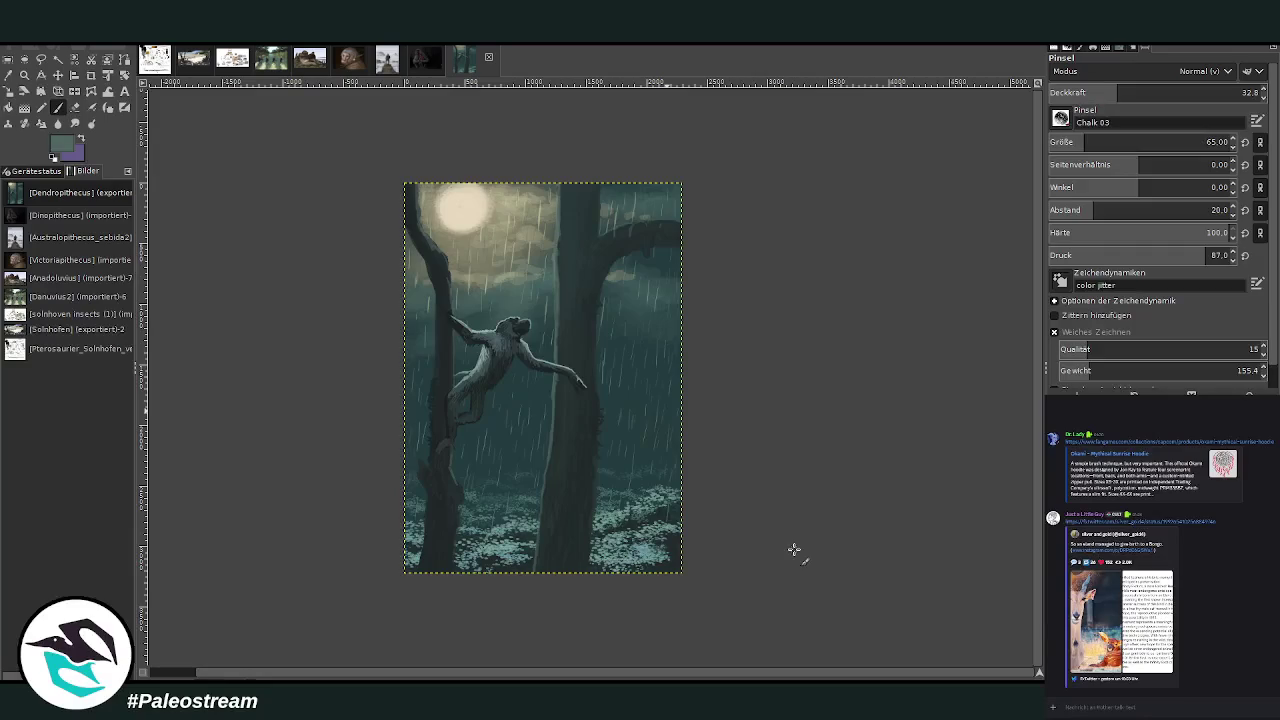
{"action": "key", "text": "z"}
{"action": "left_click_drag", "start_coordinate": [392, 149], "coordinate": [690, 545]}
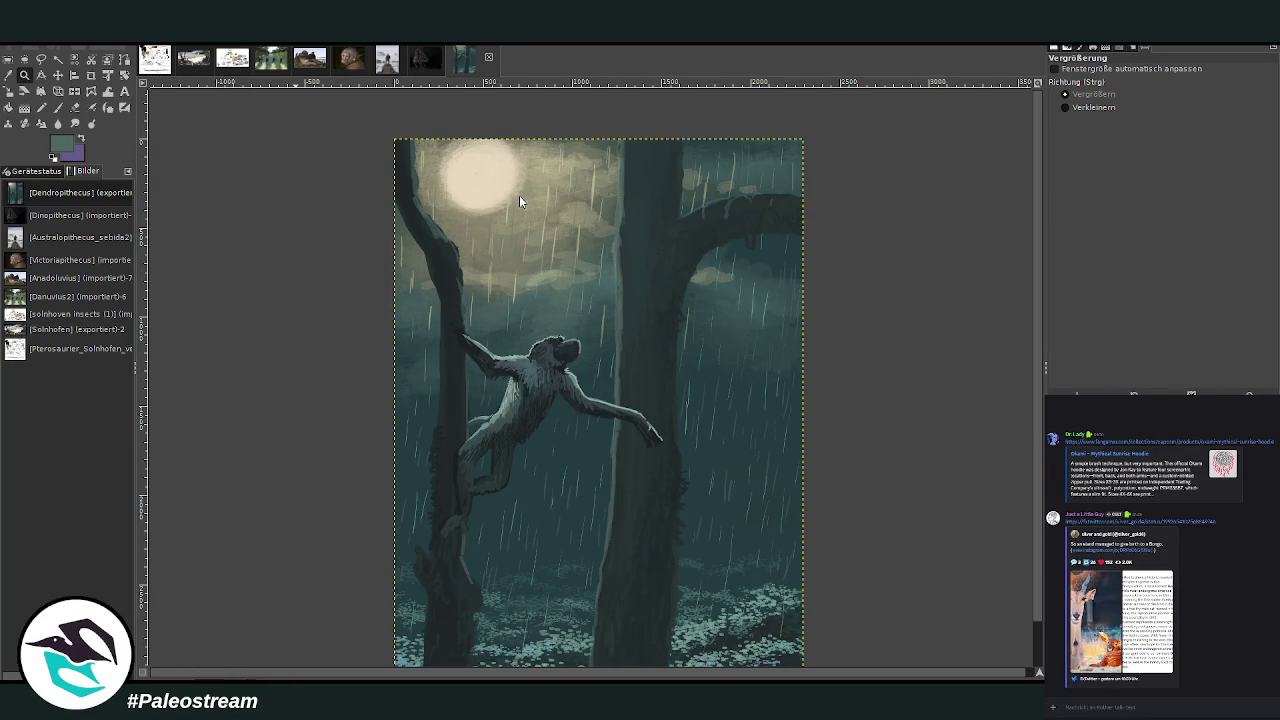
{"action": "key", "text": "ctrl+shift+f"}
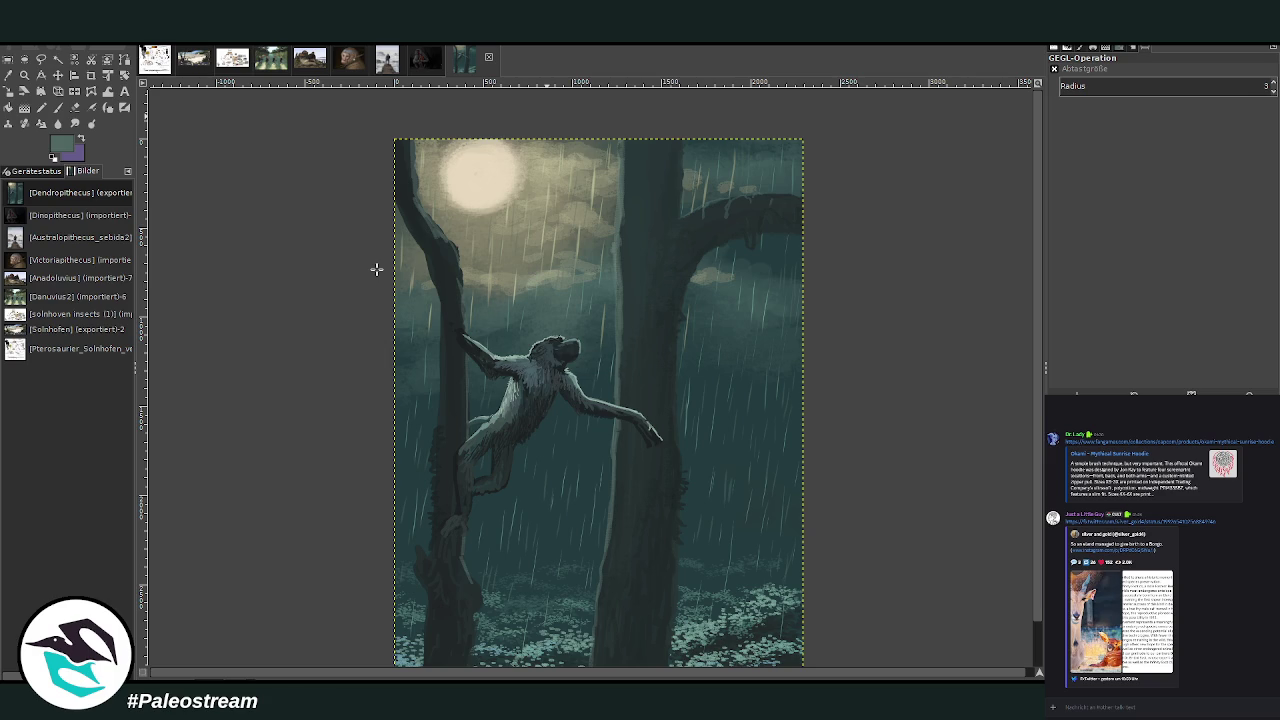
{"action": "scroll", "coordinate": [1036, 643], "scroll_direction": "down", "scroll_amount": 2}
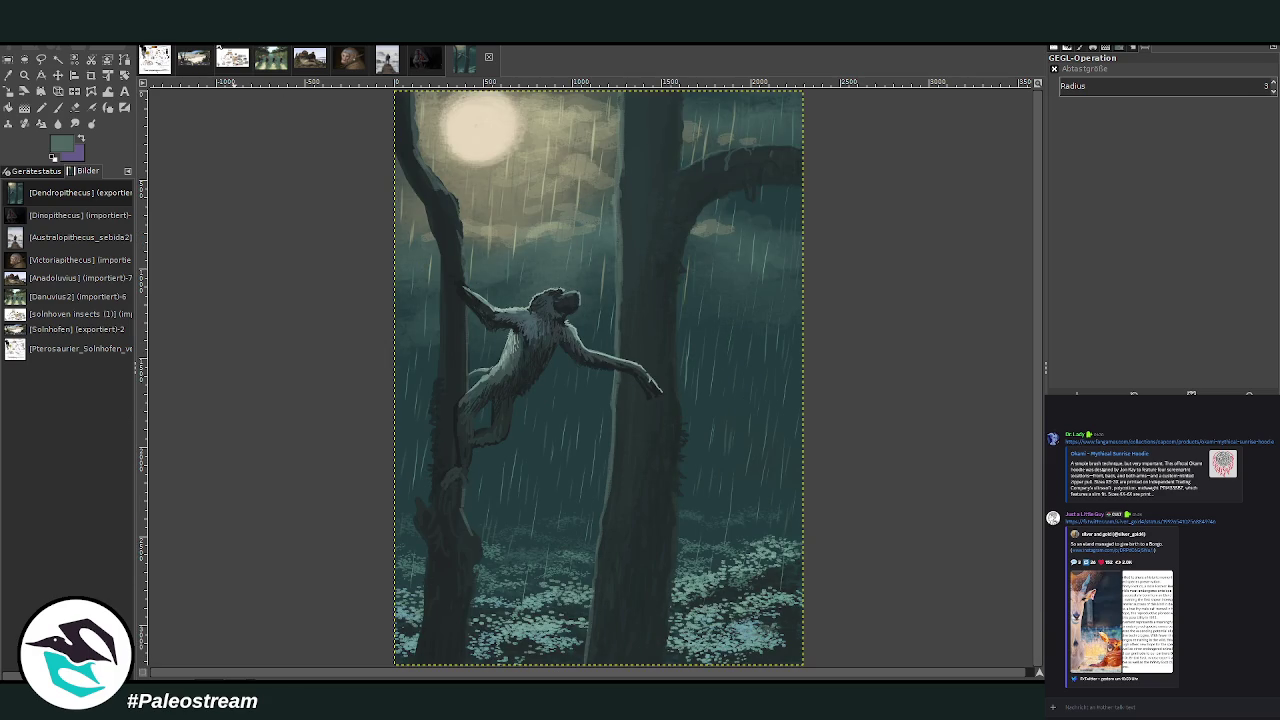
{"action": "left_click", "coordinate": [24, 75]}
{"action": "left_click_drag", "start_coordinate": [516, 196], "coordinate": [702, 510]}
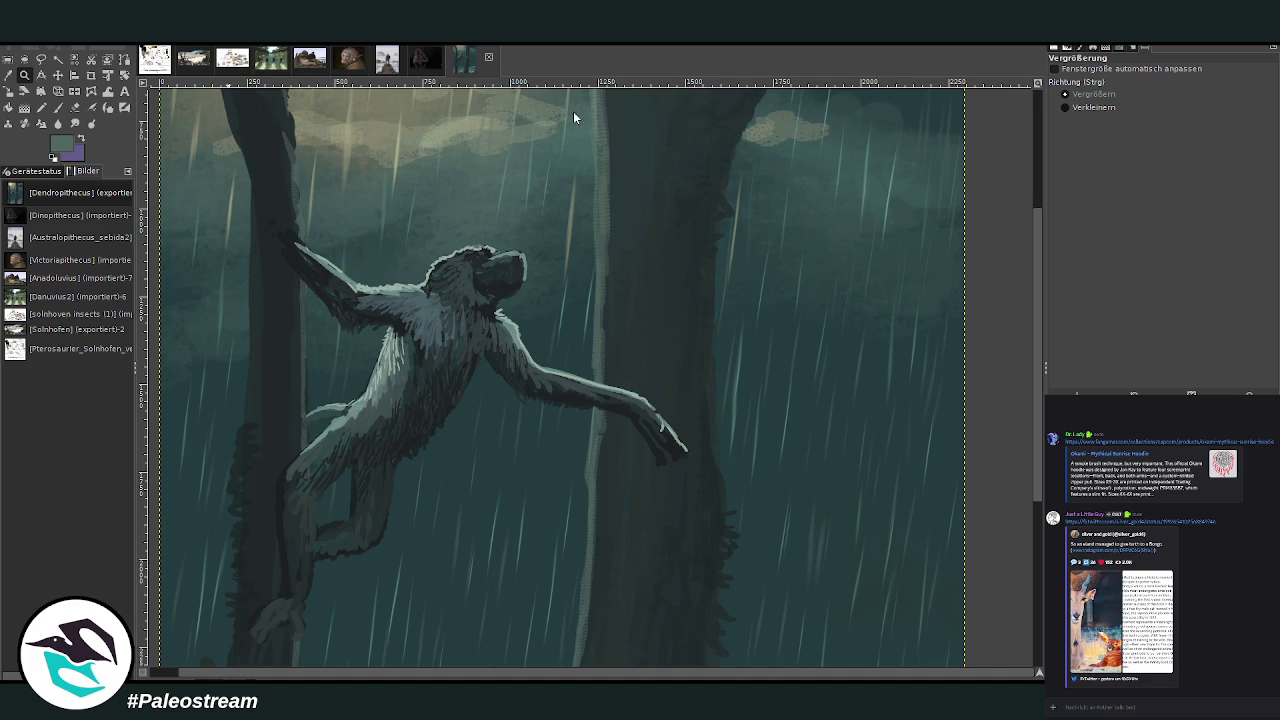
{"action": "key", "text": "ctrl+shift+f"}
{"action": "key", "text": "z"}
{"action": "scroll", "coordinate": [341, 306], "scroll_direction": "down", "scroll_amount": 4}
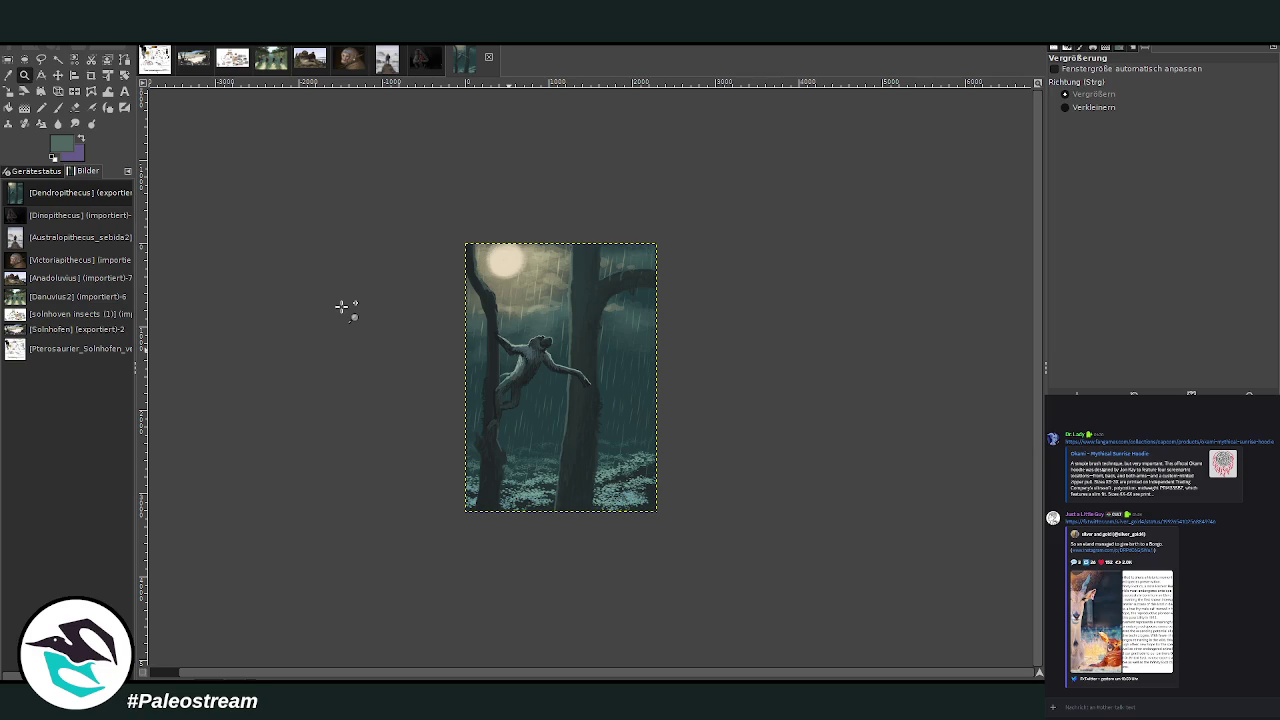
{"action": "left_click", "coordinate": [530, 400]}
{"action": "left_click", "coordinate": [712, 542]}
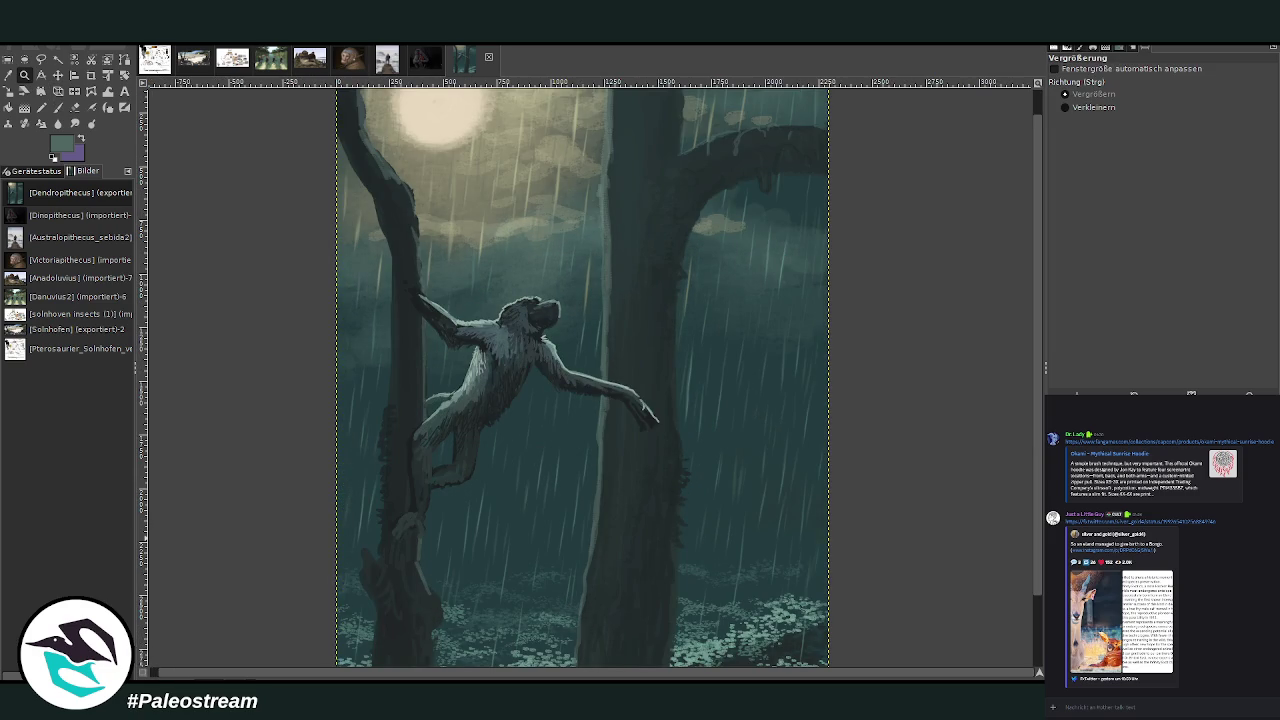
{"action": "key", "text": "ctrl+v"}
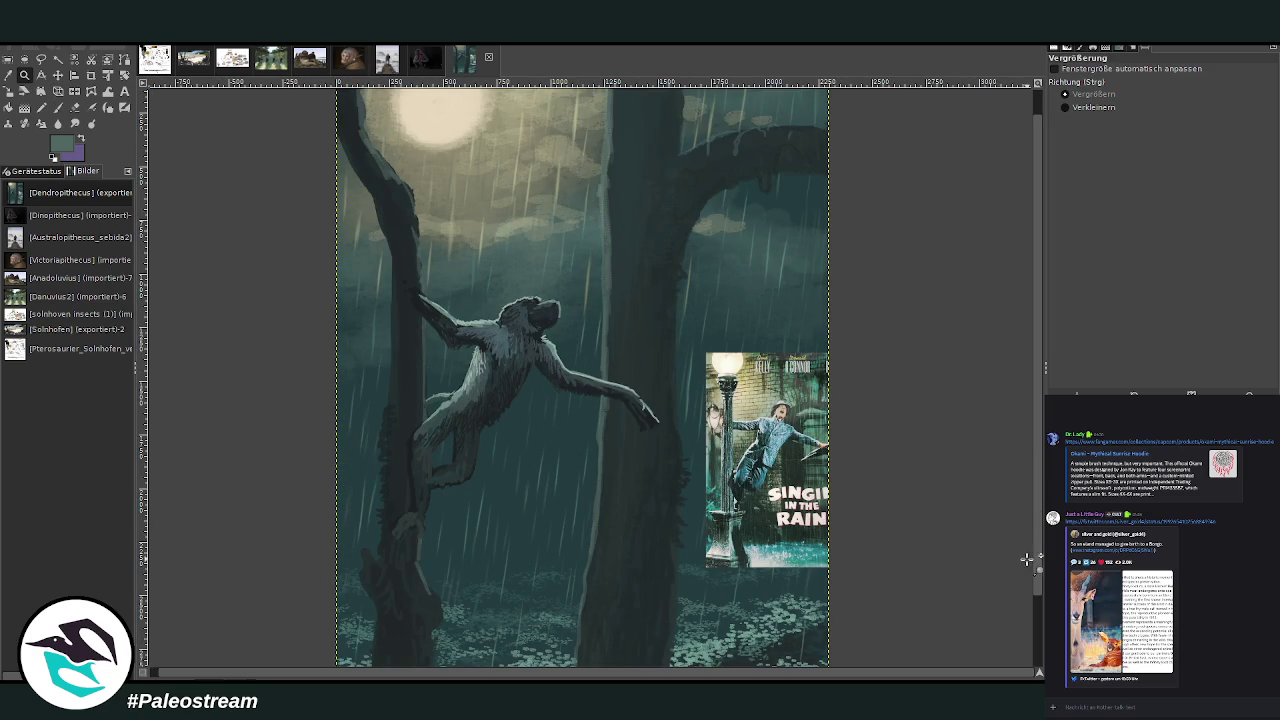
{"action": "key", "text": "ctrl+z"}
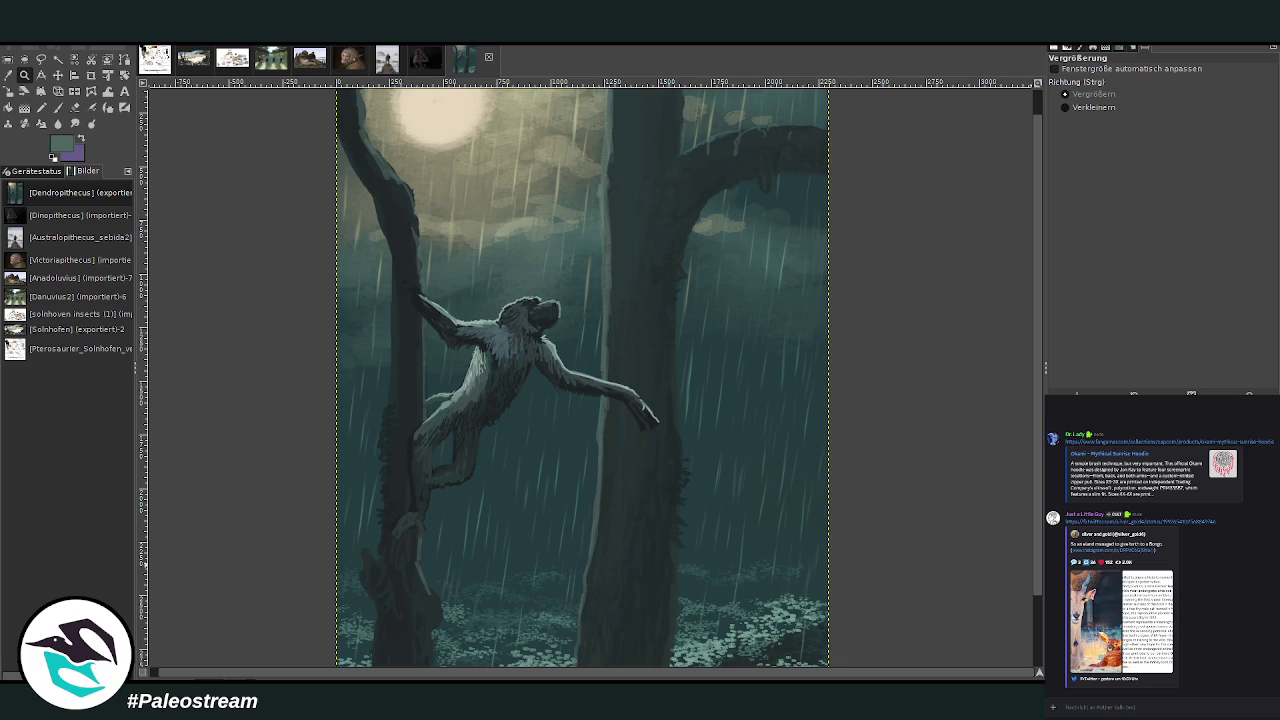
{"action": "key", "text": "p"}
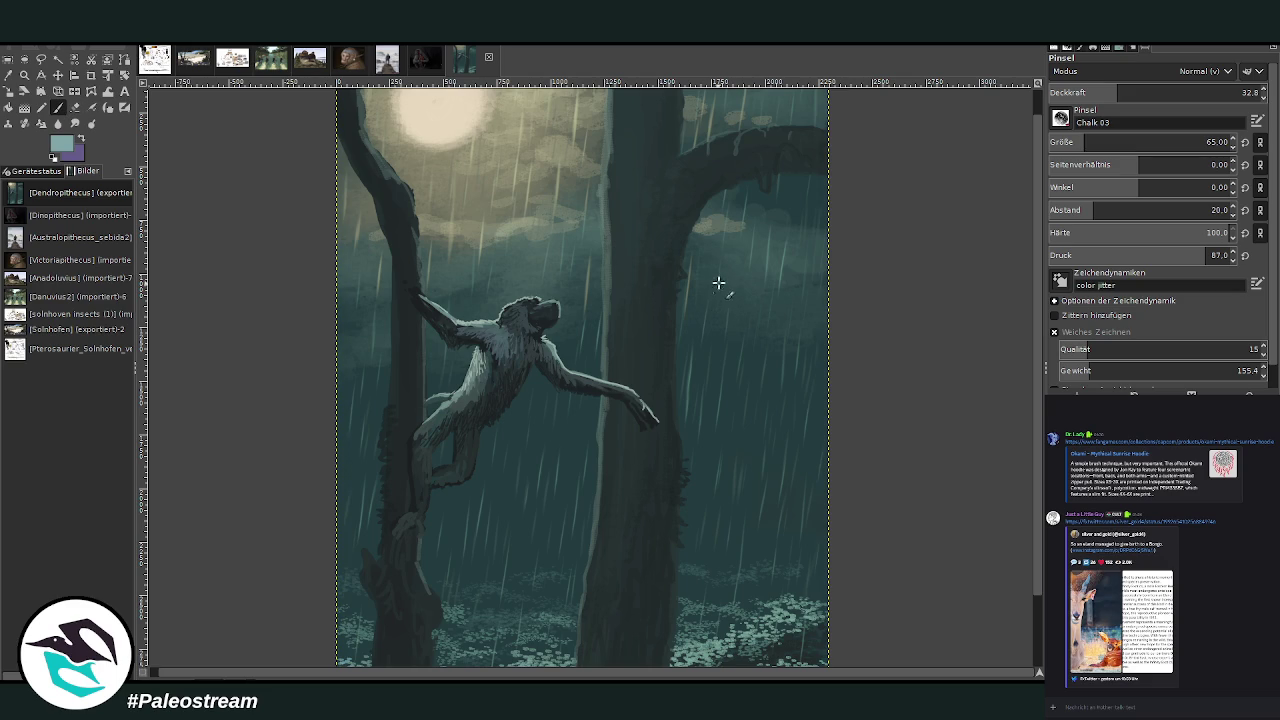
{"action": "left_click_drag", "start_coordinate": [666, 214], "coordinate": [658, 276]}
- Paint thin light rain streaks along the right side of the right trunk
{"action": "left_click_drag", "start_coordinate": [697, 171], "coordinate": [692, 205]}
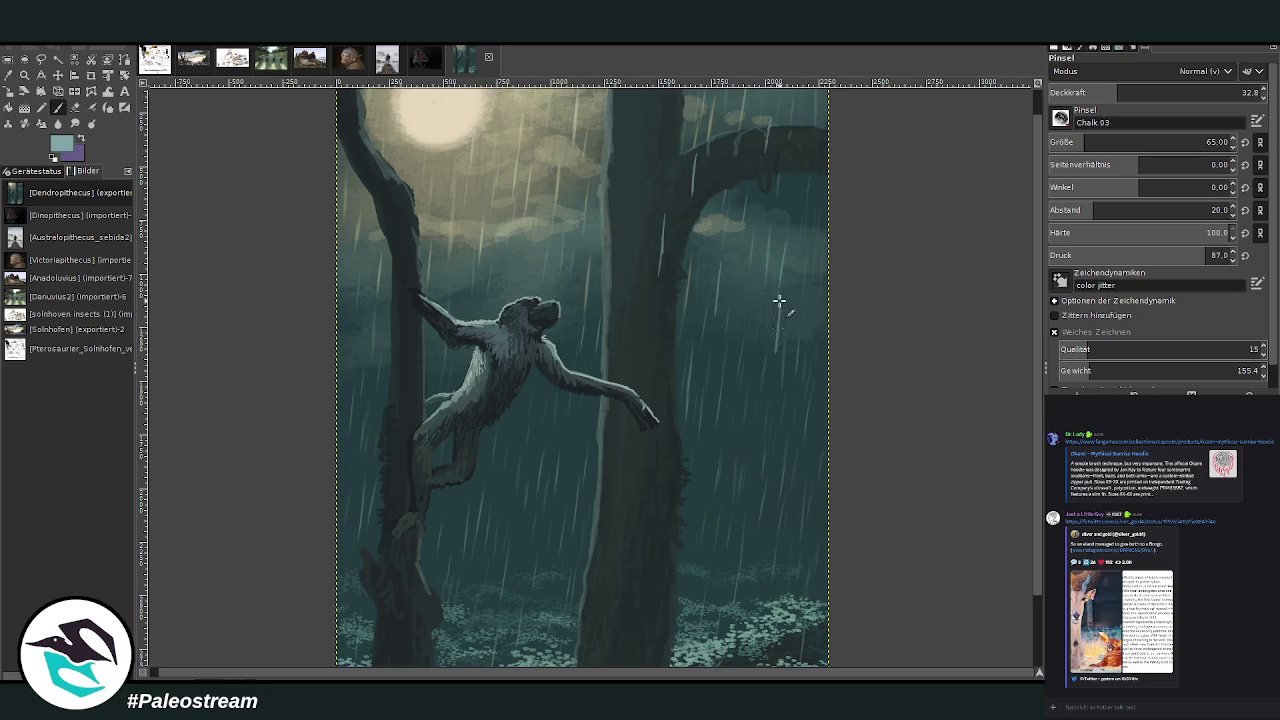
{"action": "mouse_move", "coordinate": [718, 408]}
{"action": "left_mouse_down"}
{"action": "mouse_move", "coordinate": [708, 465]}
{"action": "mouse_move", "coordinate": [636, 512]}
{"action": "mouse_move", "coordinate": [608, 568]}
{"action": "left_mouse_up"}
{"action": "left_click_drag", "start_coordinate": [734, 500], "coordinate": [718, 570]}
{"action": "left_click_drag", "start_coordinate": [790, 486], "coordinate": [774, 566]}
{"action": "left_click_drag", "start_coordinate": [815, 322], "coordinate": [808, 400]}
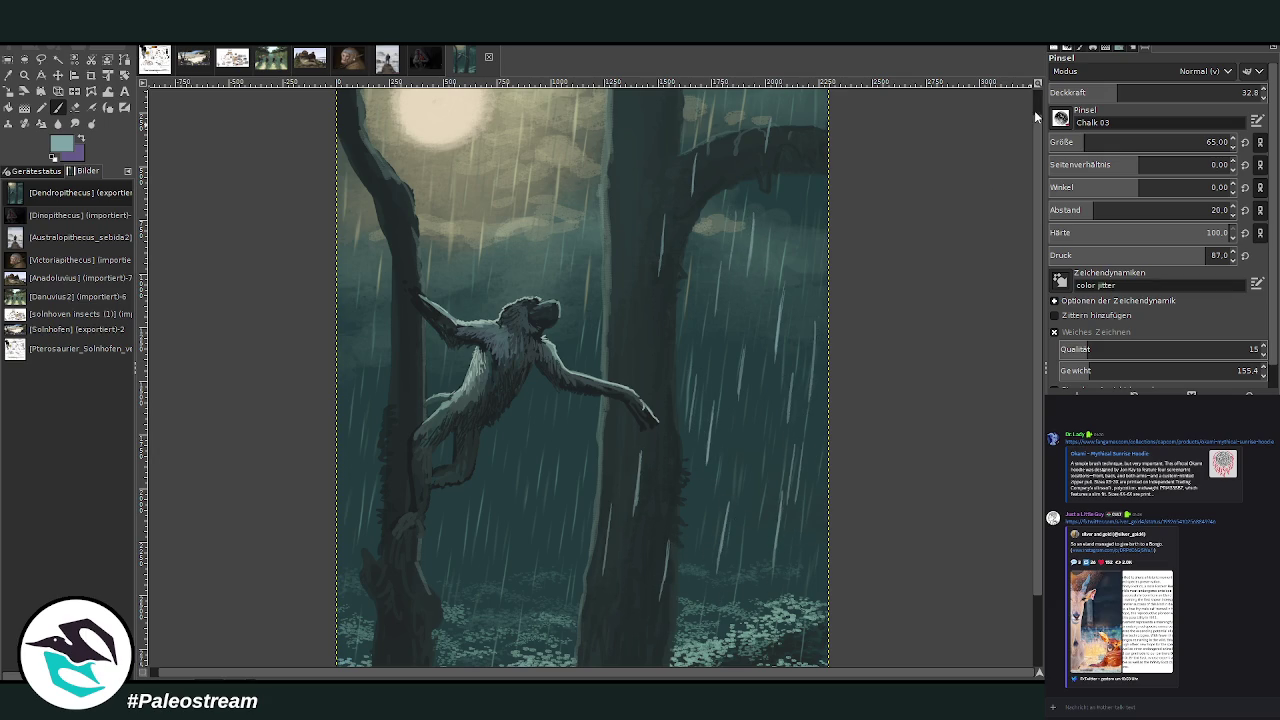
{"action": "scroll", "coordinate": [1034, 114], "scroll_direction": "up", "scroll_amount": 1}
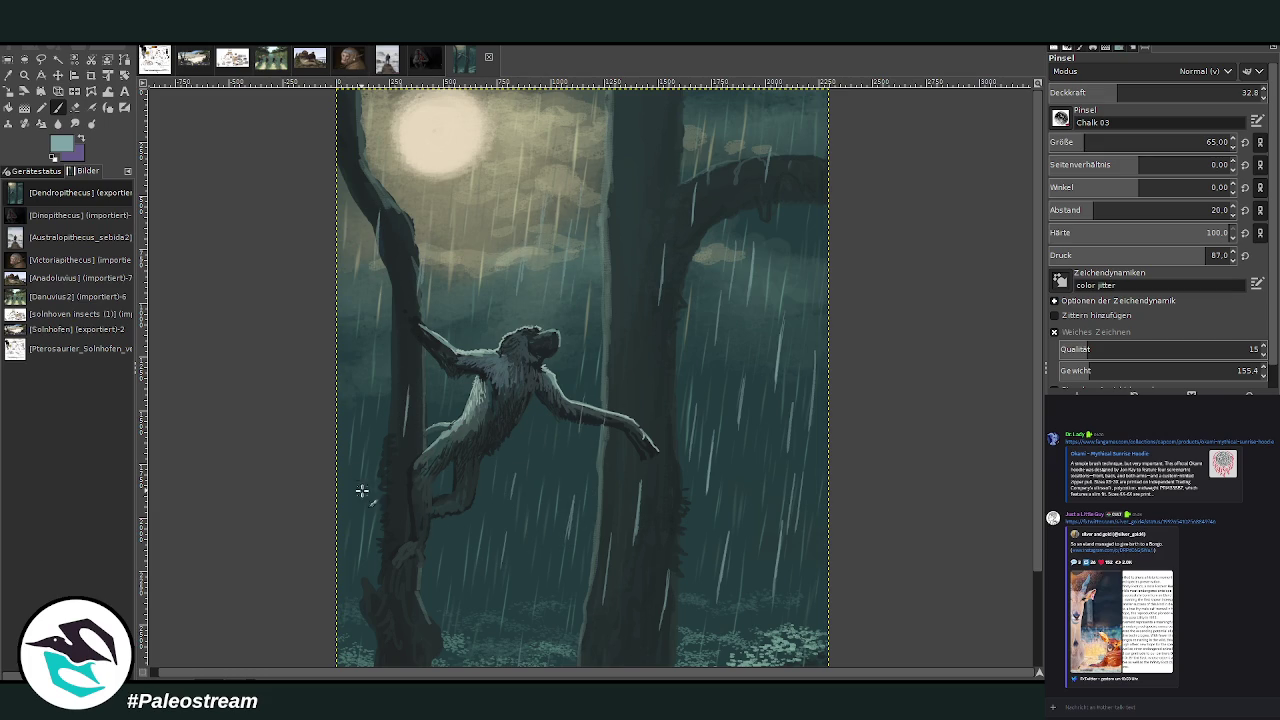
{"action": "scroll", "coordinate": [1036, 606], "scroll_direction": "down", "scroll_amount": 3}
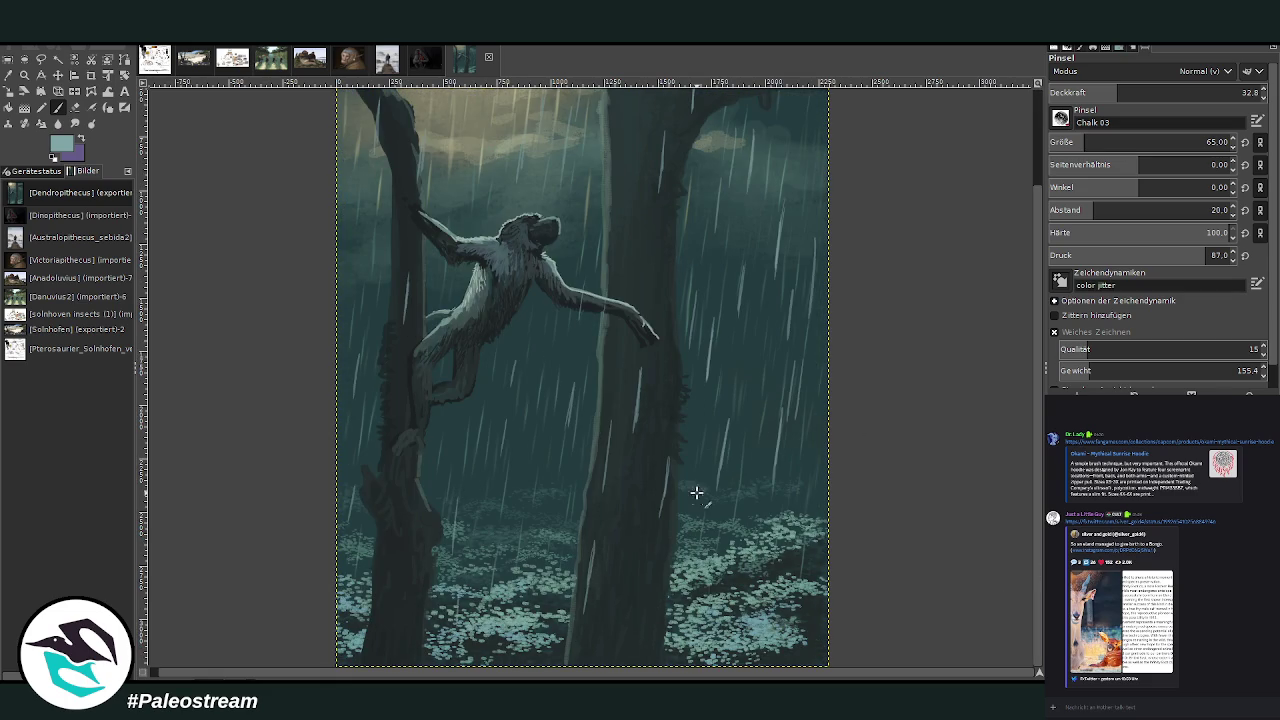
- At 19.2 opacity, dab chalk on the right trunk and paint faint streaks along the left trunk
{"action": "left_click", "coordinate": [1090, 92]}
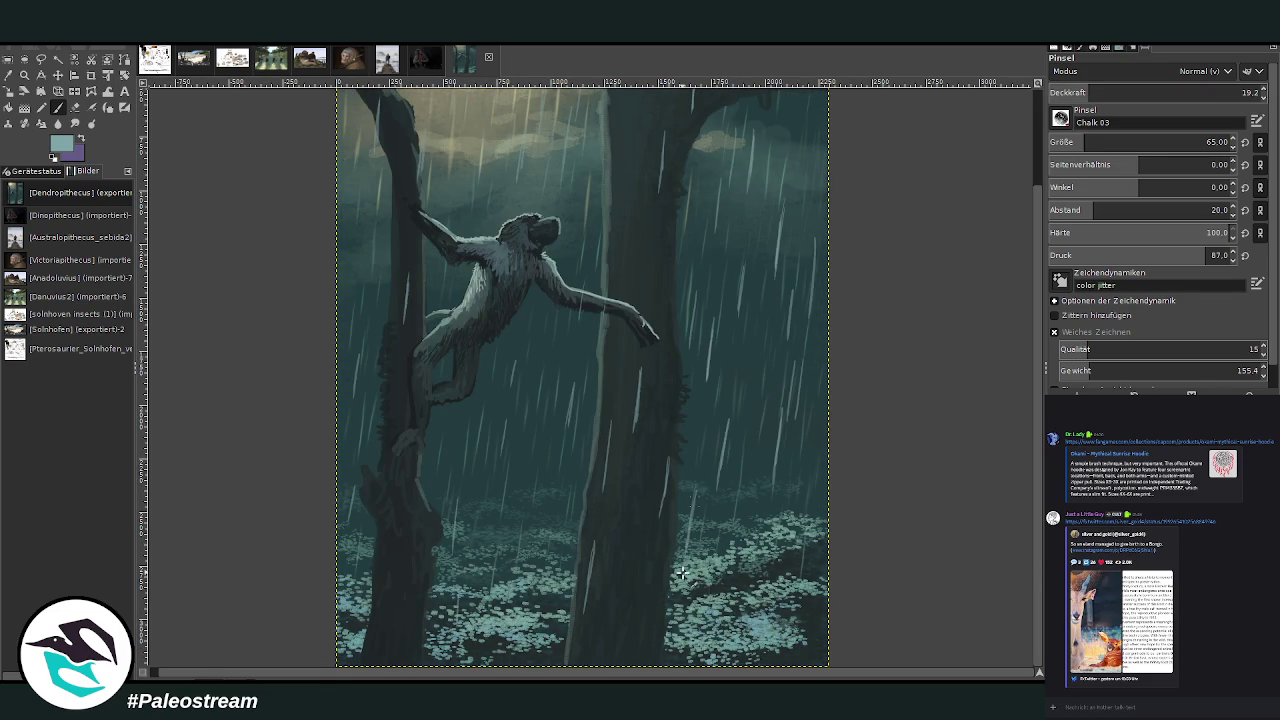
{"action": "left_click_drag", "start_coordinate": [624, 568], "coordinate": [631, 559]}
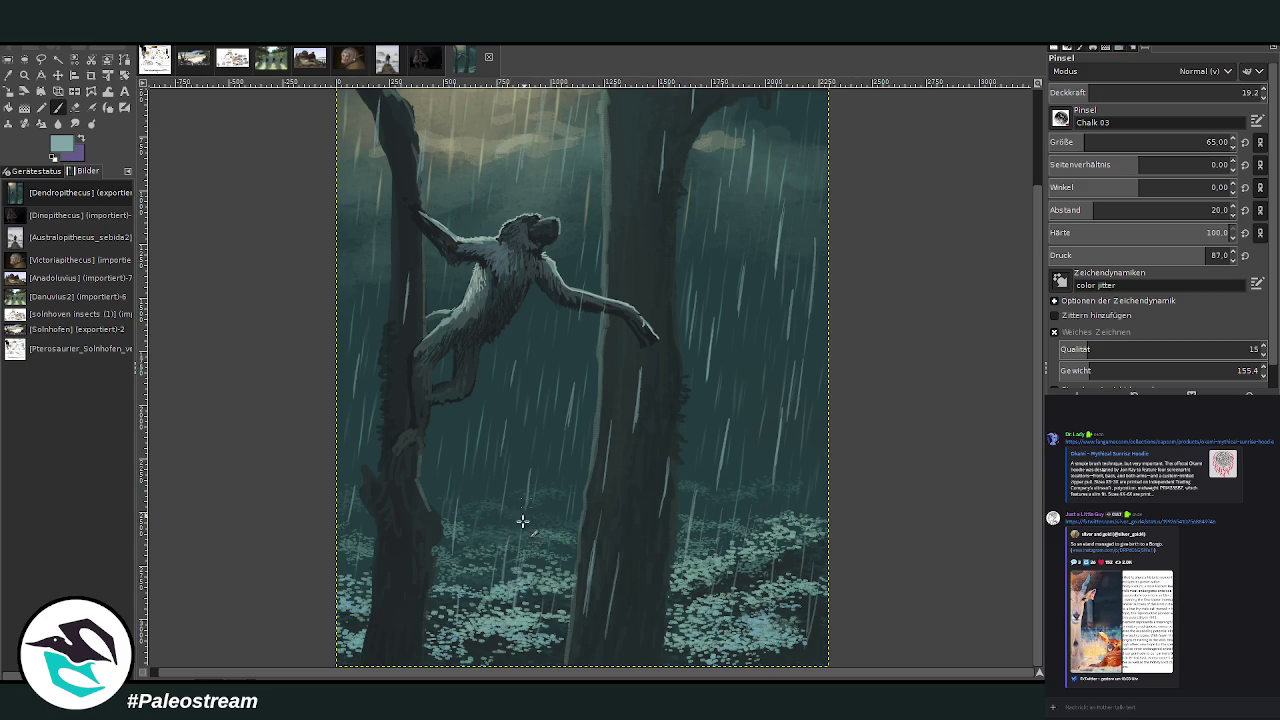
{"action": "left_click_drag", "start_coordinate": [382, 550], "coordinate": [375, 597]}
{"action": "scroll", "coordinate": [1038, 158], "scroll_direction": "up", "scroll_amount": 3}
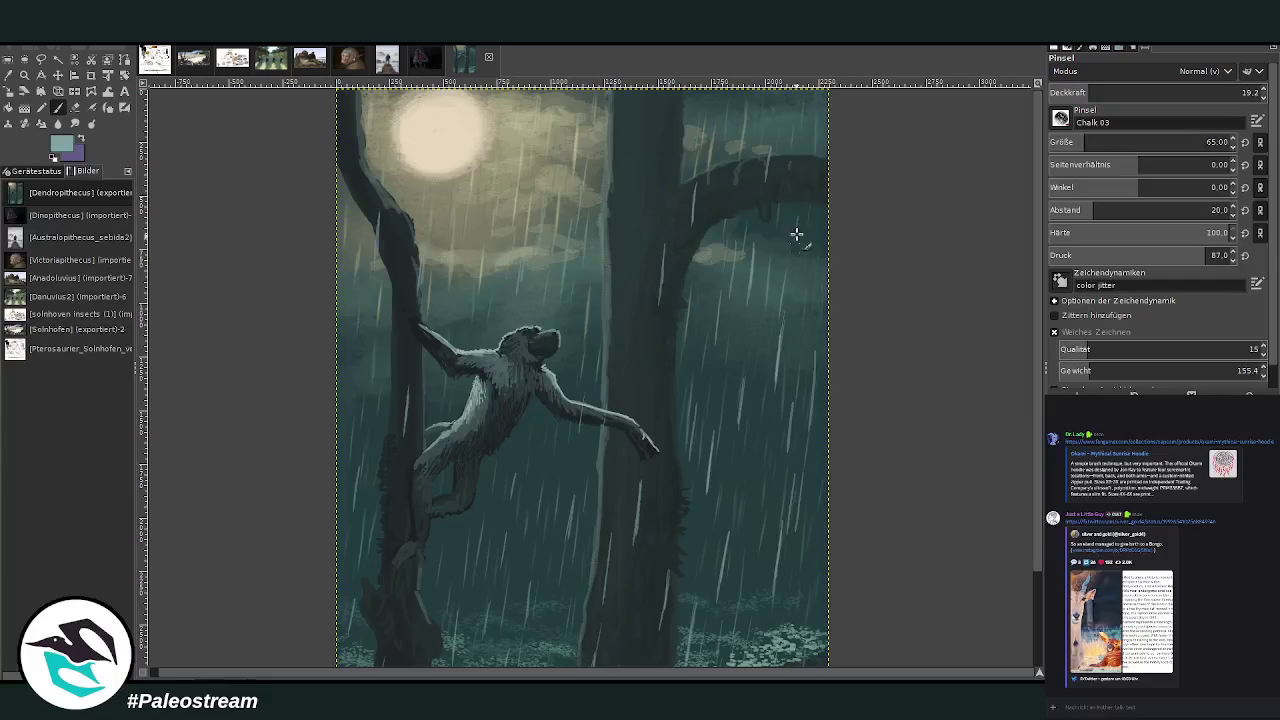
{"action": "left_click_drag", "start_coordinate": [356, 158], "coordinate": [354, 214]}
{"action": "mouse_move", "coordinate": [352, 112]}
{"action": "left_mouse_down"}
{"action": "mouse_move", "coordinate": [354, 177]}
{"action": "mouse_move", "coordinate": [380, 218]}
{"action": "left_mouse_up"}
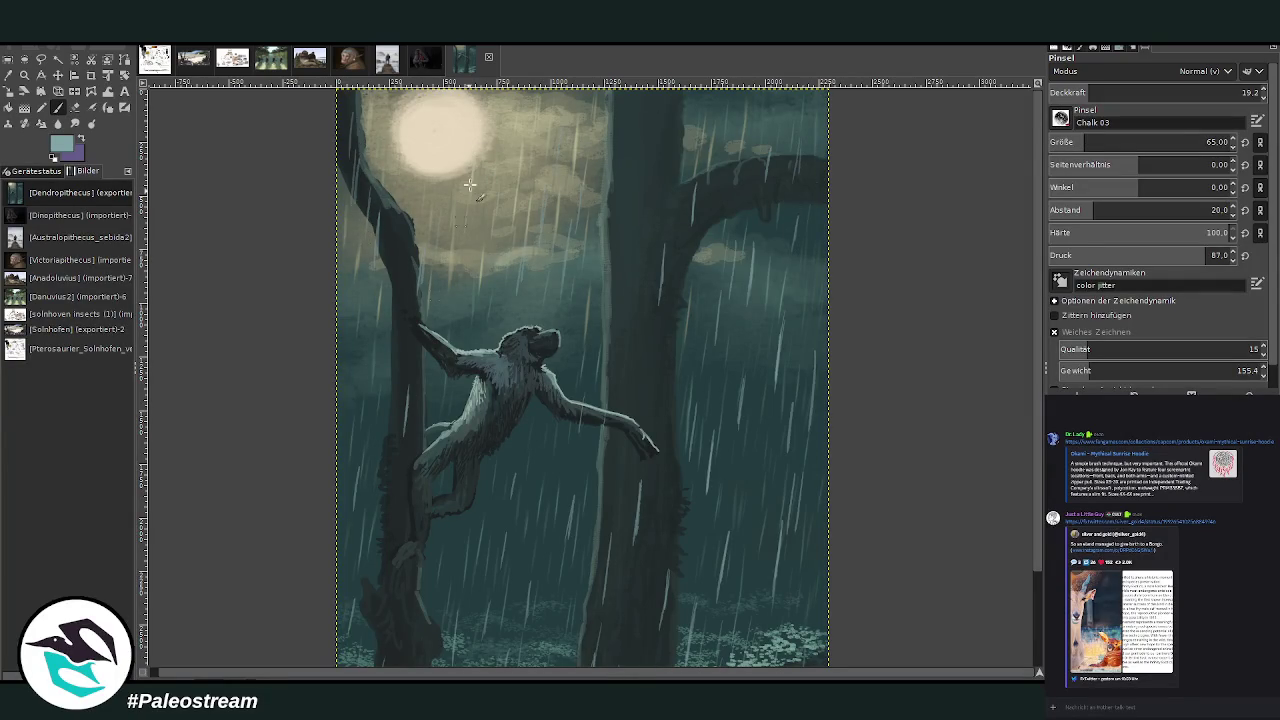
- Zoom in on the ape and return to the Paintbrush
{"action": "left_click", "coordinate": [24, 76]}
{"action": "left_click_drag", "start_coordinate": [400, 110], "coordinate": [695, 562]}
{"action": "left_click", "coordinate": [57, 107]}
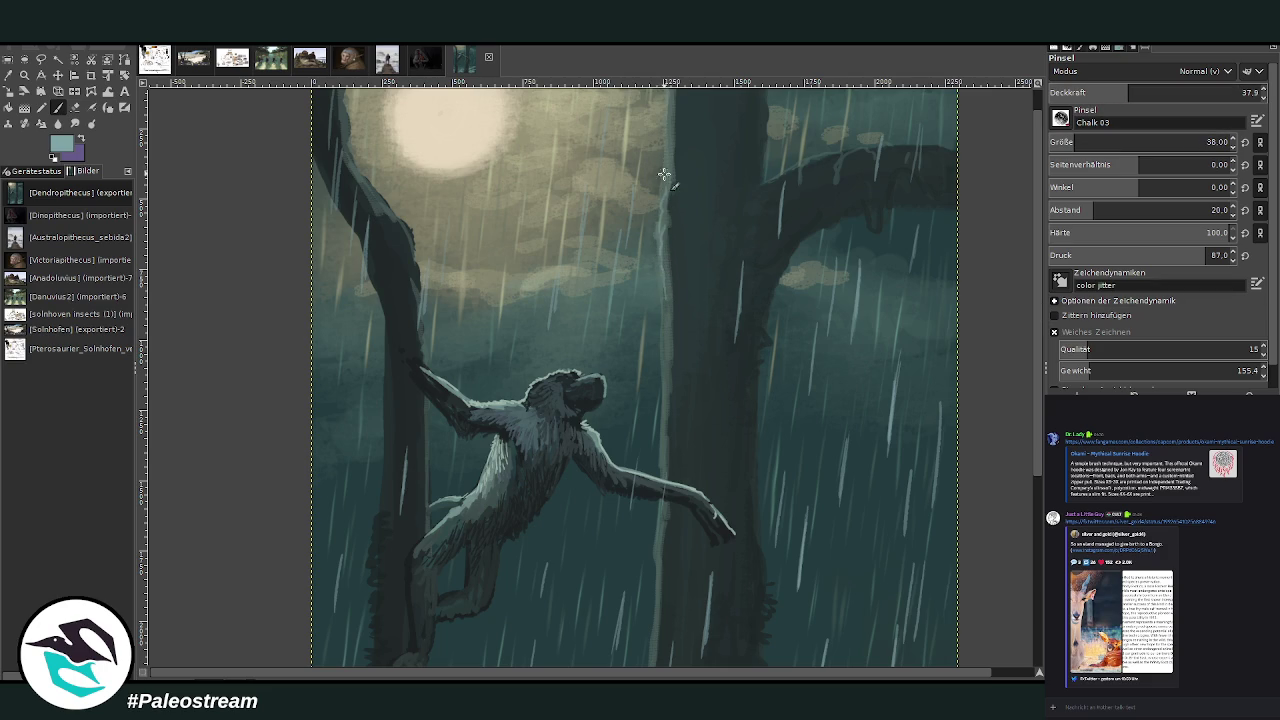
- Zoom in on the ape, sample a lighter cyan, and set brush opacity 65 and size 26
{"action": "scroll", "coordinate": [931, 80], "scroll_direction": "up", "scroll_amount": 2}
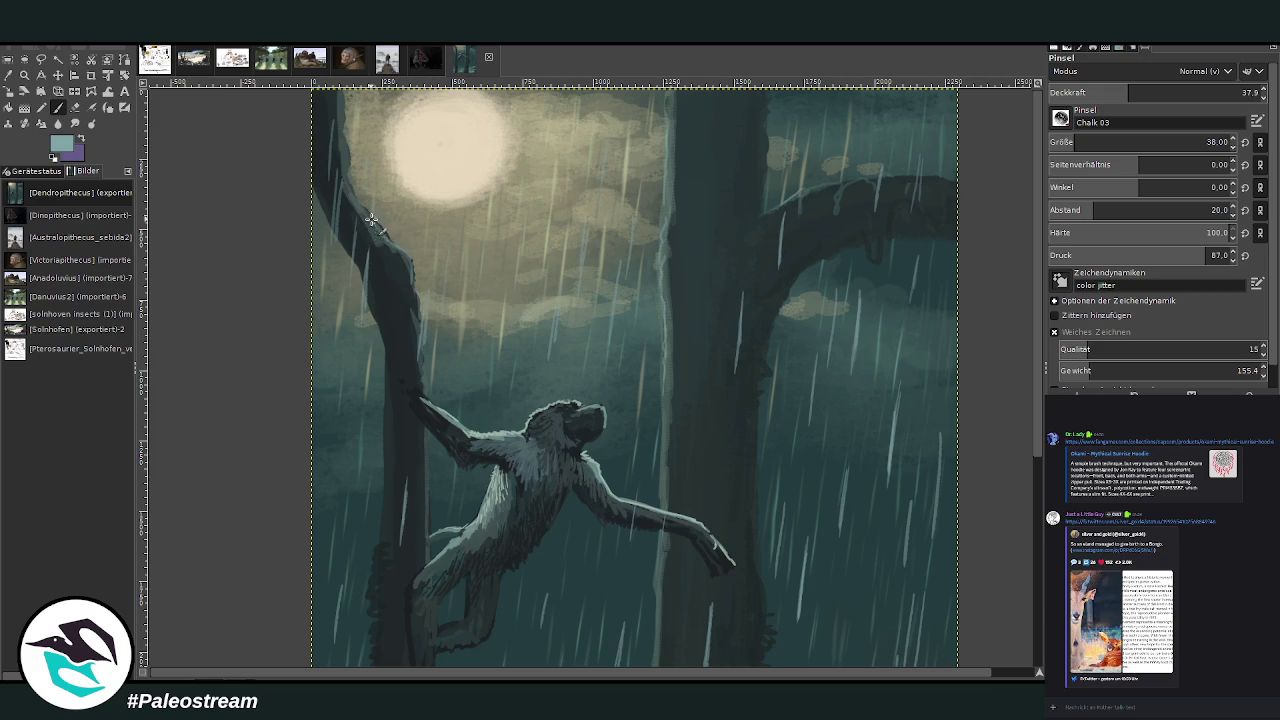
{"action": "left_click", "coordinate": [24, 74]}
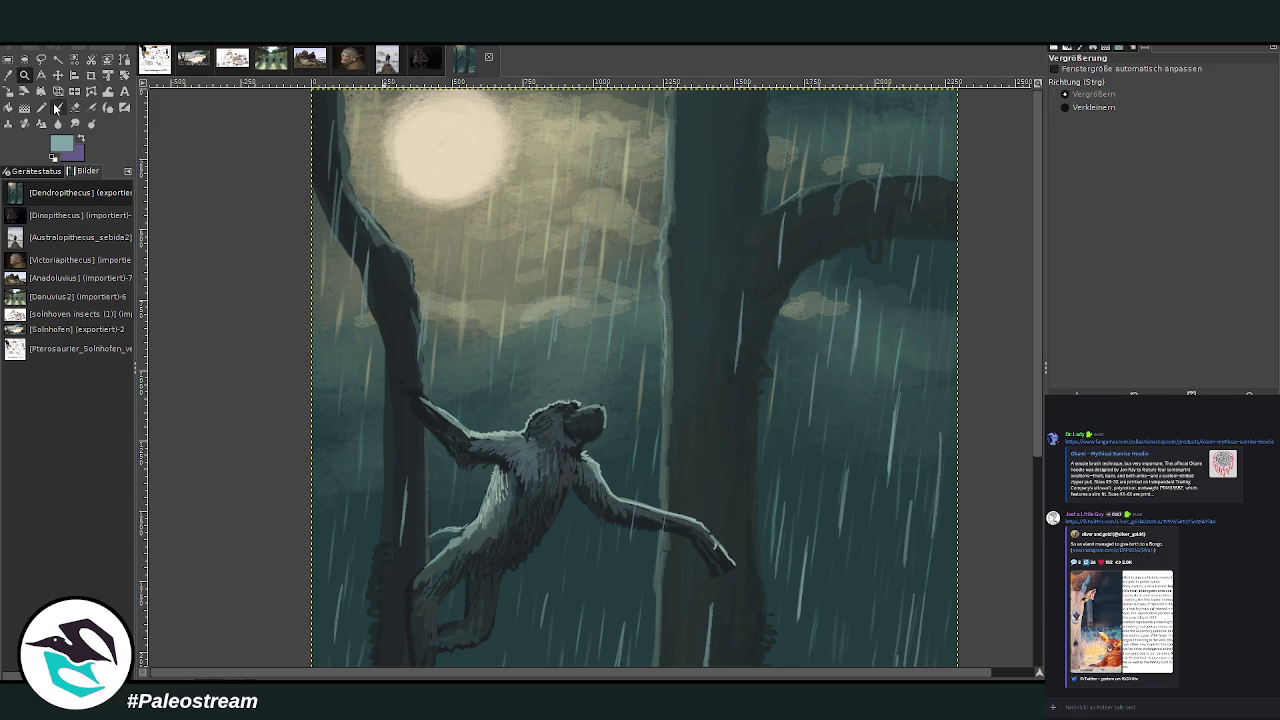
{"action": "left_click", "coordinate": [540, 450]}
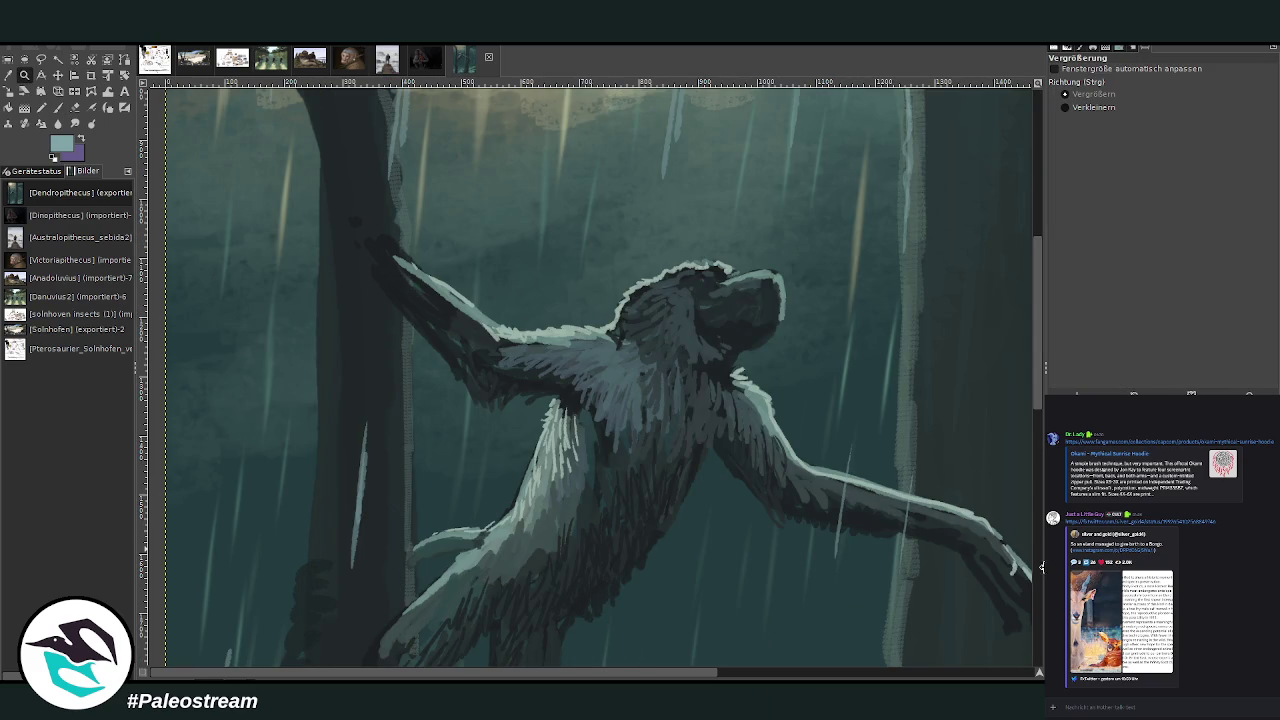
{"action": "left_click", "coordinate": [8, 75]}
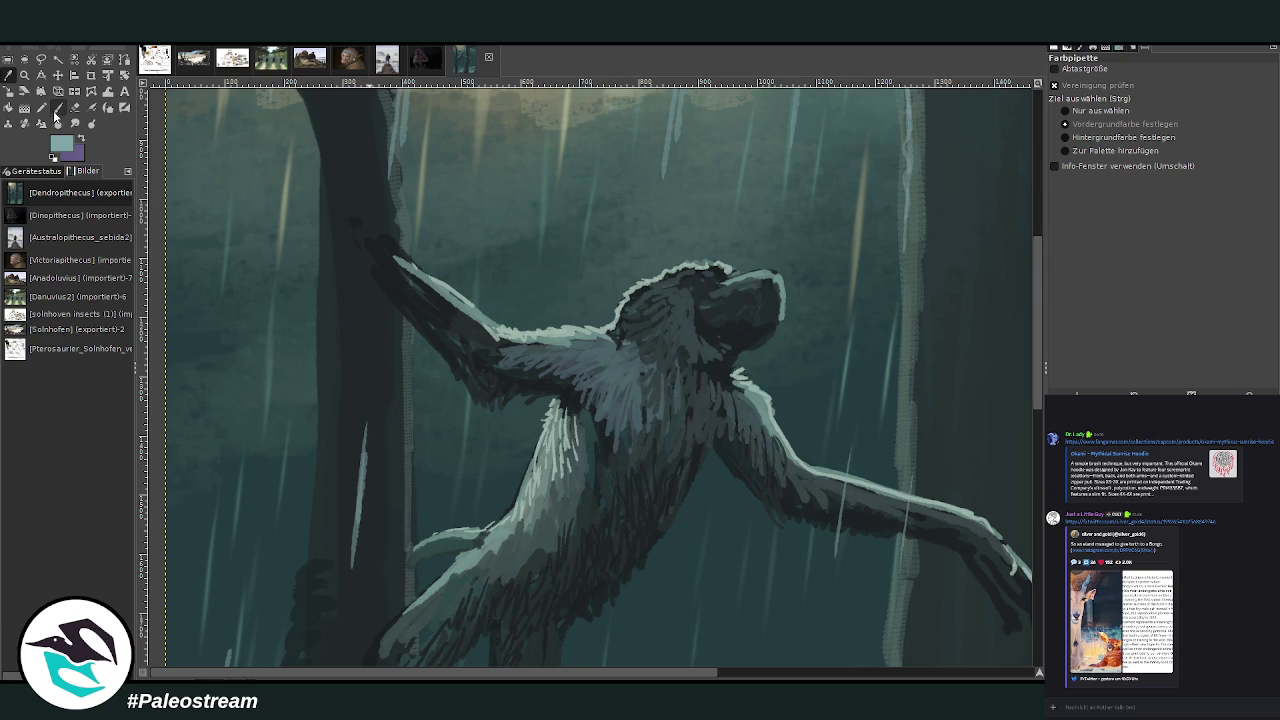
{"action": "left_click", "coordinate": [58, 107]}
{"action": "left_click", "coordinate": [968, 263], "text": "ctrl"}
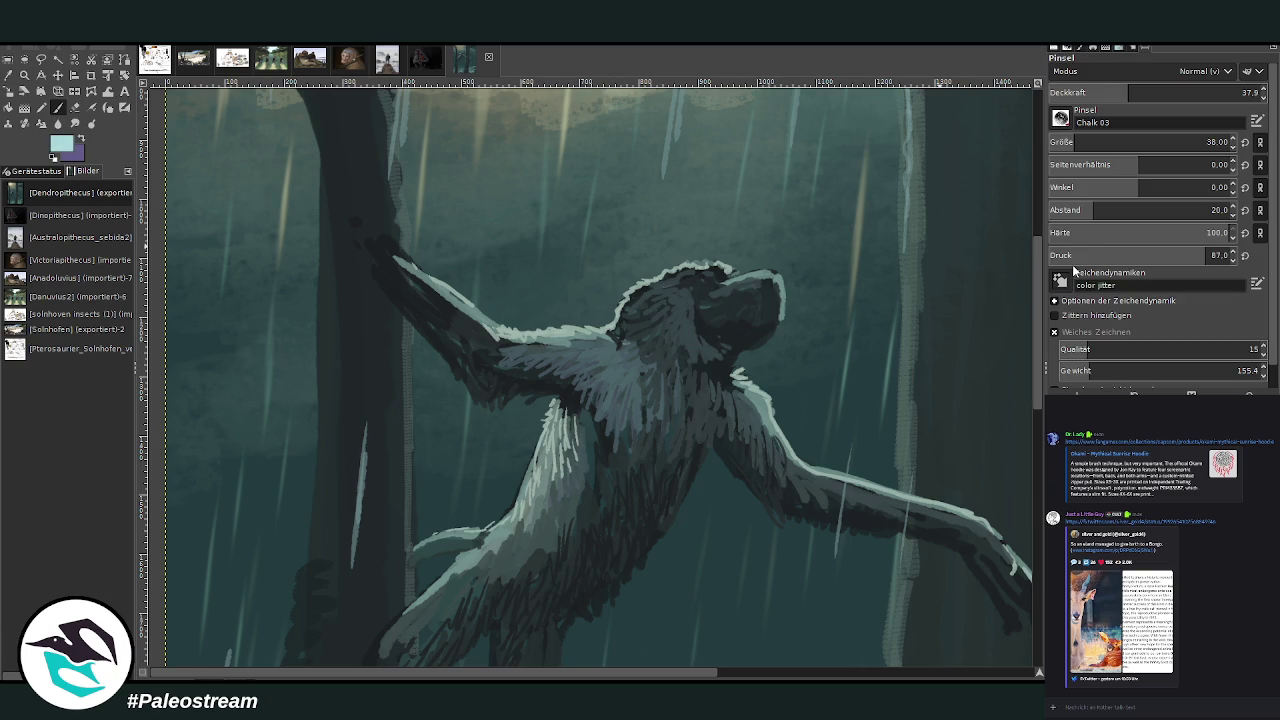
{"action": "left_click", "coordinate": [1186, 92]}
{"action": "left_click", "coordinate": [1068, 142]}
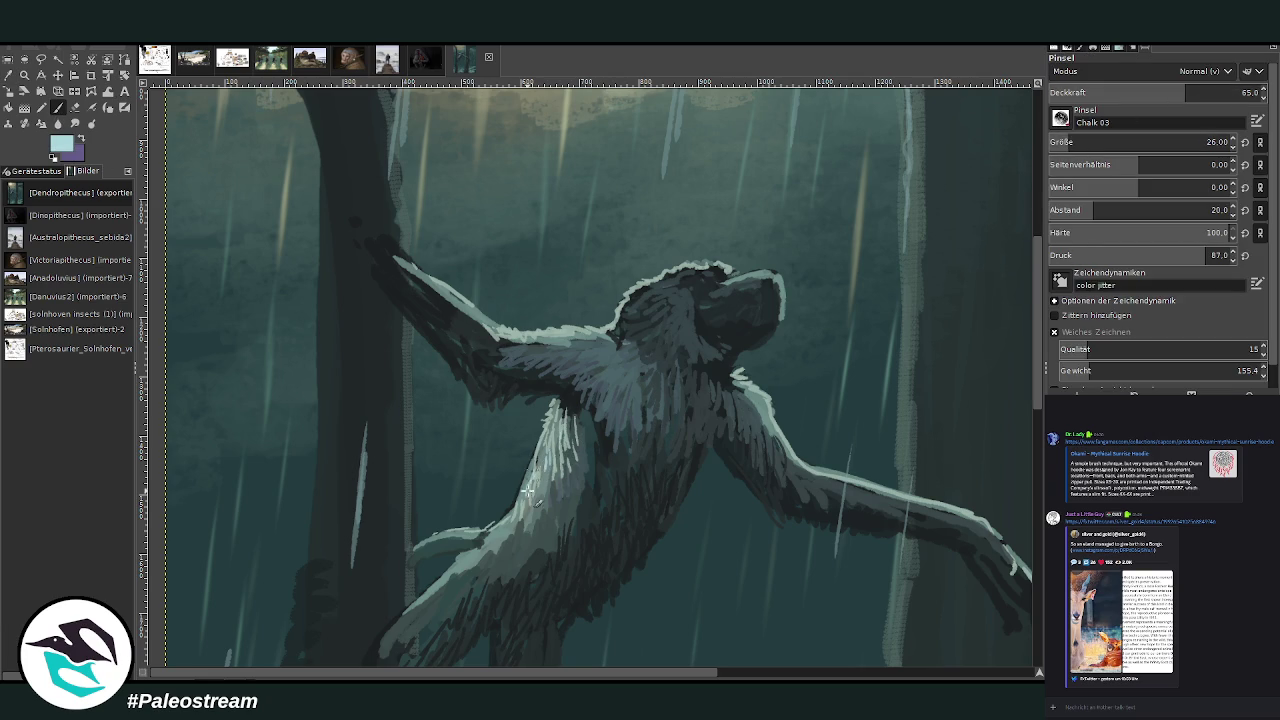
- Paint light fur strokes on the ape's body and along its arm
{"action": "left_click_drag", "start_coordinate": [470, 535], "coordinate": [421, 546]}
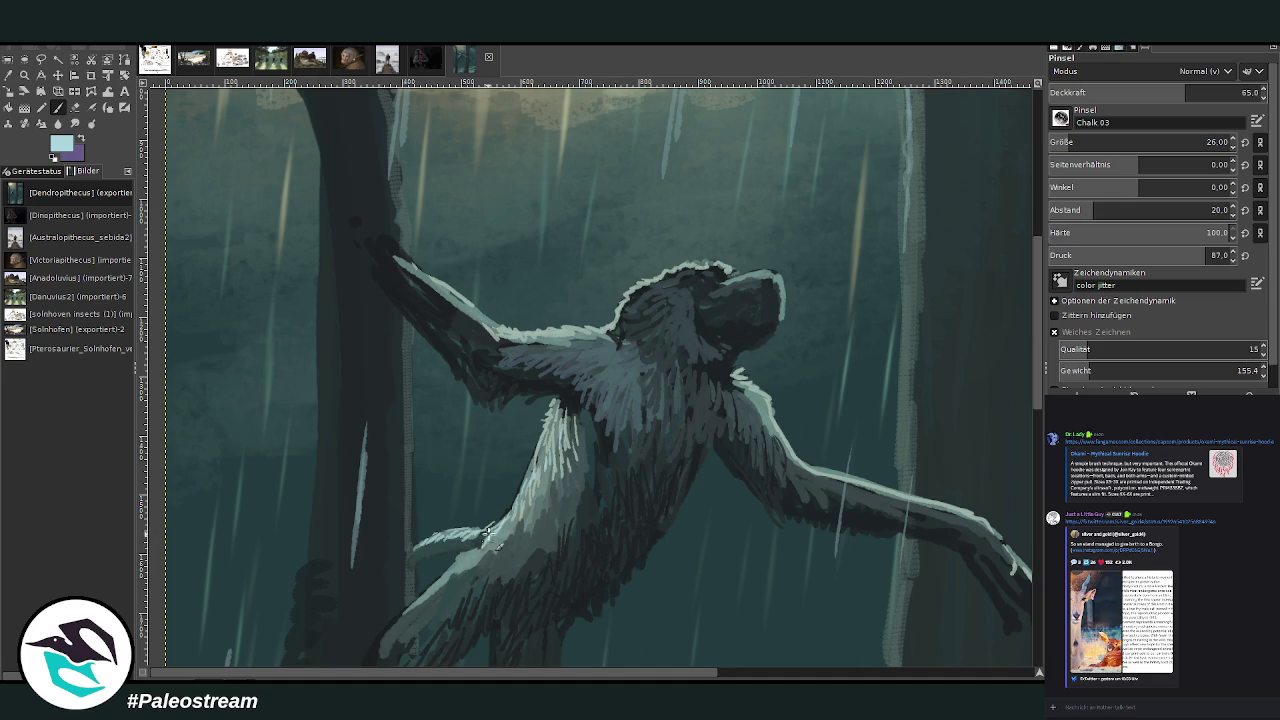
{"action": "left_click", "coordinate": [1079, 88]}
{"action": "left_click_drag", "start_coordinate": [510, 541], "coordinate": [550, 489]}
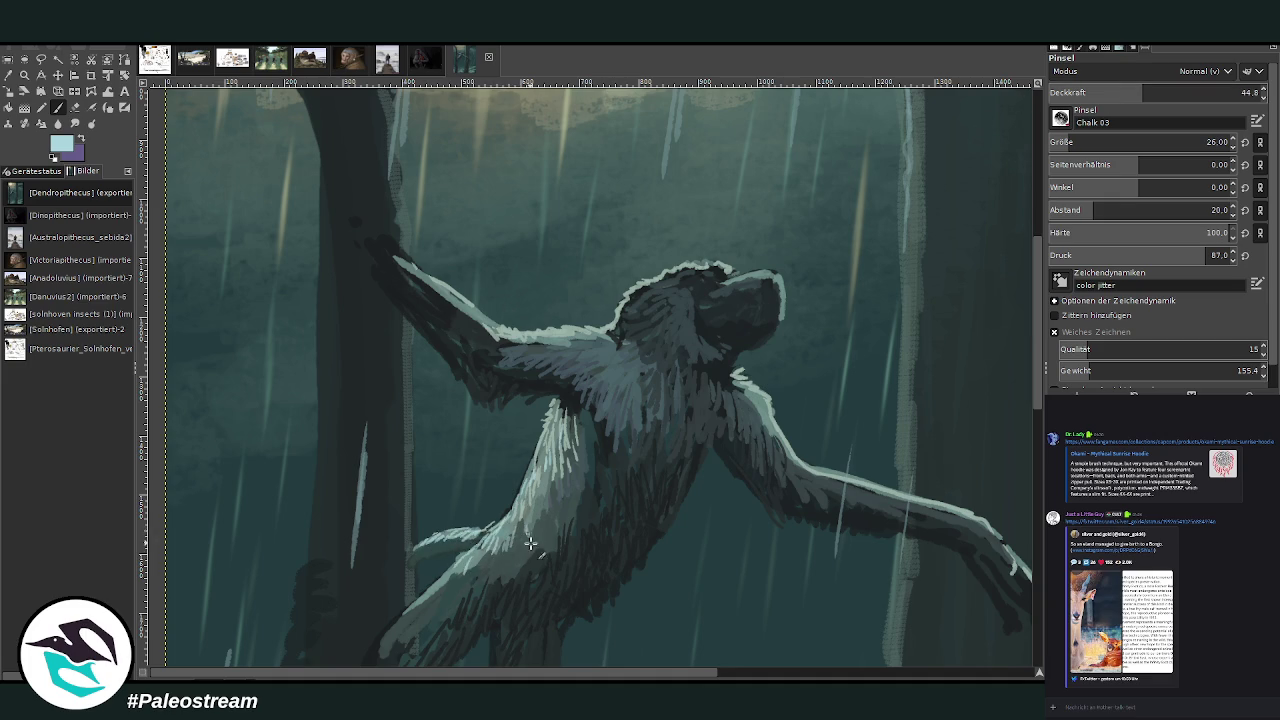
- Sample a near-black teal and paint dark fur up the chest and under the arm
{"action": "left_click", "coordinate": [935, 155], "text": "ctrl"}
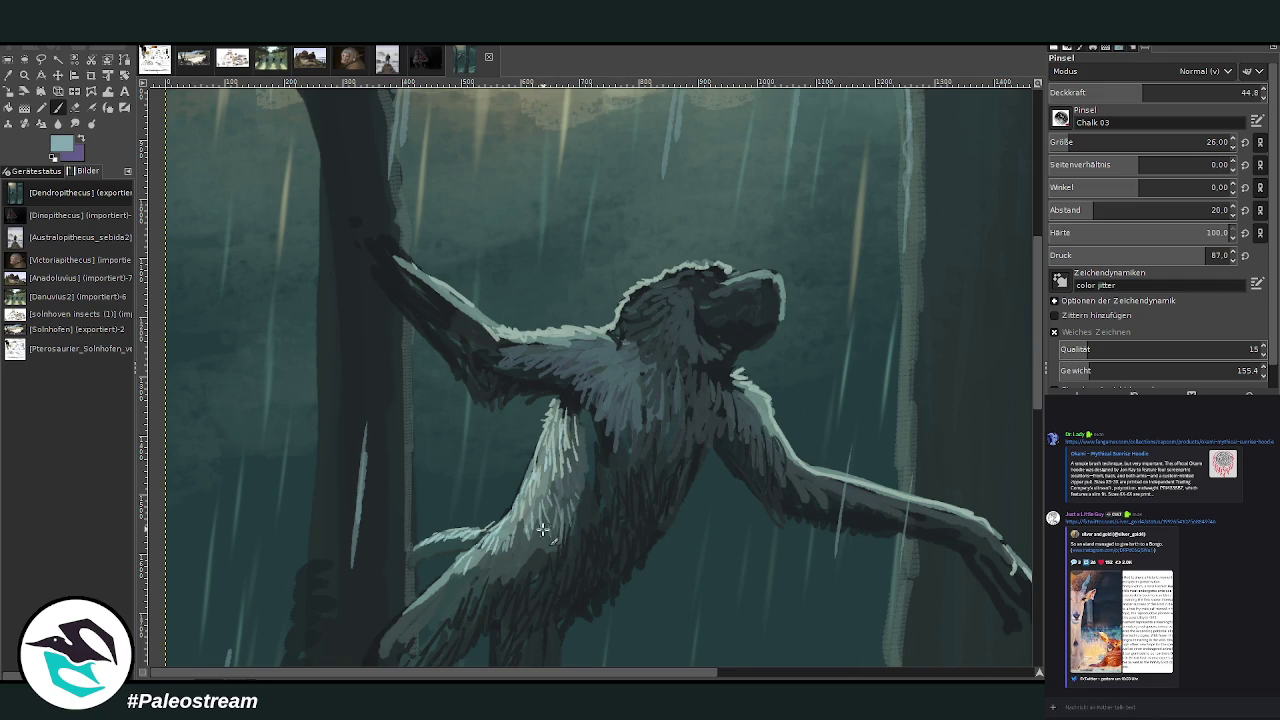
{"action": "left_click", "coordinate": [982, 295], "text": "ctrl"}
{"action": "left_click", "coordinate": [967, 289], "text": "ctrl"}
{"action": "mouse_move", "coordinate": [543, 530]}
{"action": "left_mouse_down"}
{"action": "mouse_move", "coordinate": [590, 470]}
{"action": "mouse_move", "coordinate": [588, 445]}
{"action": "mouse_move", "coordinate": [570, 445]}
{"action": "left_mouse_up"}
{"action": "mouse_move", "coordinate": [534, 546]}
{"action": "left_mouse_down"}
{"action": "mouse_move", "coordinate": [525, 575]}
{"action": "mouse_move", "coordinate": [502, 560]}
{"action": "mouse_move", "coordinate": [488, 578]}
{"action": "left_mouse_up"}
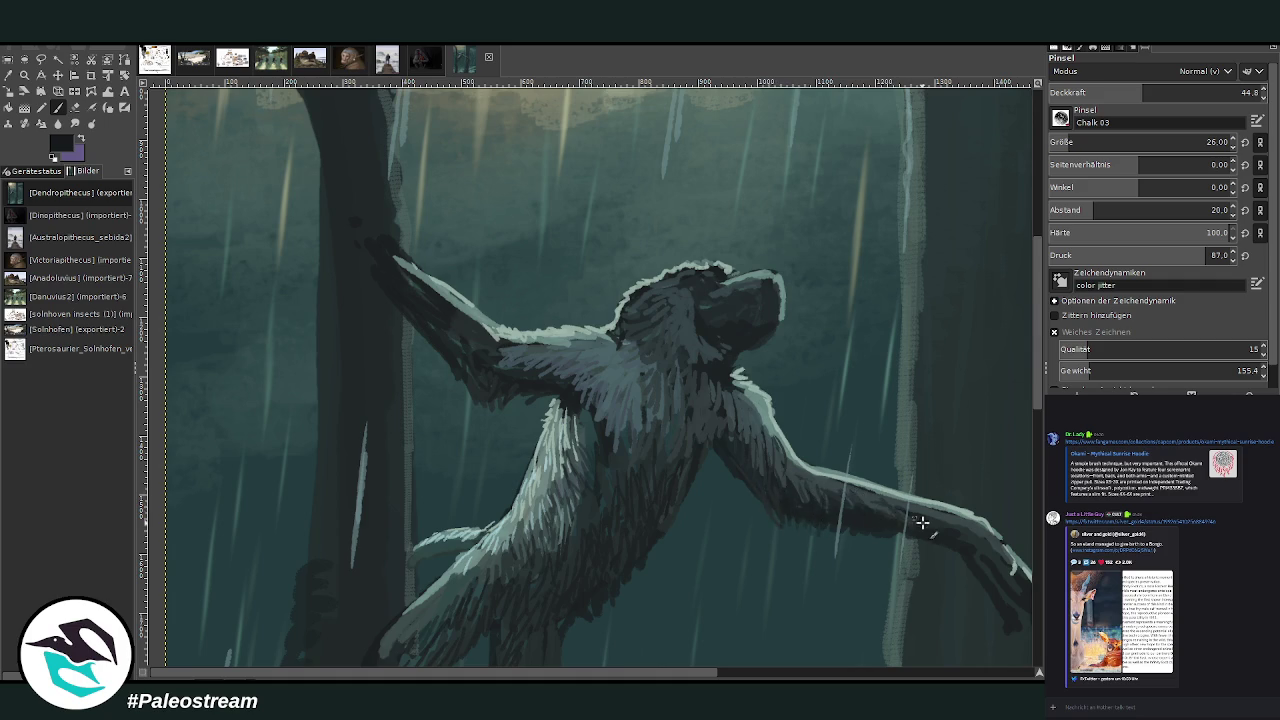
{"action": "scroll", "coordinate": [884, 514], "scroll_direction": "down", "scroll_amount": 2}
{"action": "scroll", "coordinate": [886, 515], "scroll_direction": "down", "scroll_amount": 2}
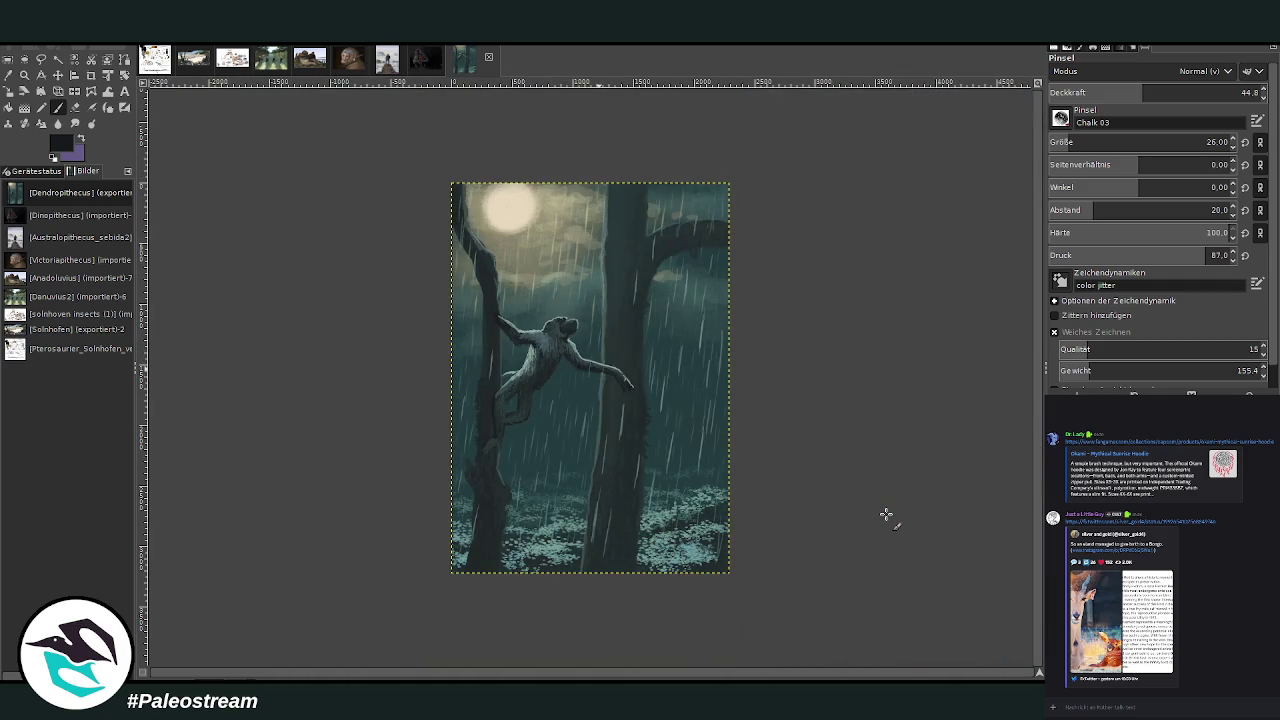
{"action": "key", "text": "z"}
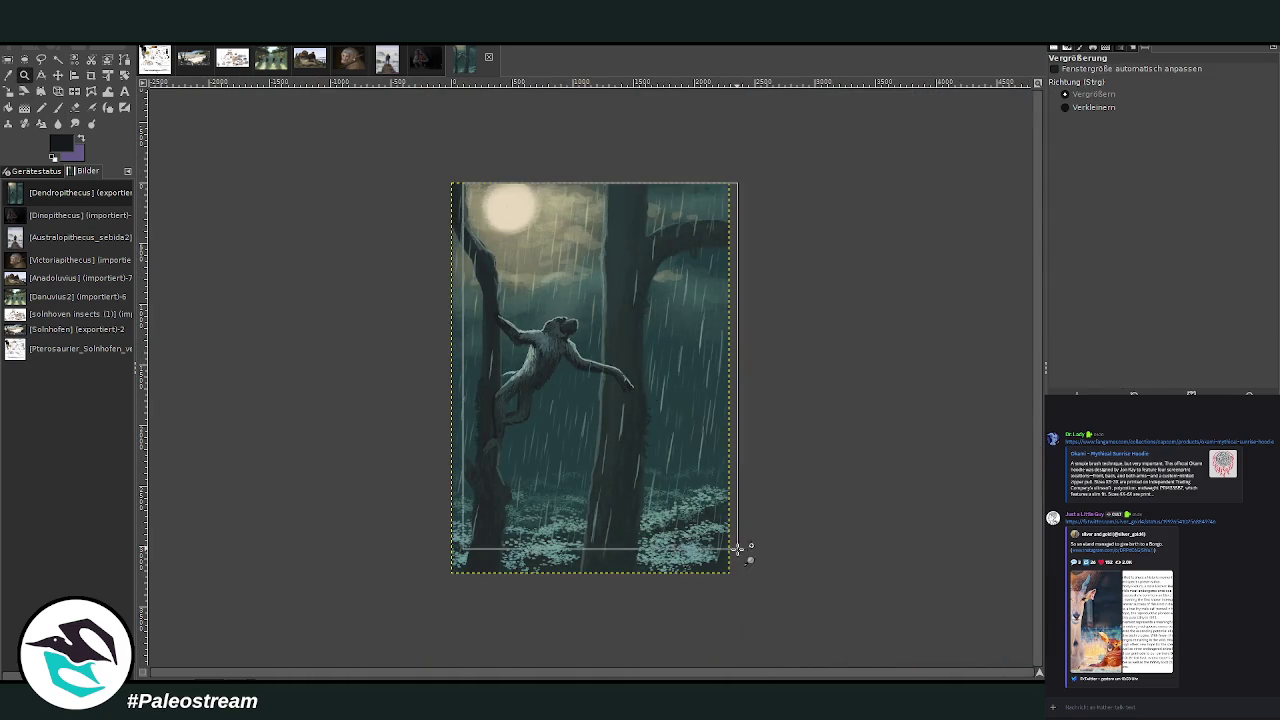
{"action": "left_click_drag", "start_coordinate": [460, 186], "coordinate": [740, 548]}
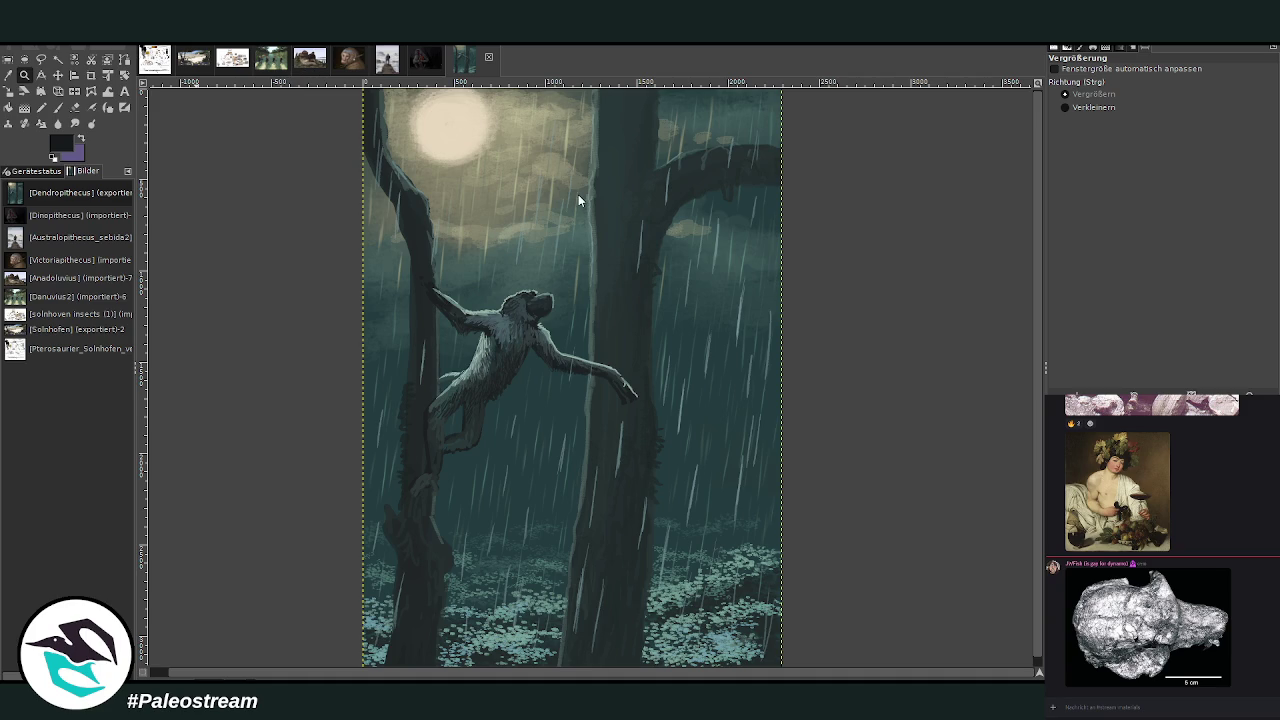
{"action": "key", "text": "ctrl+f"}
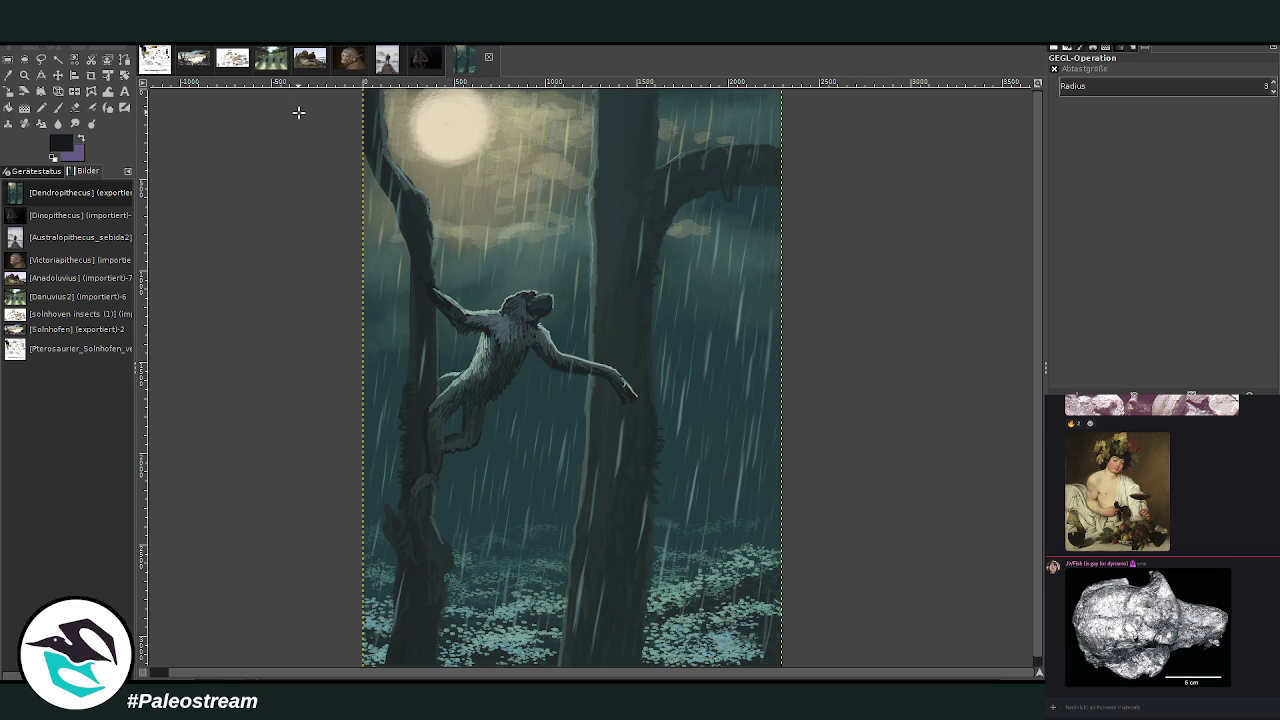
{"action": "key", "text": "minus"}
{"action": "key", "text": "minus"}
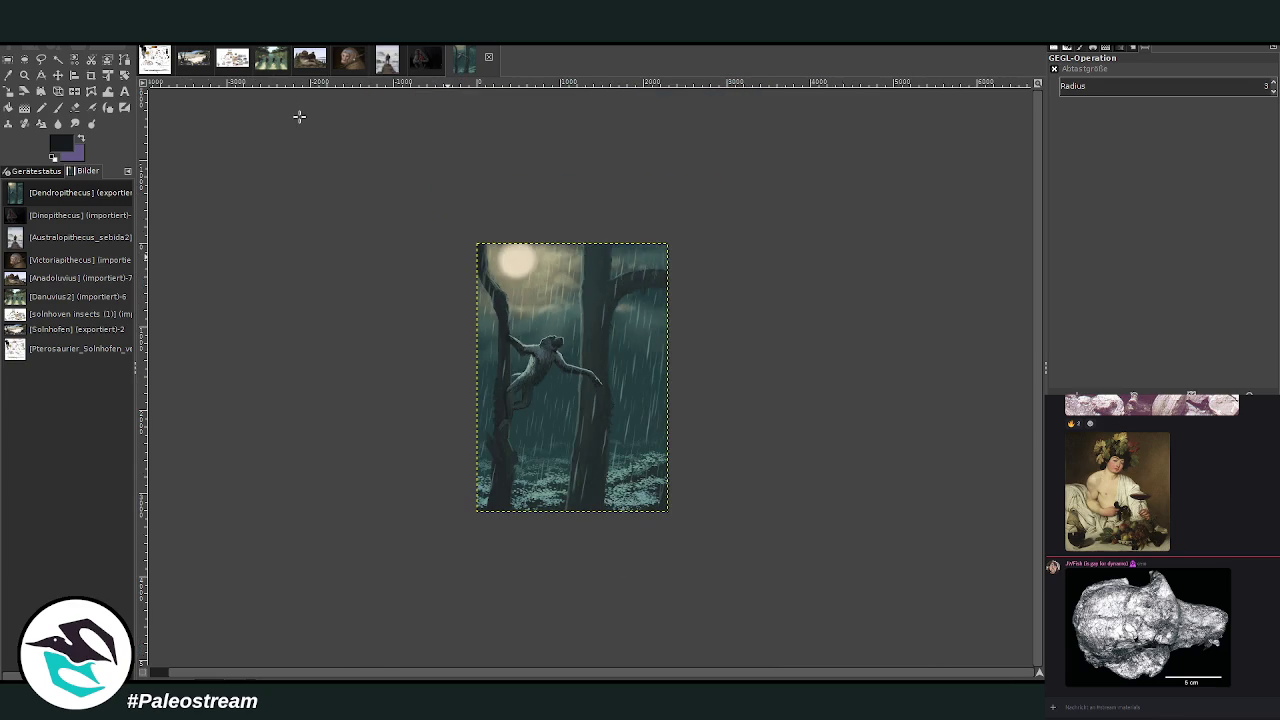
{"action": "left_click", "coordinate": [24, 75]}
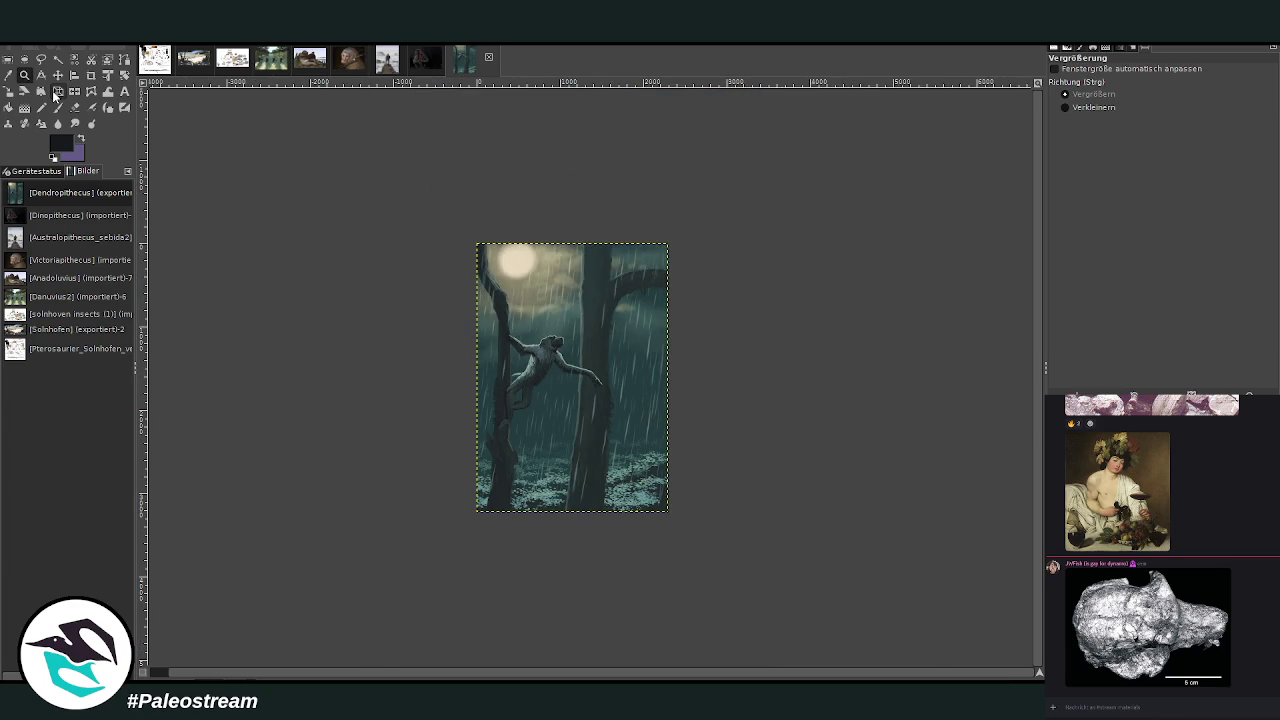
{"action": "left_click_drag", "start_coordinate": [473, 221], "coordinate": [715, 547]}
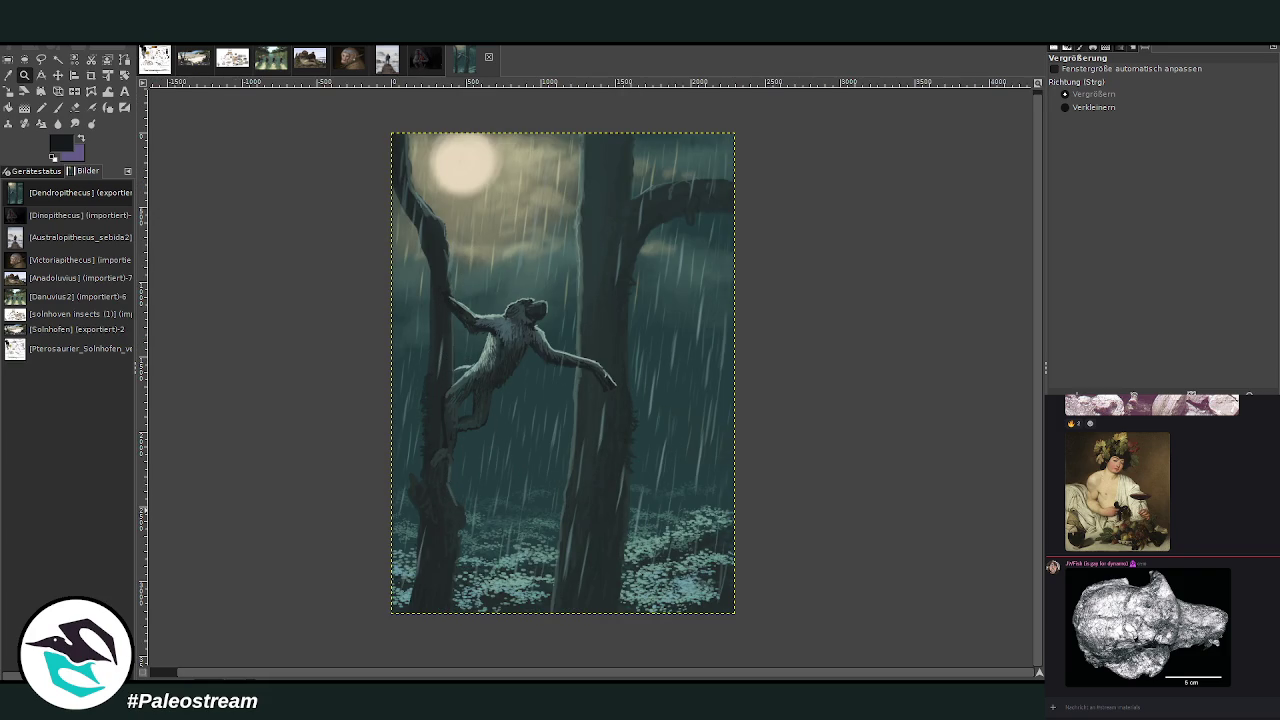
- Paste the Singin' in the Rain poster and move it to the painting's top right
{"action": "key", "text": "ctrl+v"}
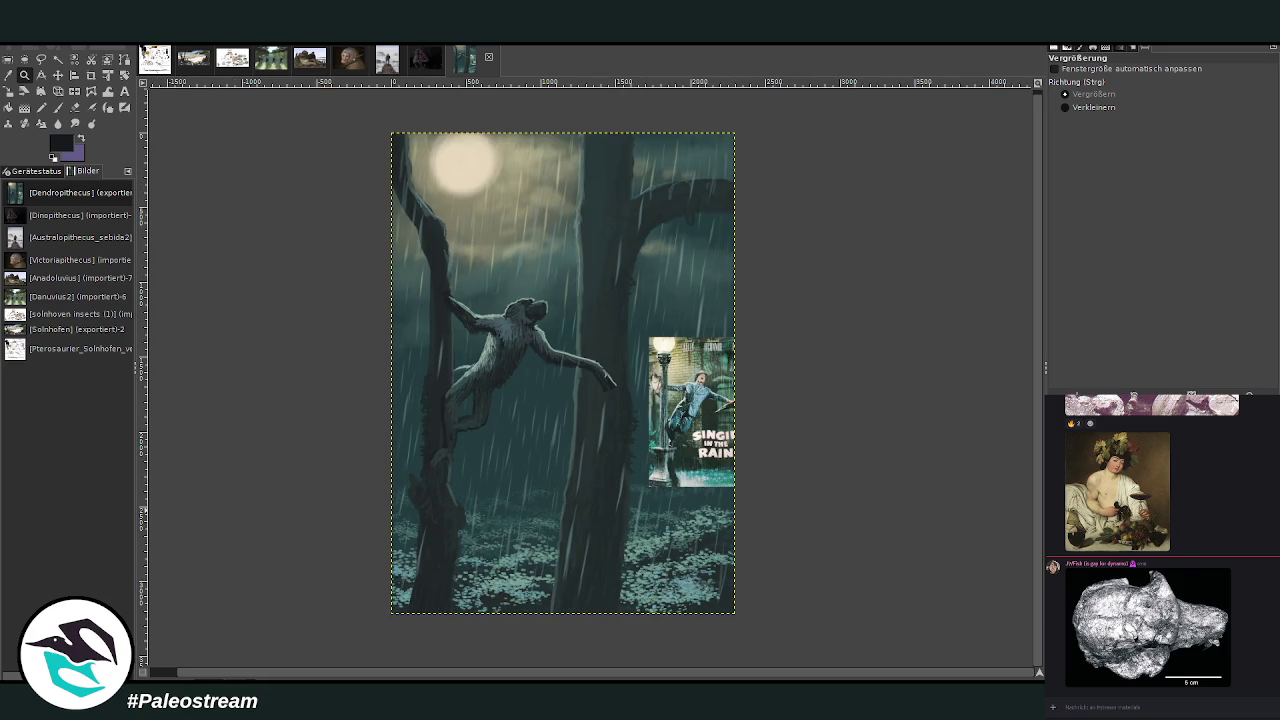
{"action": "left_click", "coordinate": [57, 74]}
{"action": "mouse_move", "coordinate": [700, 356]}
{"action": "left_mouse_down"}
{"action": "mouse_move", "coordinate": [655, 170]}
{"action": "mouse_move", "coordinate": [630, 152]}
{"action": "left_mouse_up"}
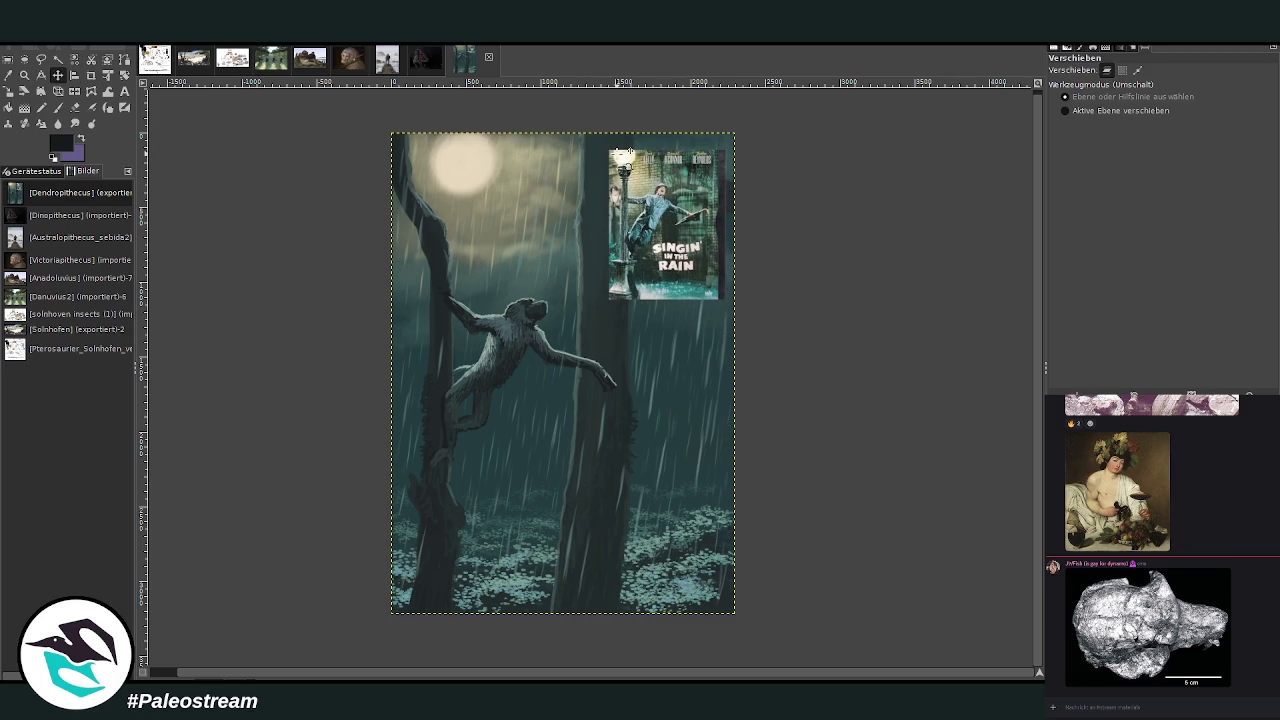
{"action": "left_click", "coordinate": [24, 74]}
{"action": "left_click_drag", "start_coordinate": [402, 104], "coordinate": [748, 440]}
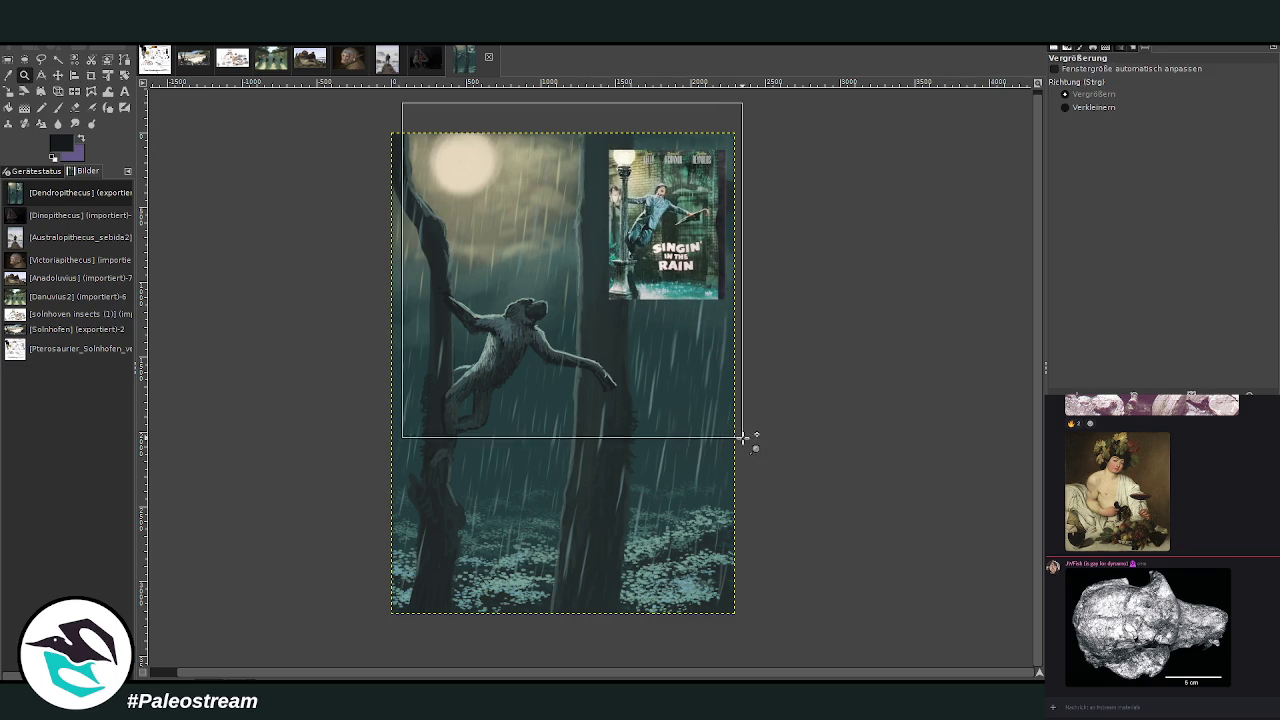
- Sample a darker grey-teal and set the brush to Lighten only at size 523
{"action": "key", "text": "o"}
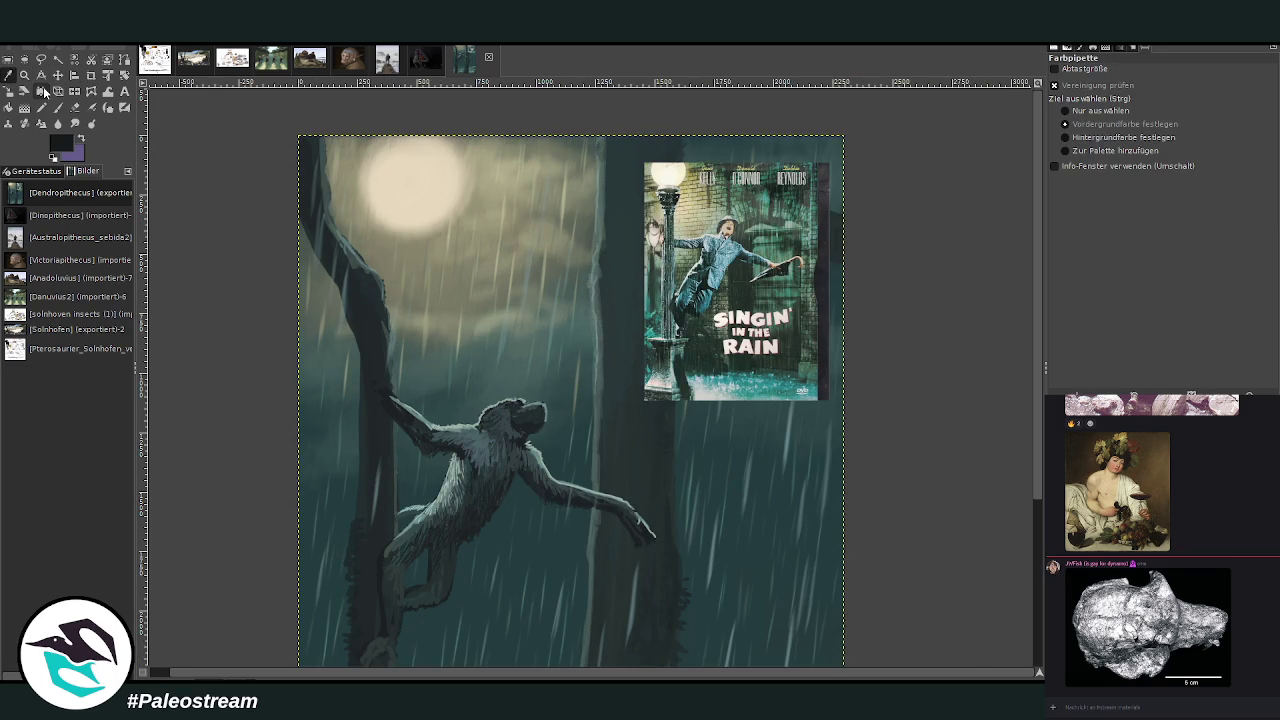
{"action": "left_click", "coordinate": [769, 234]}
{"action": "left_click", "coordinate": [978, 270]}
{"action": "left_click", "coordinate": [58, 107]}
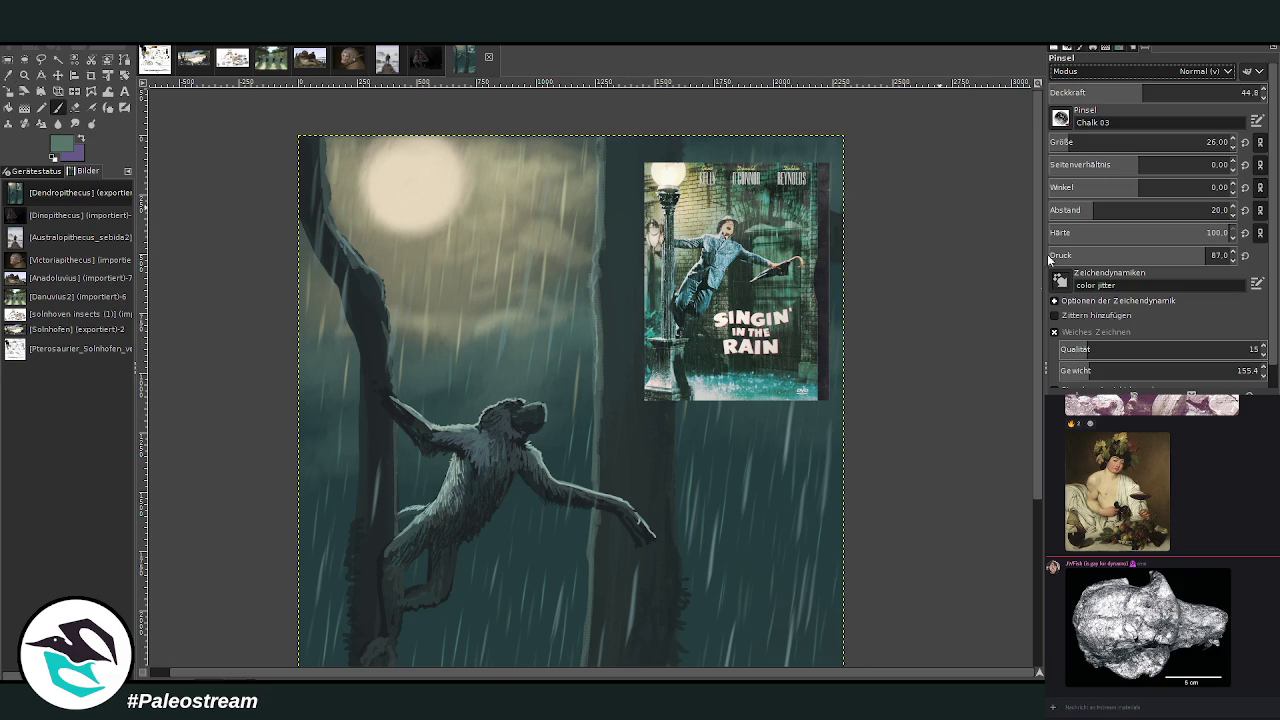
{"action": "scroll", "coordinate": [1150, 72], "scroll_direction": "down", "scroll_amount": 4}
{"action": "left_click", "coordinate": [1200, 142]}
{"action": "left_click_drag", "start_coordinate": [1148, 100], "coordinate": [1100, 100]}
- Shift the poster further right and down, then lower brush opacity to 19.6
{"action": "left_click", "coordinate": [58, 75]}
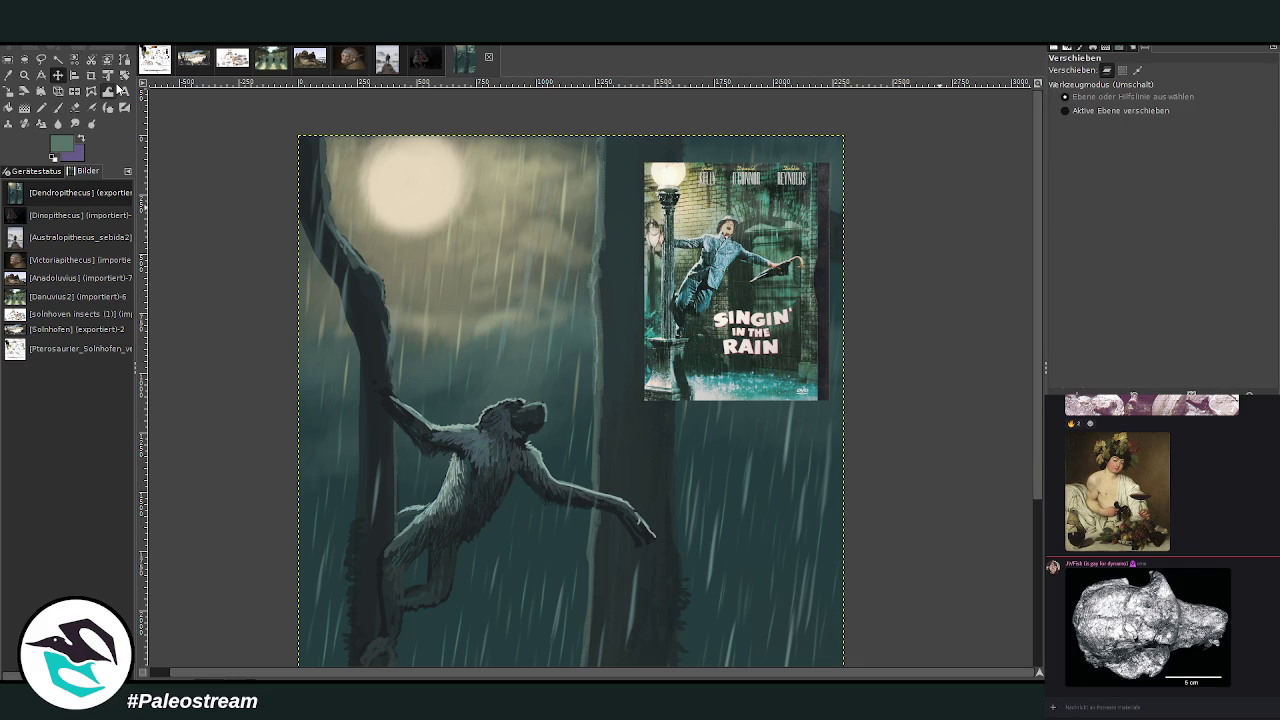
{"action": "left_click_drag", "start_coordinate": [722, 230], "coordinate": [808, 368]}
{"action": "key", "text": "p"}
{"action": "left_click", "coordinate": [1090, 92]}
- Undo the trial strokes and softly lighten the upper-left trunk at 11.0 opacity
{"action": "left_click_drag", "start_coordinate": [628, 177], "coordinate": [640, 296]}
{"action": "key", "text": "ctrl+z"}
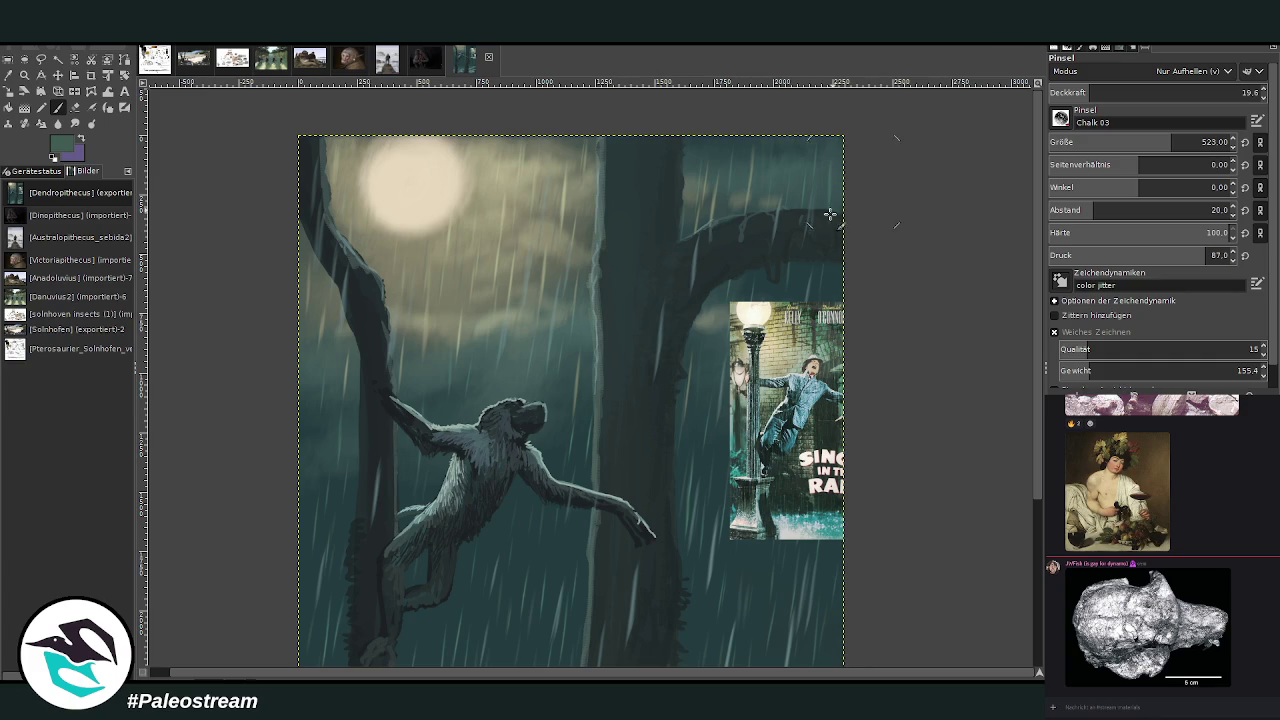
{"action": "key", "text": "ctrl+z"}
{"action": "key", "text": "less"}
{"action": "key", "text": "less"}
{"action": "key", "text": "less"}
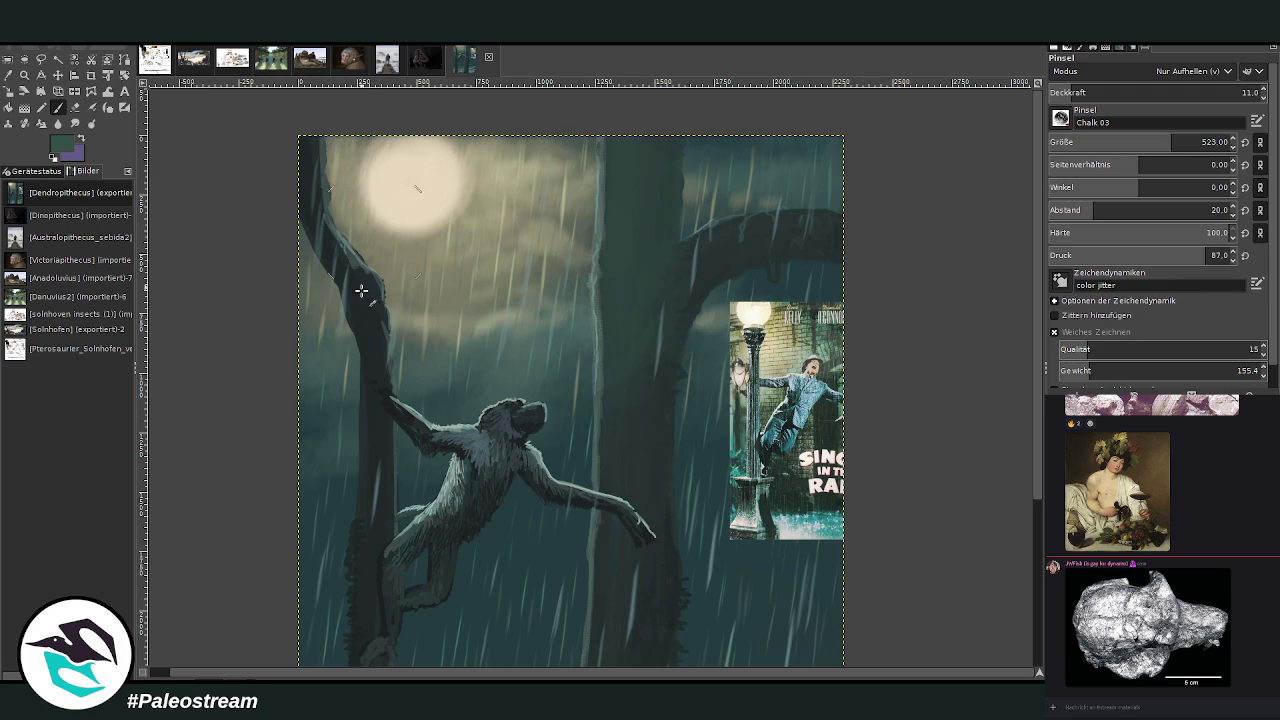
{"action": "left_click_drag", "start_coordinate": [317, 252], "coordinate": [320, 204]}
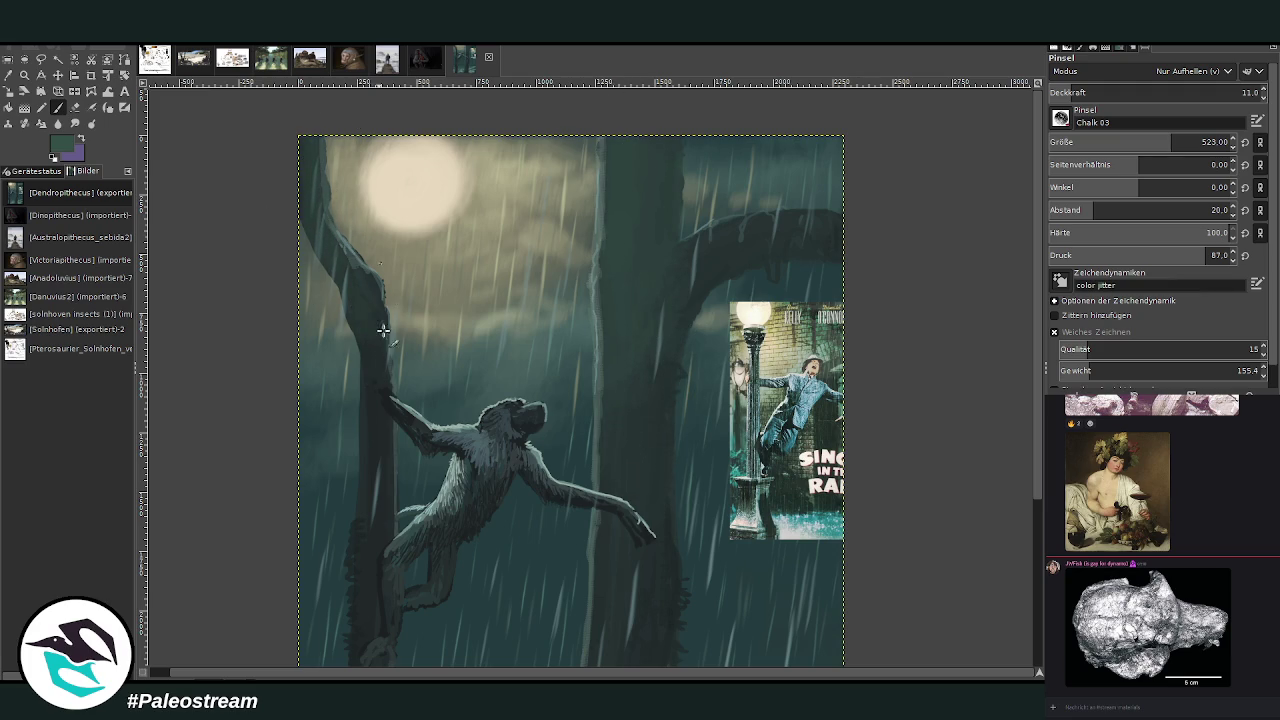
{"action": "key", "text": "minus"}
{"action": "key", "text": "minus"}
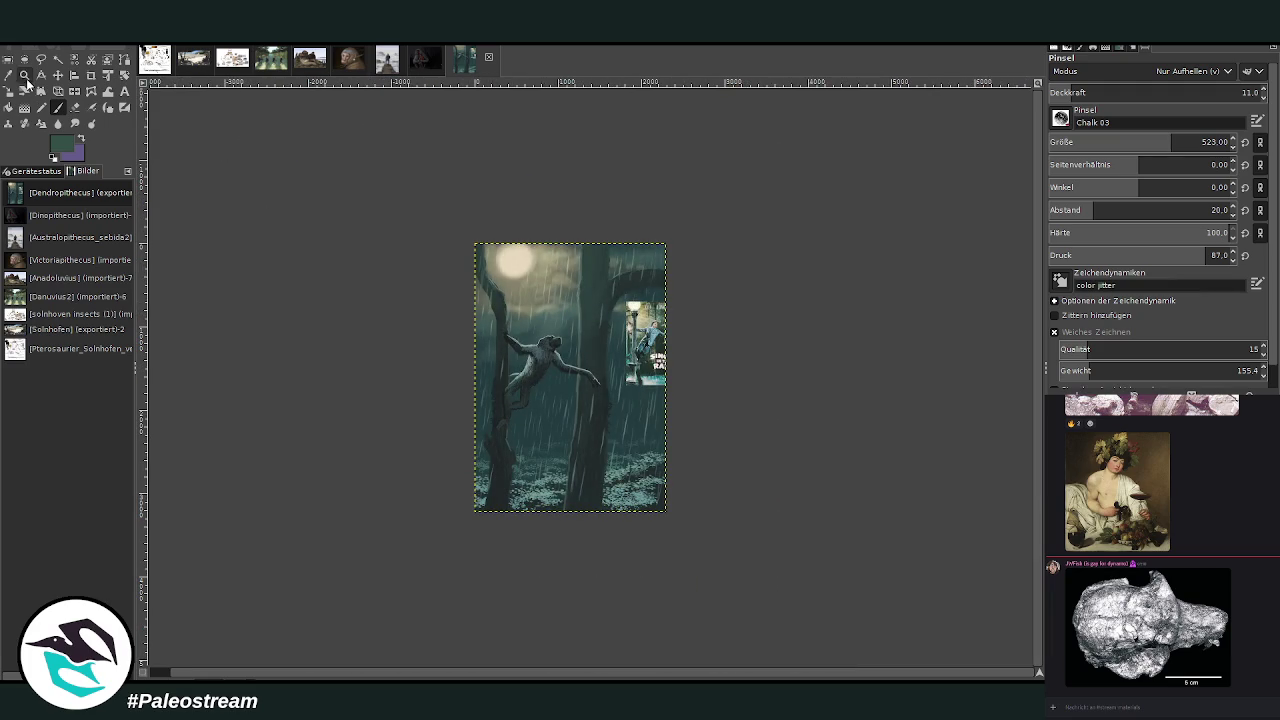
- Zoom in on the ape, sample a darker colour, and set the brush to size 48, opacity 70.3
{"action": "left_click", "coordinate": [24, 74]}
{"action": "left_click_drag", "start_coordinate": [448, 297], "coordinate": [595, 437]}
{"action": "key", "text": "plus"}
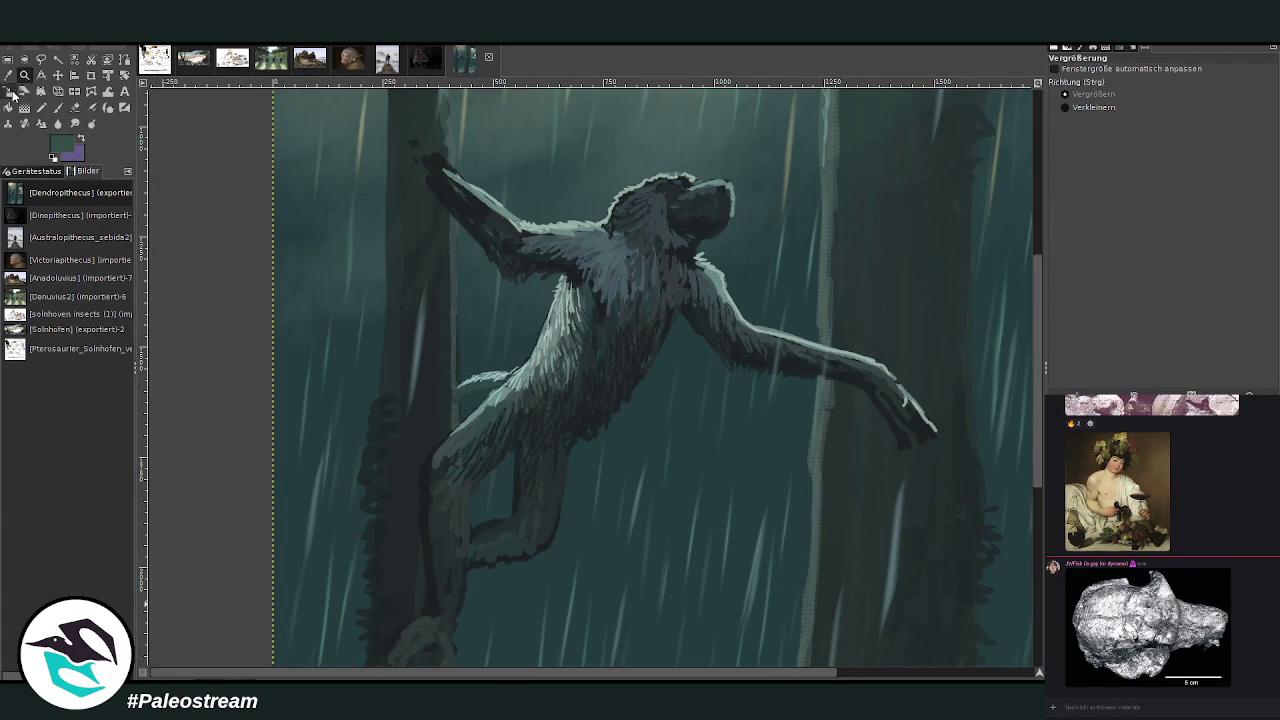
{"action": "left_click", "coordinate": [8, 74]}
{"action": "left_click", "coordinate": [553, 421]}
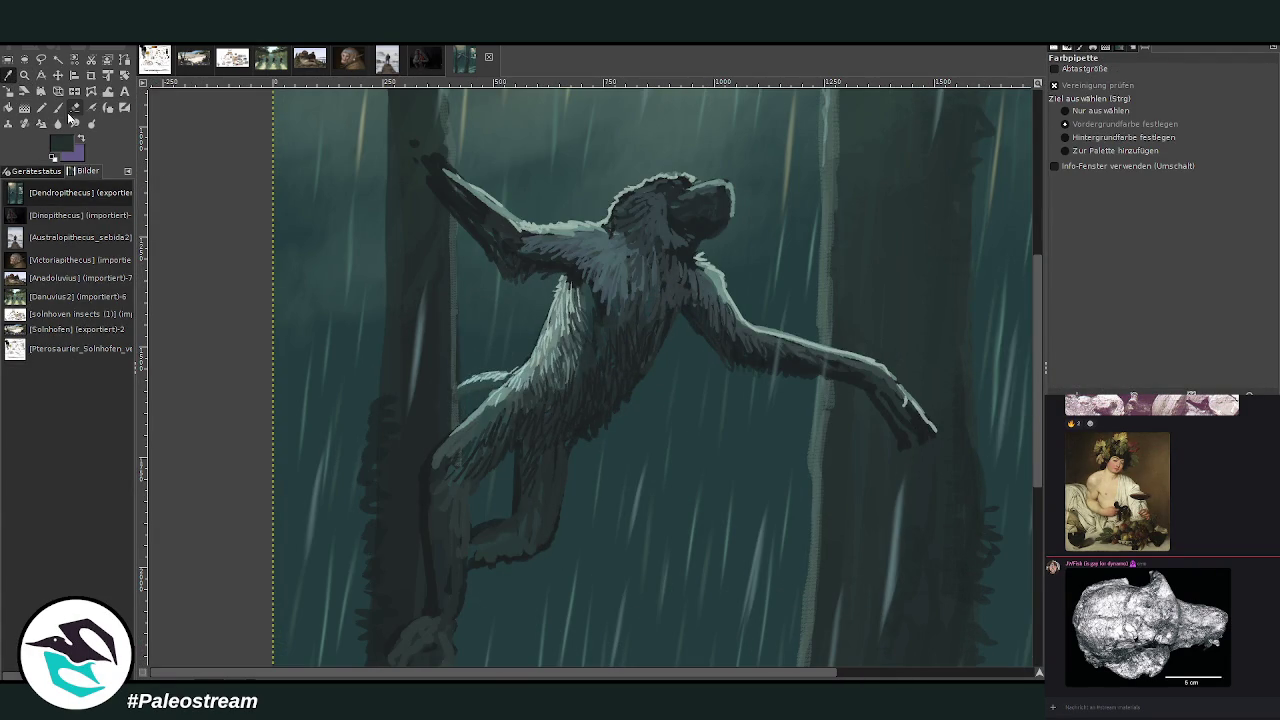
{"action": "left_click", "coordinate": [57, 107]}
{"action": "left_click", "coordinate": [1196, 90]}
{"action": "left_click_drag", "start_coordinate": [1200, 142], "coordinate": [1062, 142]}
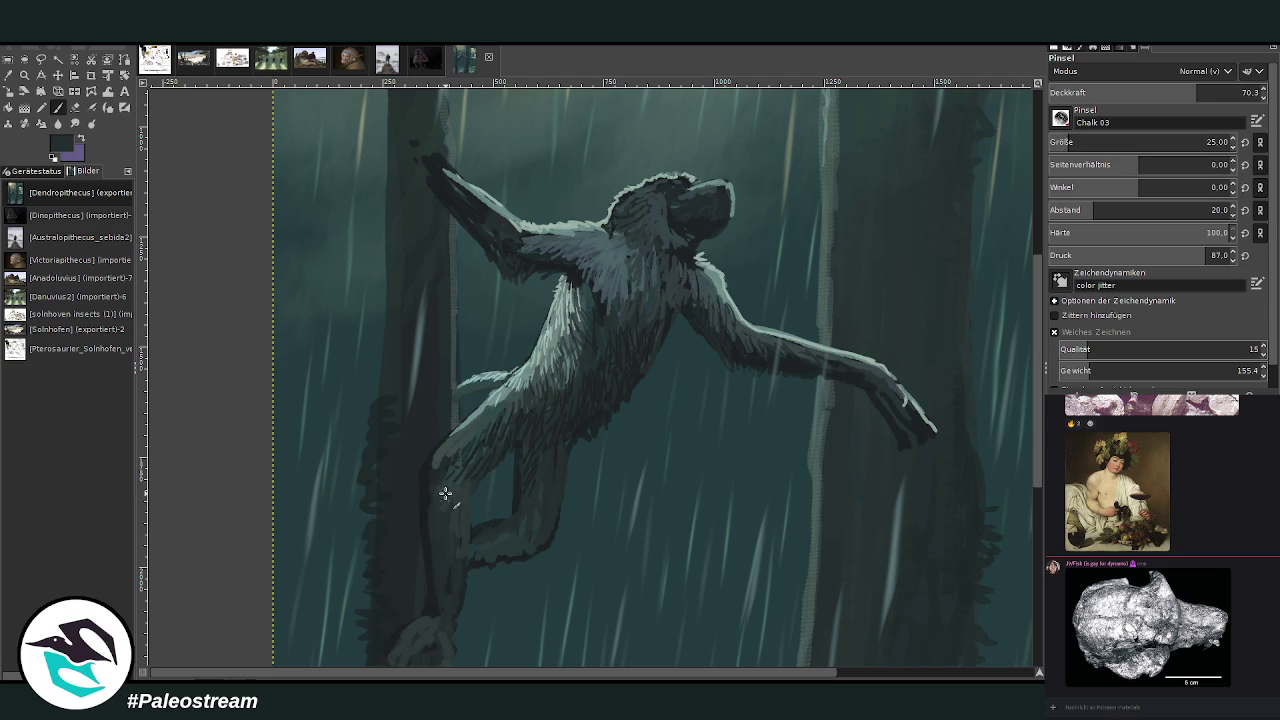
{"action": "left_click", "coordinate": [1068, 142]}
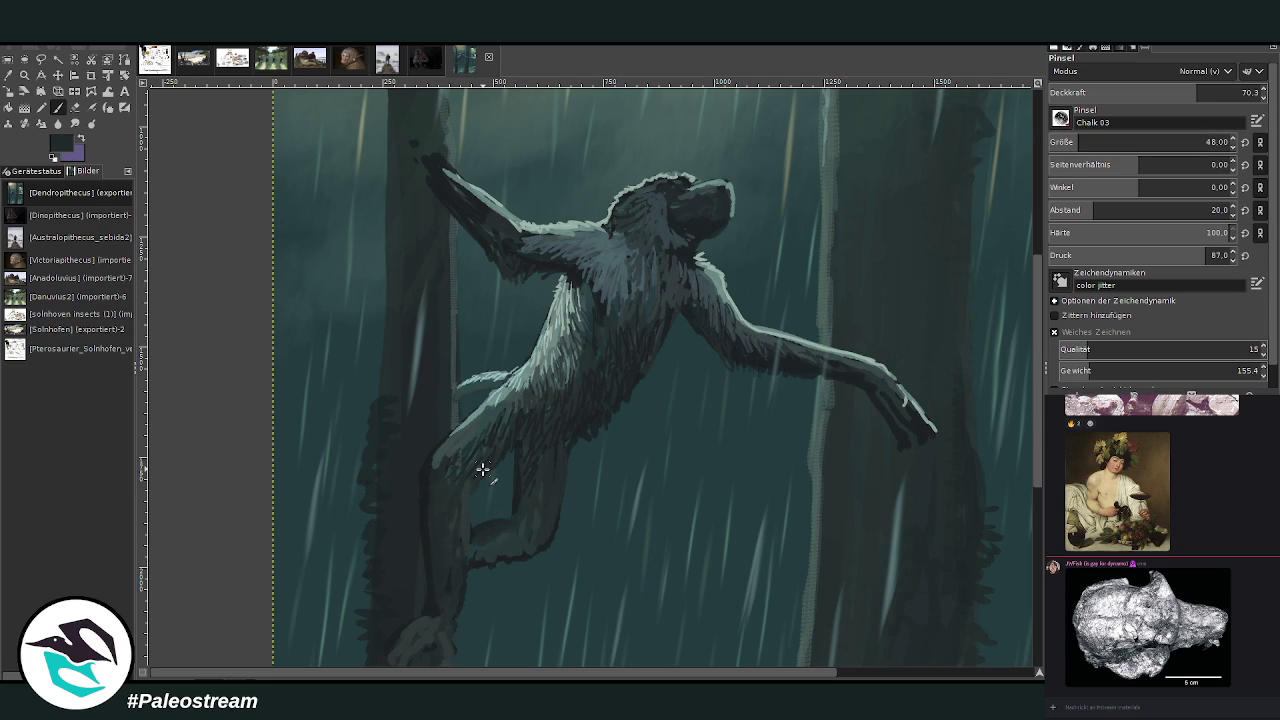
- Paint light teal highlights around the knee, foot and lower-left leg contour
{"action": "left_click", "coordinate": [998, 283], "text": "ctrl"}
{"action": "left_click", "coordinate": [972, 249], "text": "ctrl"}
{"action": "left_click_drag", "start_coordinate": [500, 527], "coordinate": [478, 534]}
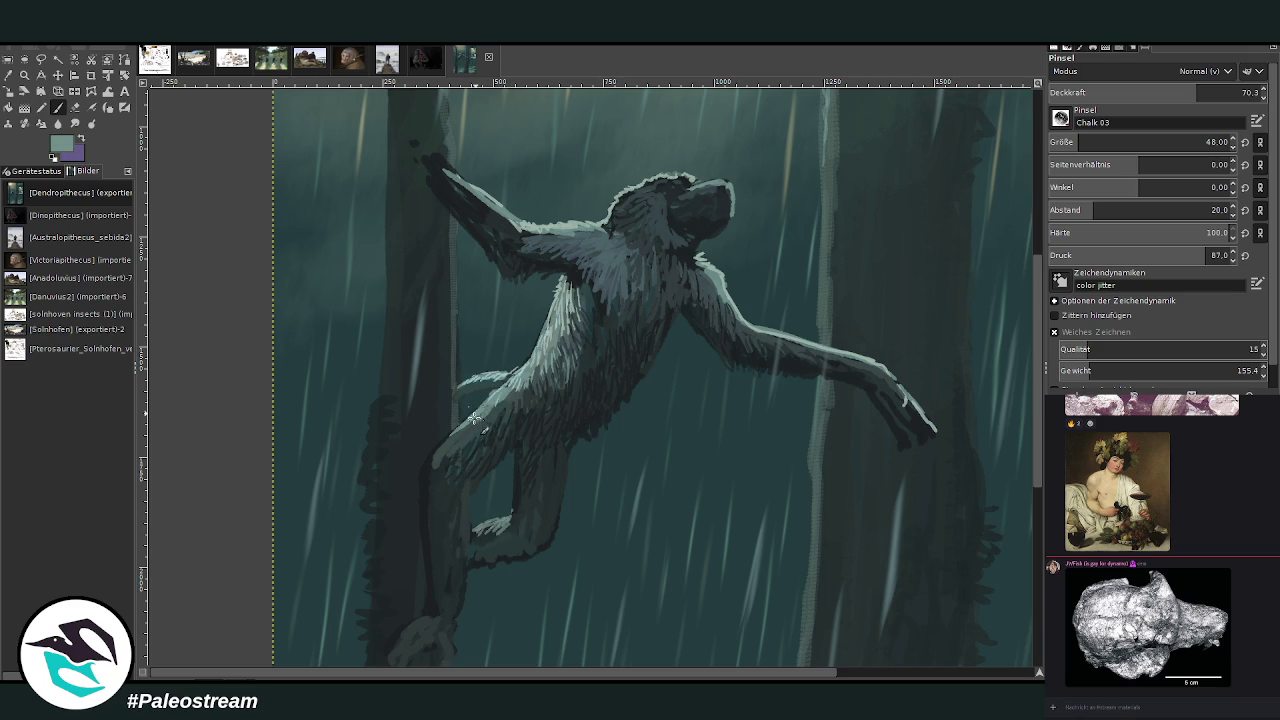
{"action": "left_click", "coordinate": [971, 288], "text": "ctrl"}
{"action": "left_click", "coordinate": [979, 276], "text": "ctrl"}
{"action": "left_click_drag", "start_coordinate": [446, 446], "coordinate": [433, 466]}
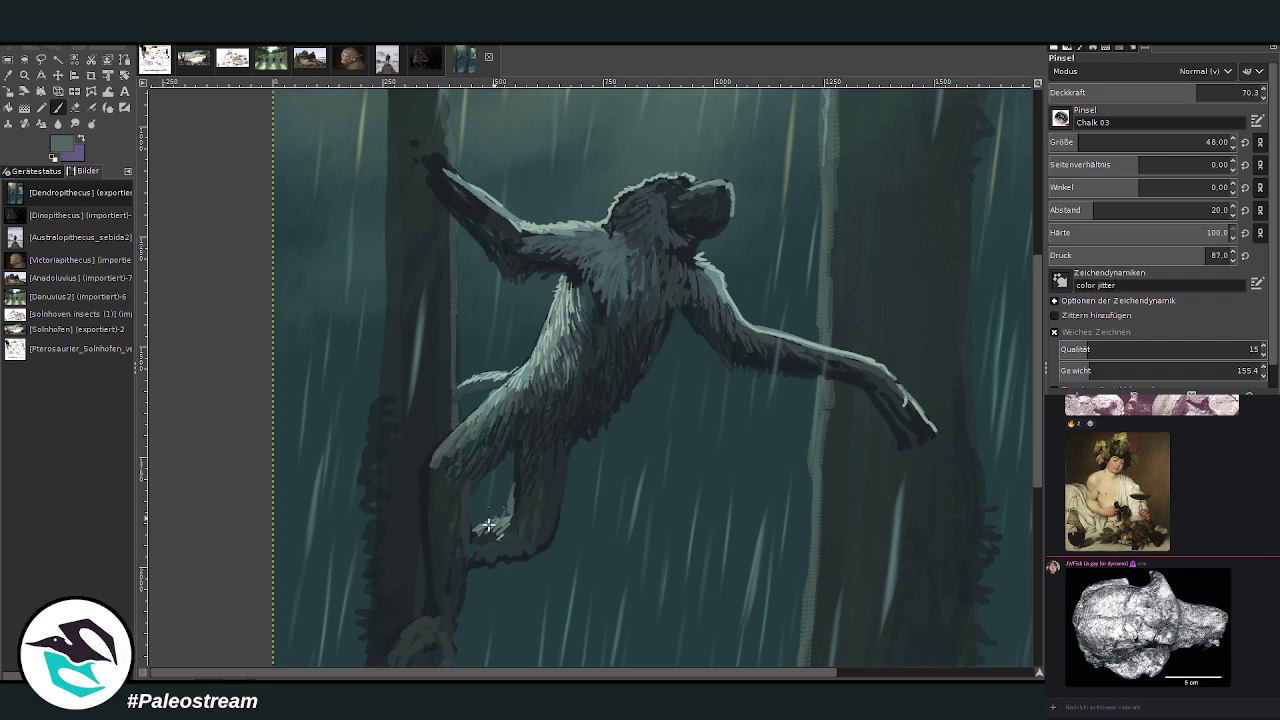
- Darken the tree trunk's left edge with dark teal and green texture strokes
{"action": "left_click", "coordinate": [975, 289], "text": "ctrl"}
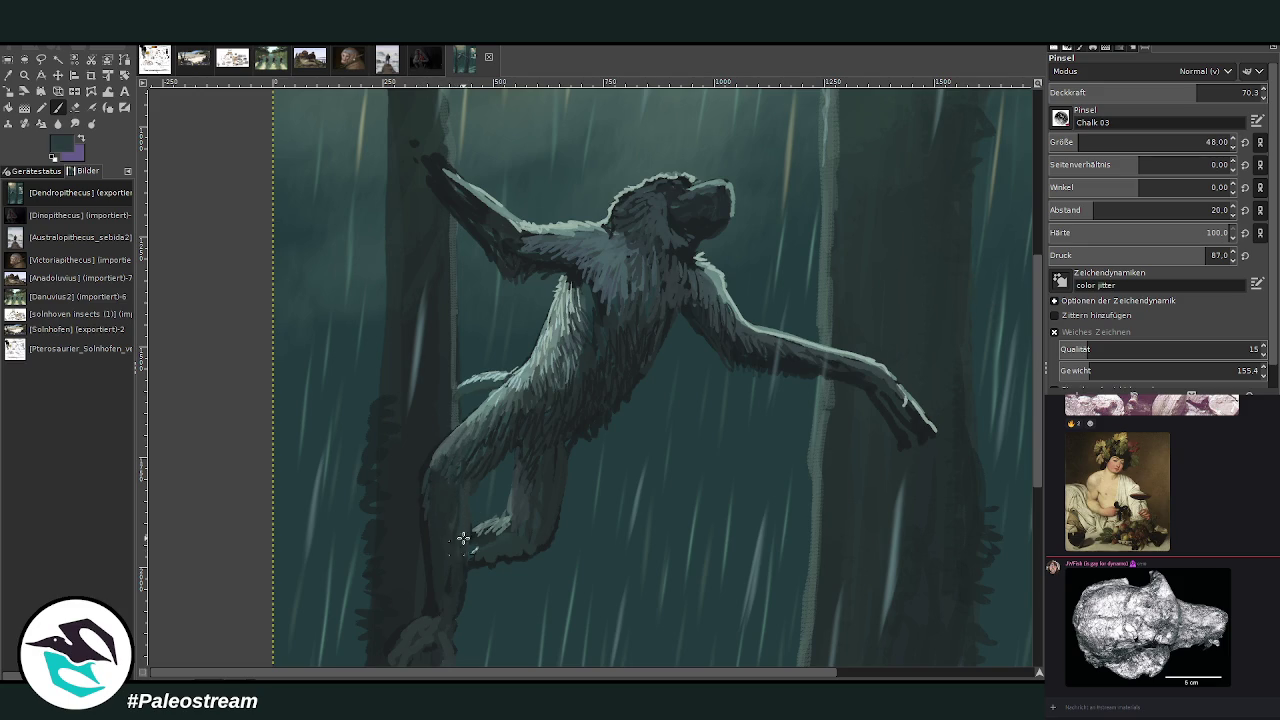
{"action": "left_click_drag", "start_coordinate": [380, 446], "coordinate": [372, 488]}
{"action": "left_click", "coordinate": [992, 298], "text": "ctrl"}
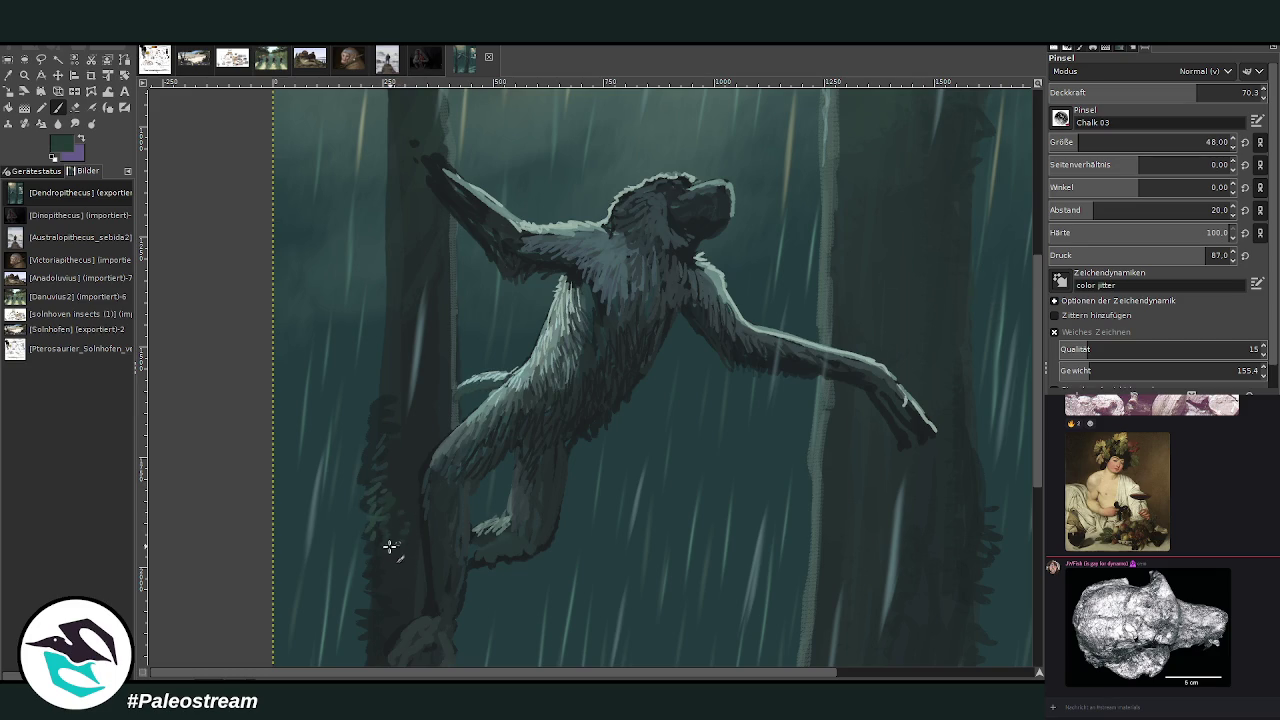
{"action": "left_click_drag", "start_coordinate": [390, 464], "coordinate": [366, 478]}
{"action": "mouse_move", "coordinate": [380, 427]}
{"action": "left_mouse_down"}
{"action": "mouse_move", "coordinate": [408, 392]}
{"action": "mouse_move", "coordinate": [406, 529]}
{"action": "mouse_move", "coordinate": [431, 611]}
{"action": "left_mouse_up"}
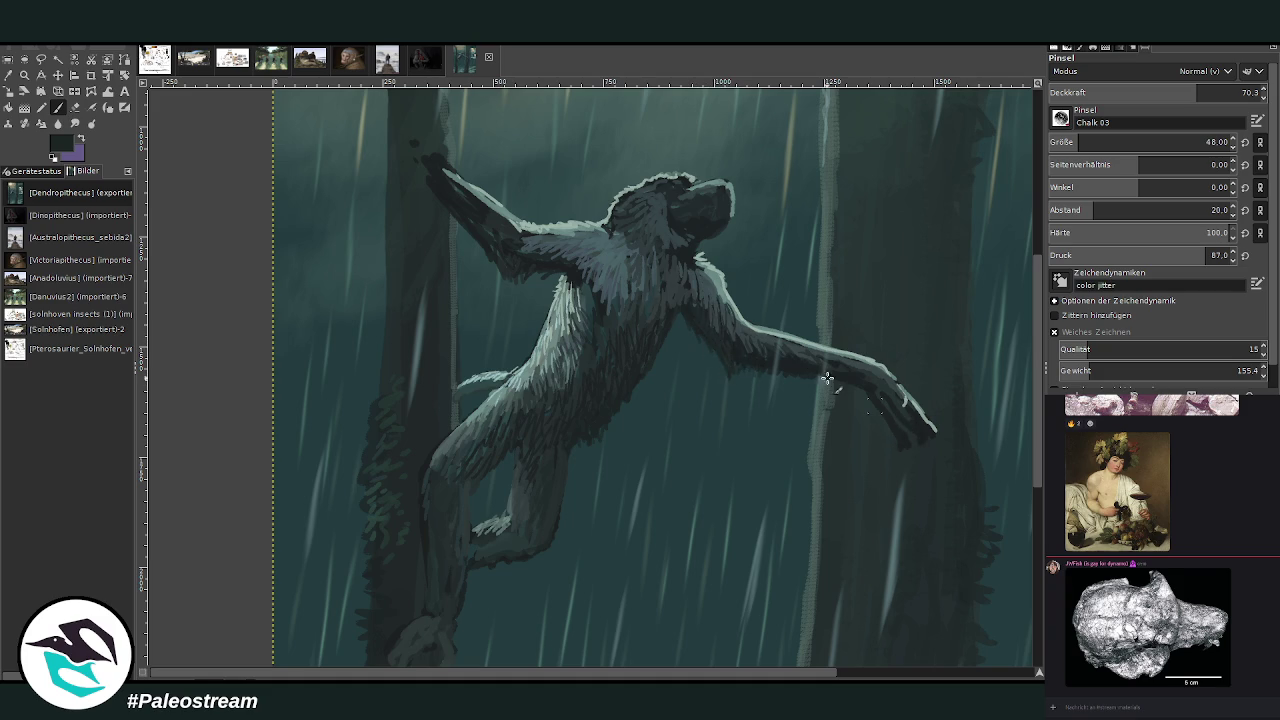
{"action": "scroll", "coordinate": [982, 338], "scroll_direction": "up", "scroll_amount": 3}
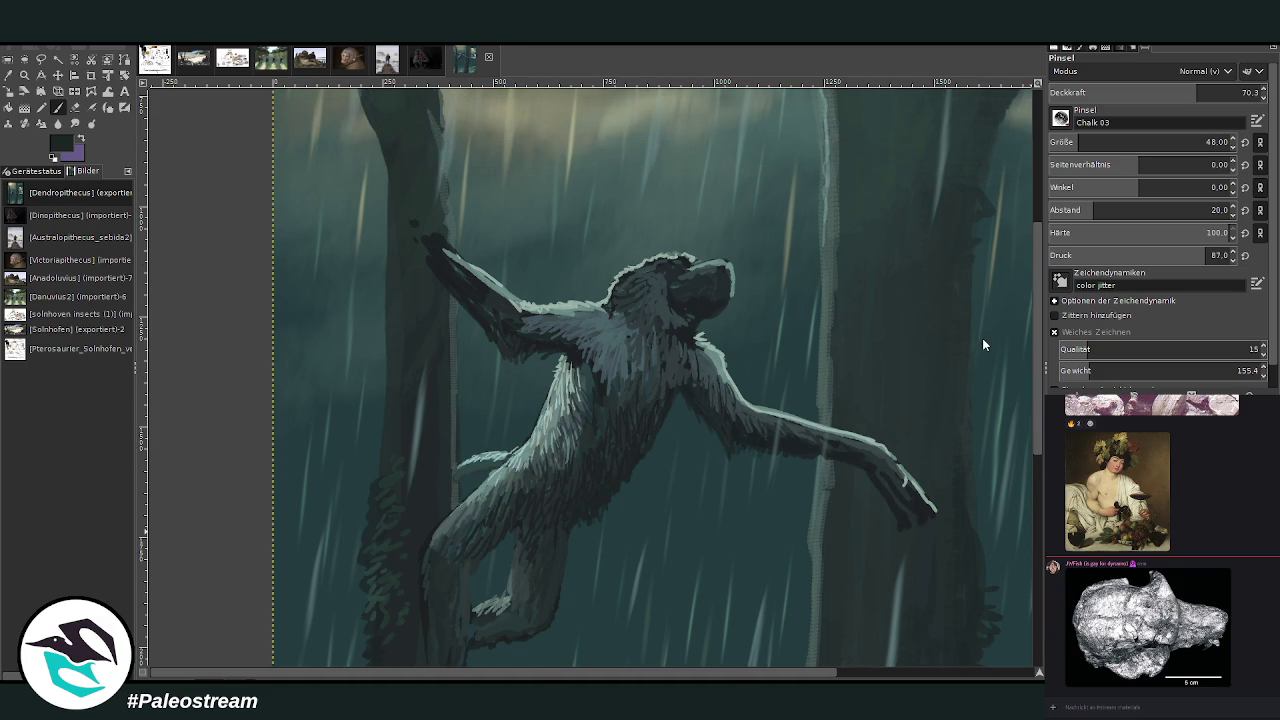
- Erase a little at the hand's edge, then dab light teal on the trunk's left edge and the arm
{"action": "left_click", "coordinate": [75, 107]}
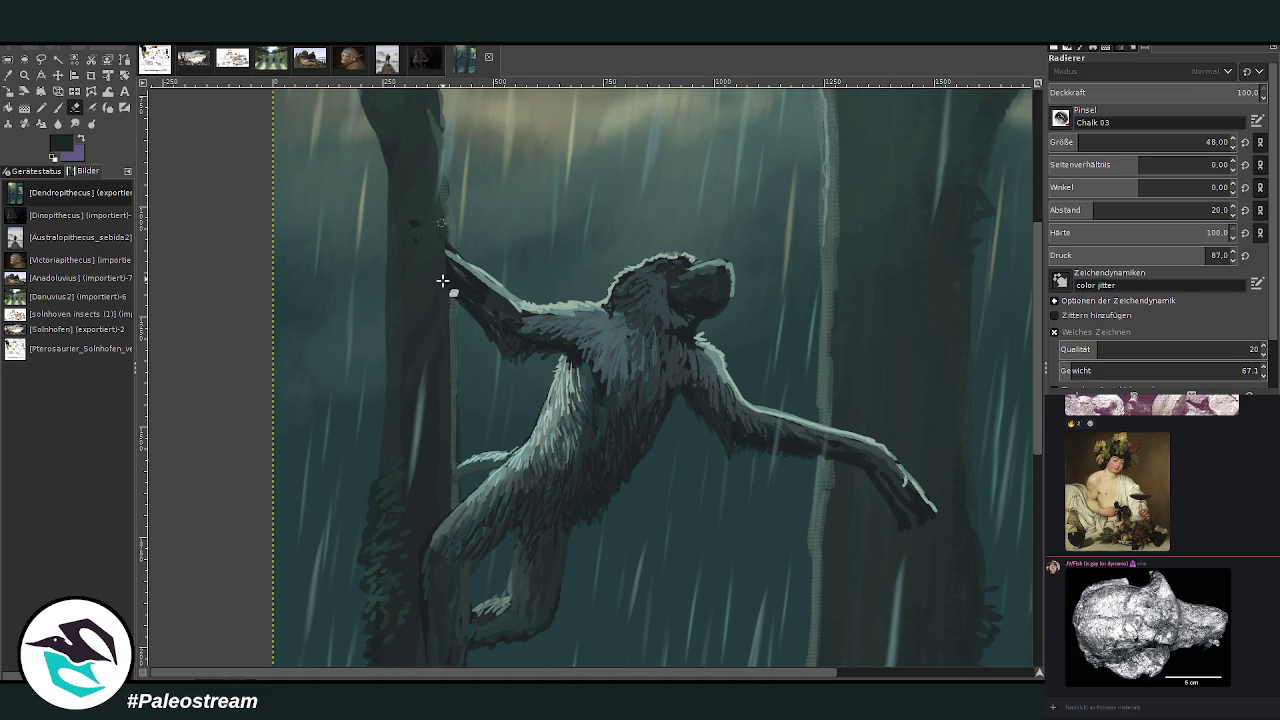
{"action": "left_click_drag", "start_coordinate": [449, 266], "coordinate": [448, 296]}
{"action": "left_click", "coordinate": [58, 107]}
{"action": "left_click", "coordinate": [930, 220], "text": "ctrl"}
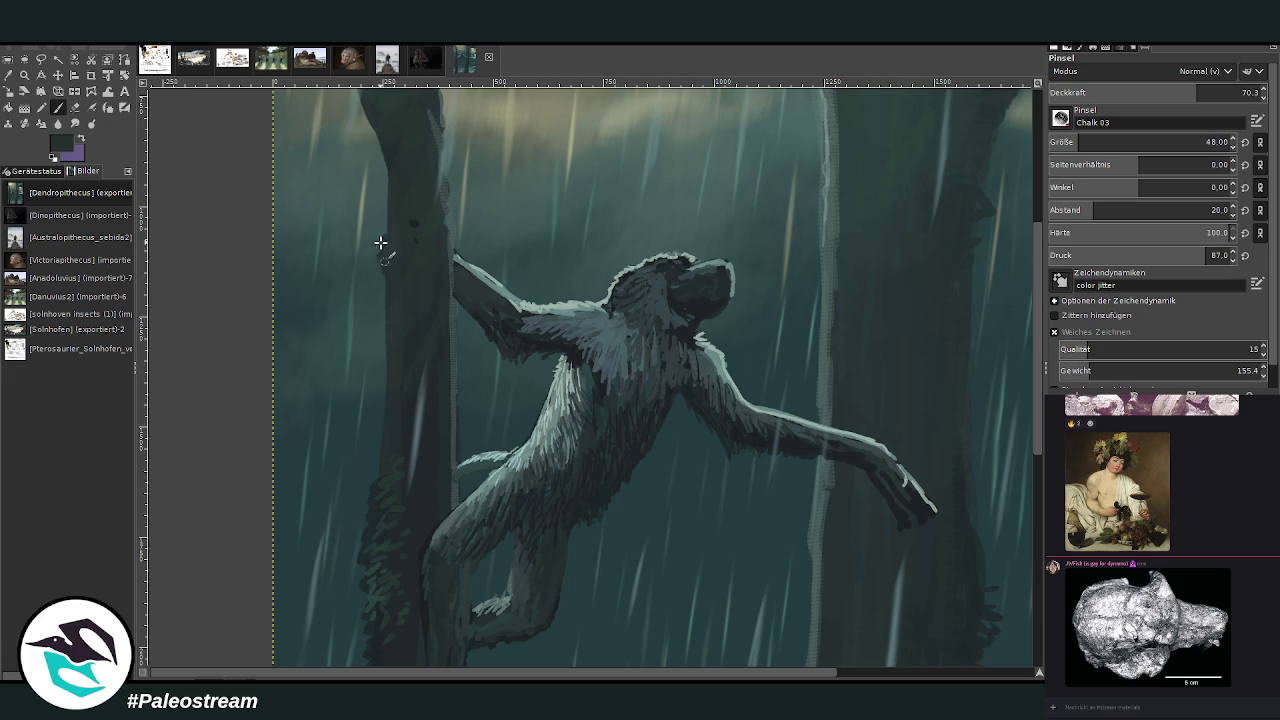
{"action": "left_click", "coordinate": [892, 279], "text": "ctrl"}
{"action": "left_click", "coordinate": [380, 240]}
{"action": "left_click", "coordinate": [522, 306]}
- Add dark teal dabs where the ape's hand meets the trunk
{"action": "left_click", "coordinate": [974, 283], "text": "ctrl"}
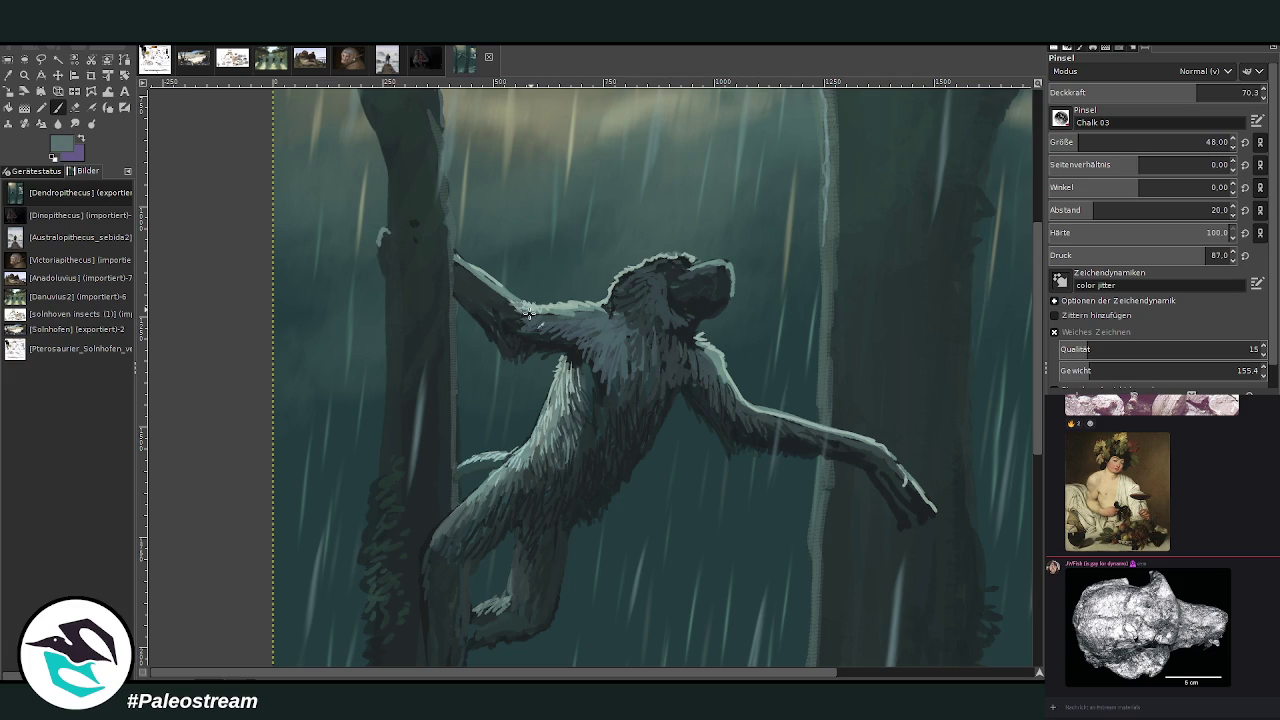
{"action": "left_click", "coordinate": [959, 268], "text": "ctrl"}
{"action": "left_click_drag", "start_coordinate": [462, 266], "coordinate": [458, 285]}
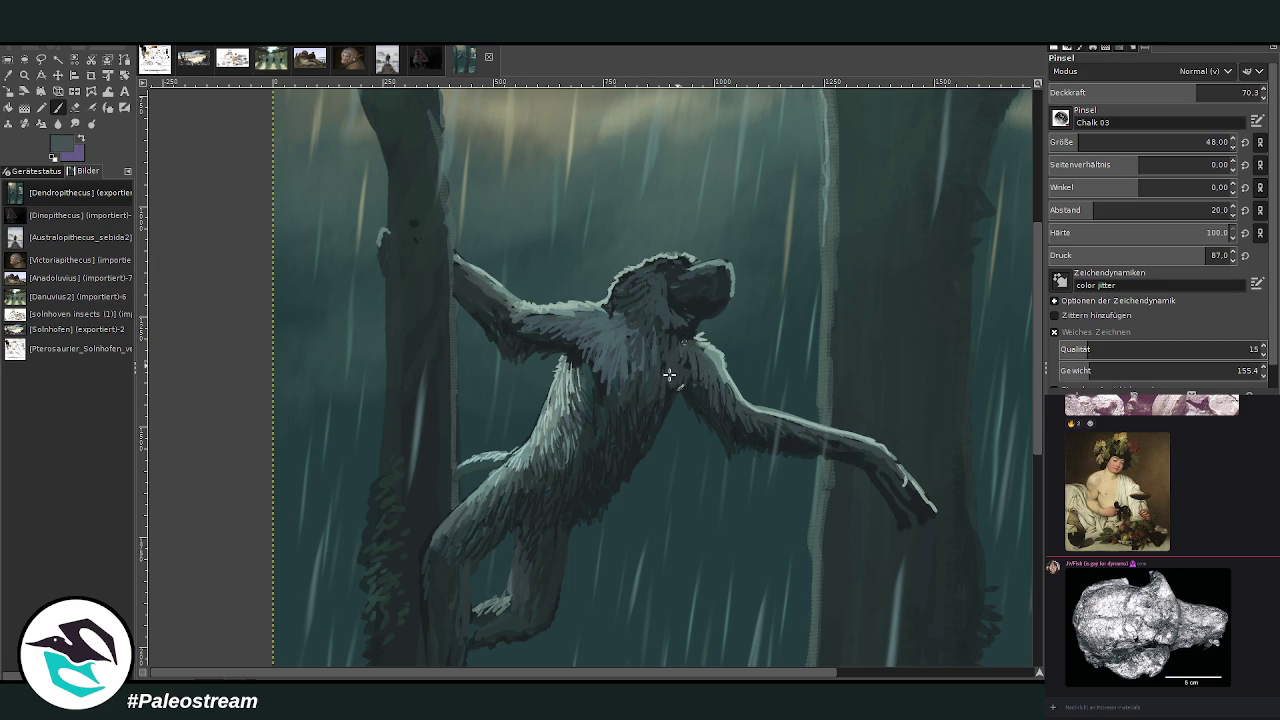
{"action": "scroll", "coordinate": [655, 241], "scroll_direction": "right", "scroll_amount": 5}
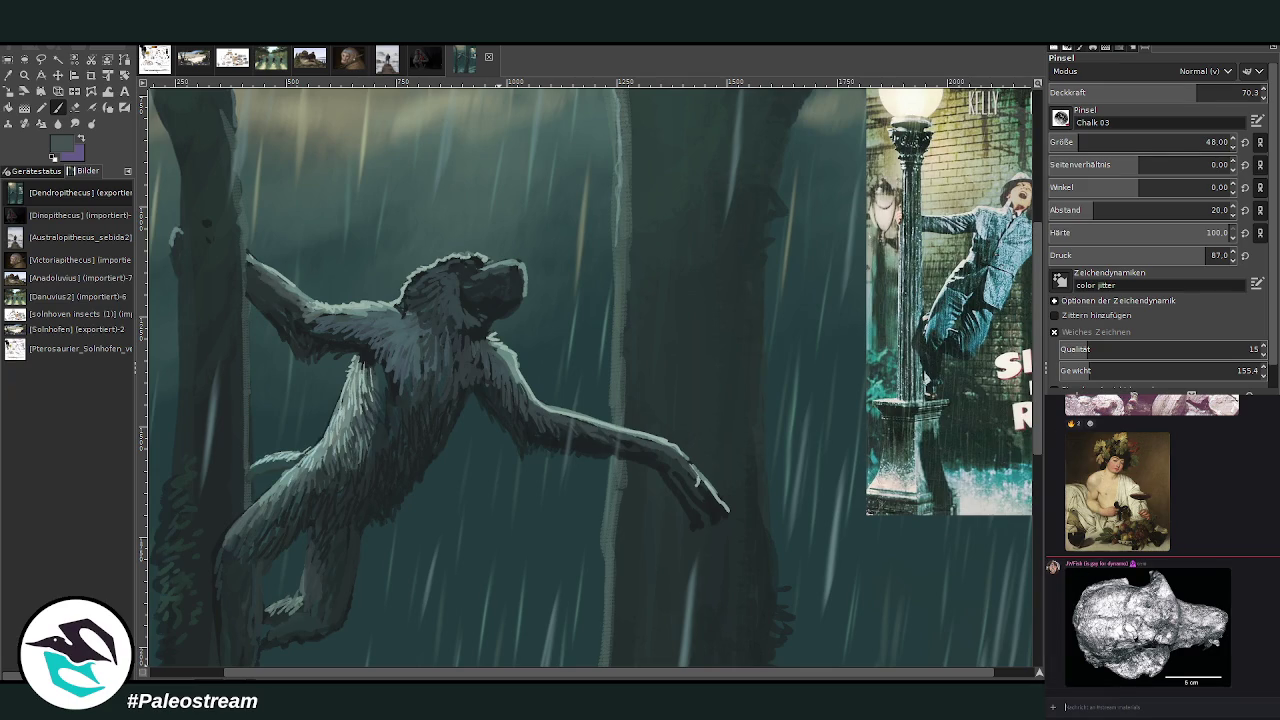
- At brush size 25, paint dark teal over the ape's head rim and face
{"action": "key", "text": "alt+Tab"}
{"action": "left_click", "coordinate": [977, 272], "text": "ctrl"}
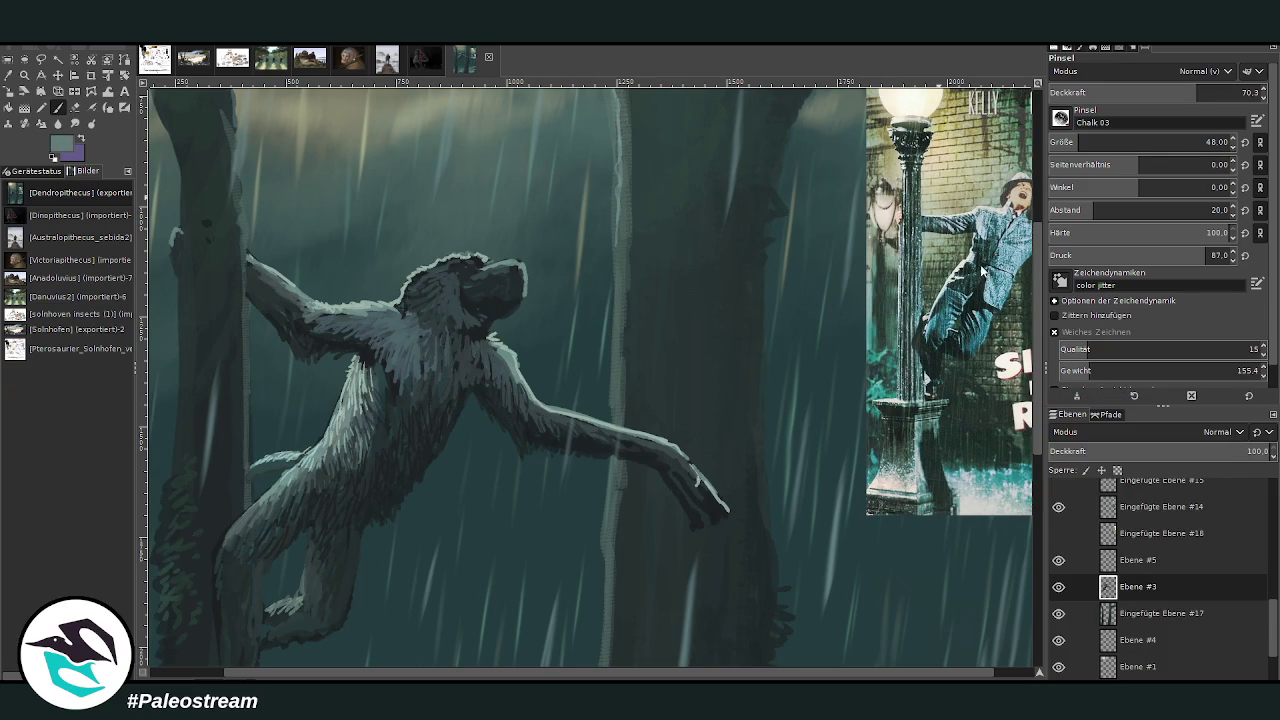
{"action": "left_click", "coordinate": [1066, 142]}
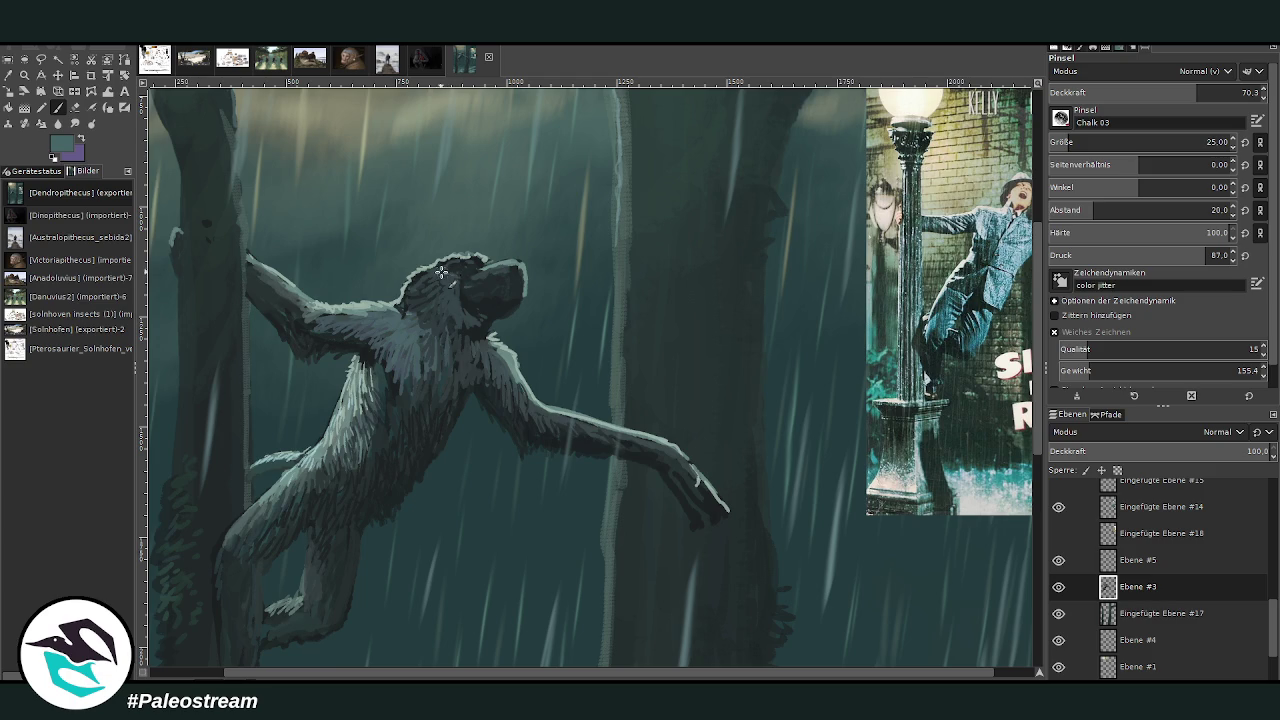
{"action": "left_click_drag", "start_coordinate": [452, 278], "coordinate": [420, 284]}
{"action": "left_click_drag", "start_coordinate": [436, 268], "coordinate": [416, 290]}
{"action": "left_click_drag", "start_coordinate": [485, 274], "coordinate": [524, 264]}
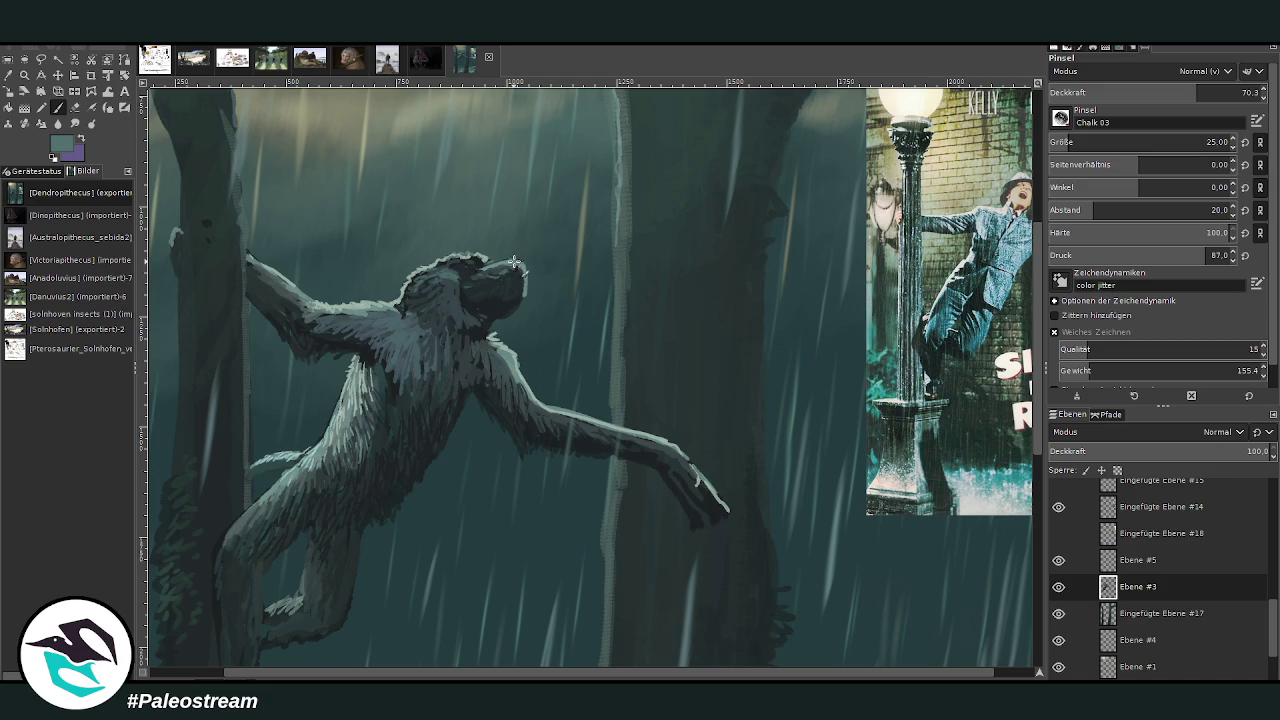
- Add a pale cyan highlight along the muzzle top, then pick a muted teal from the poster
{"action": "left_click", "coordinate": [976, 262], "text": "ctrl"}
{"action": "left_click_drag", "start_coordinate": [511, 263], "coordinate": [403, 287]}
{"action": "left_click", "coordinate": [971, 245], "text": "ctrl"}
{"action": "left_click", "coordinate": [984, 266], "text": "ctrl"}
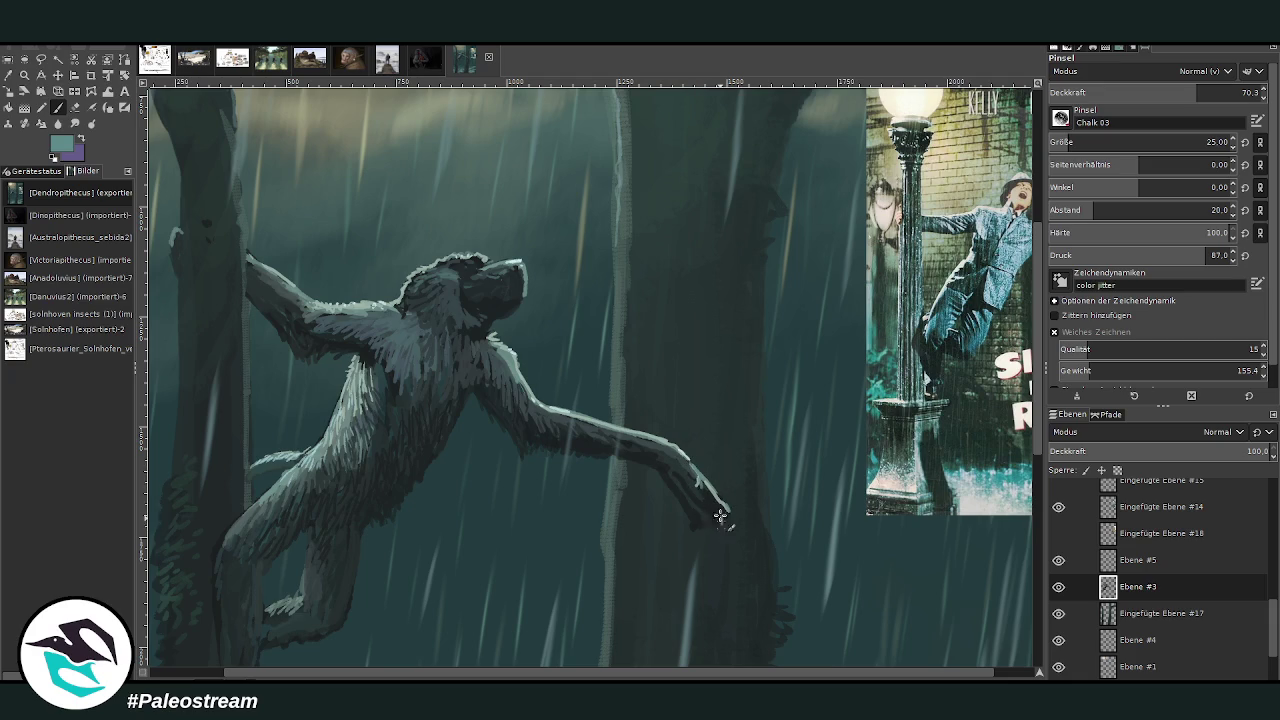
- Repaint the ape's hand with lighter strokes at brush size 40 and 79.5 opacity
{"action": "key", "text": "o"}
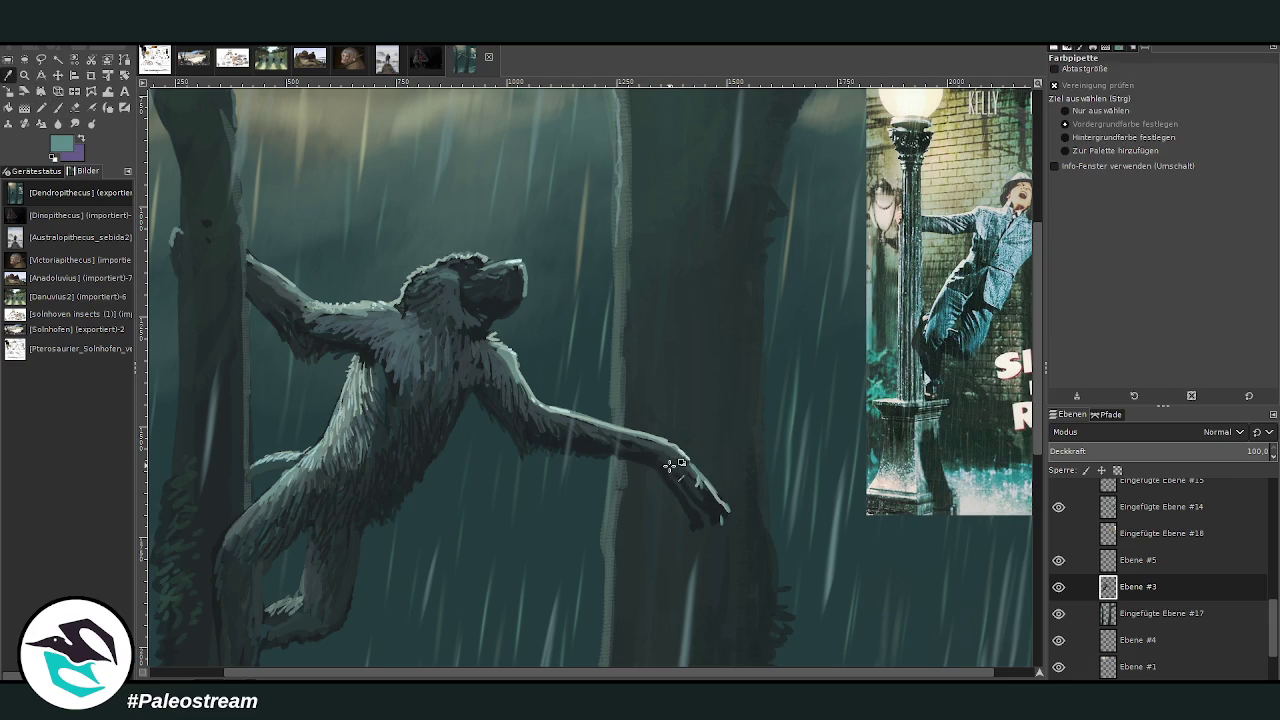
{"action": "left_click", "coordinate": [655, 457]}
{"action": "left_click", "coordinate": [74, 107]}
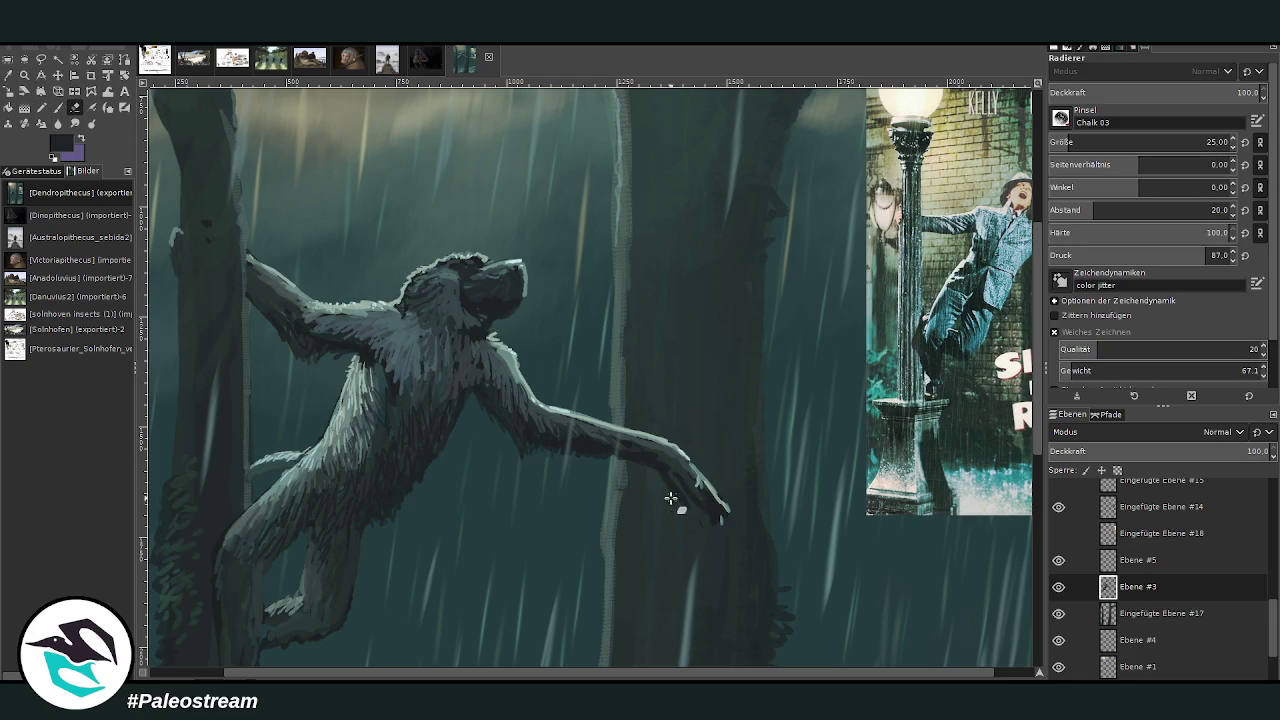
{"action": "key", "text": "p"}
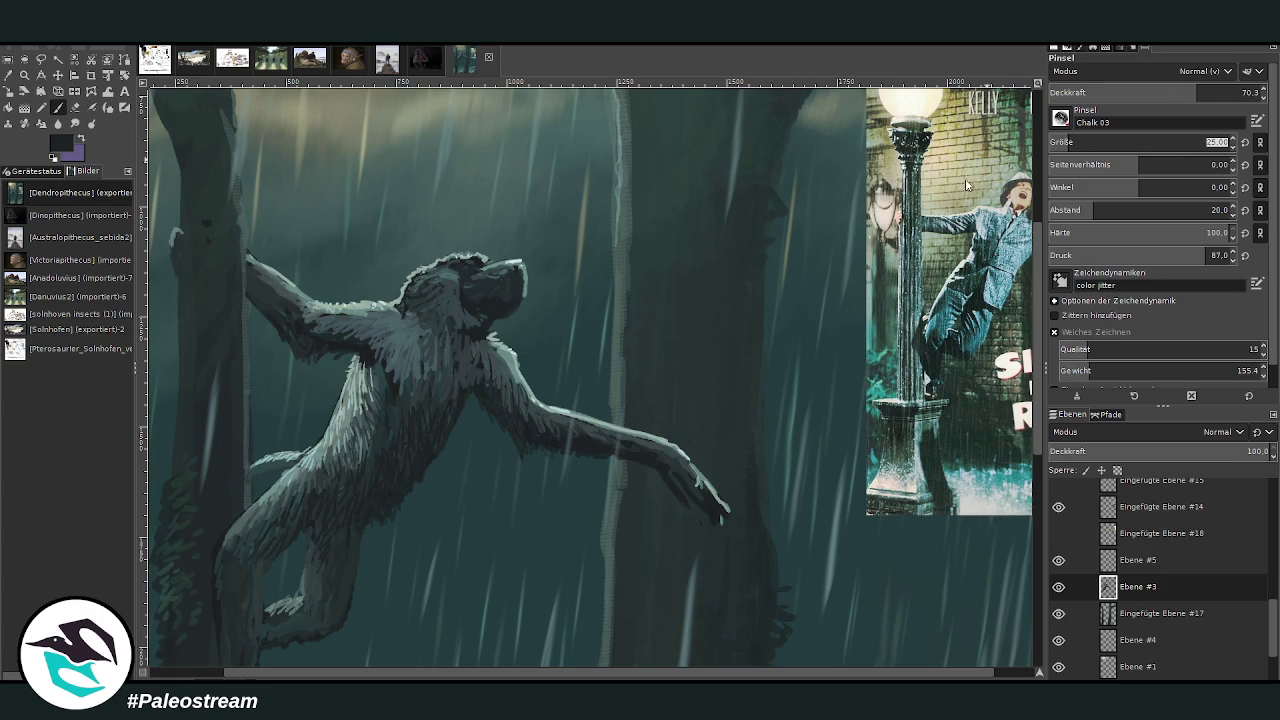
{"action": "type", "text": "10"}
{"action": "left_click", "coordinate": [1215, 92]}
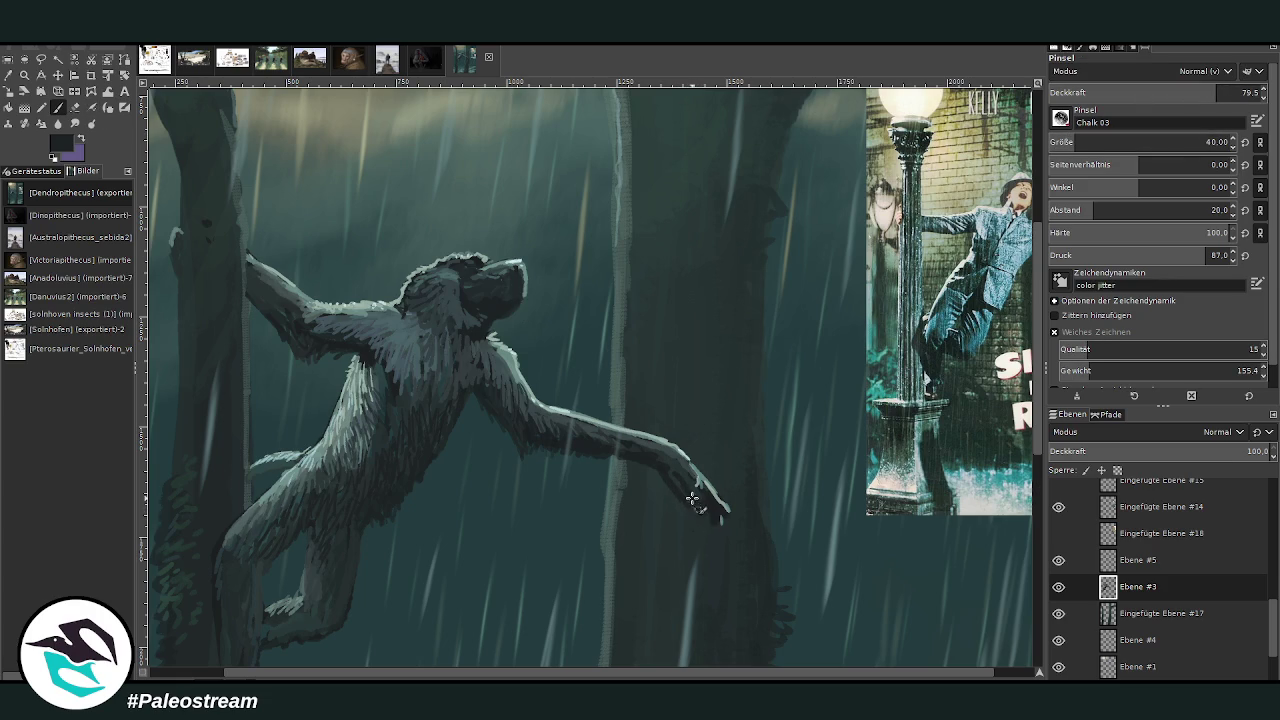
{"action": "left_click_drag", "start_coordinate": [687, 502], "coordinate": [672, 462]}
{"action": "left_click", "coordinate": [977, 312], "text": "ctrl"}
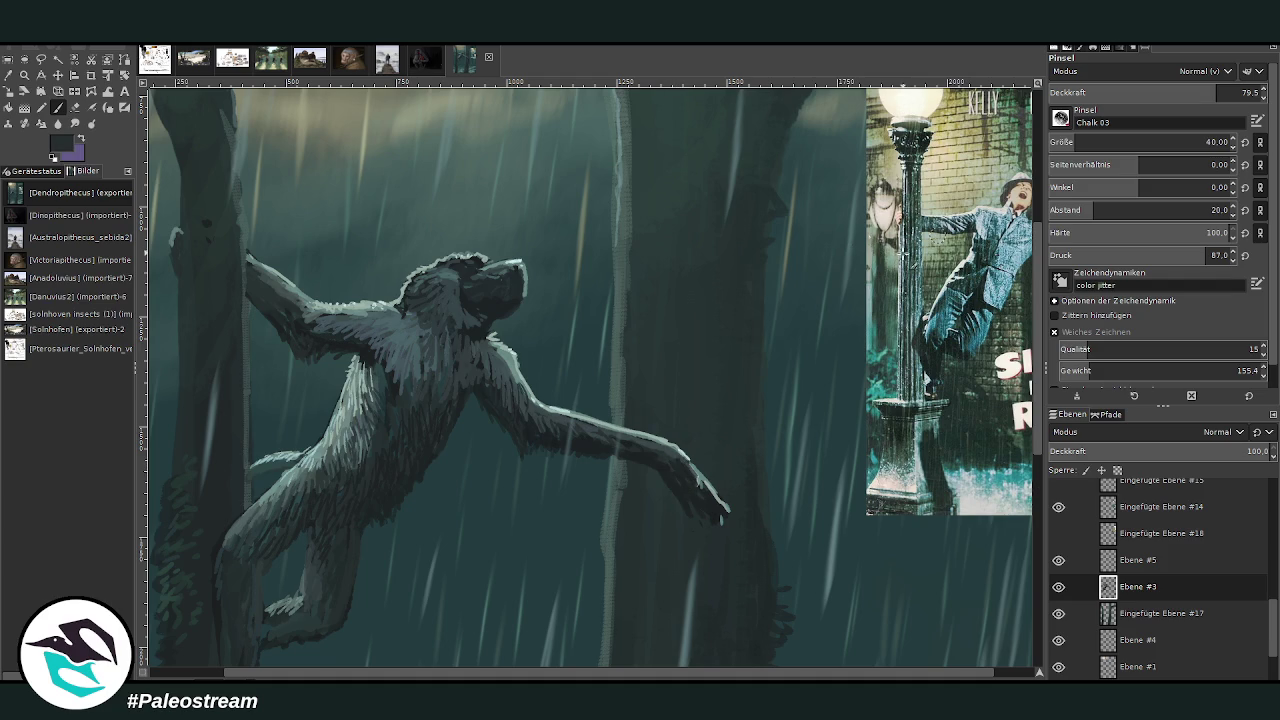
{"action": "left_click", "coordinate": [975, 290], "text": "ctrl"}
- Zoom in on the ape and move the poster reference up-left into full view
{"action": "key", "text": "minus"}
{"action": "key", "text": "minus"}
{"action": "key", "text": "minus"}
{"action": "key", "text": "minus"}
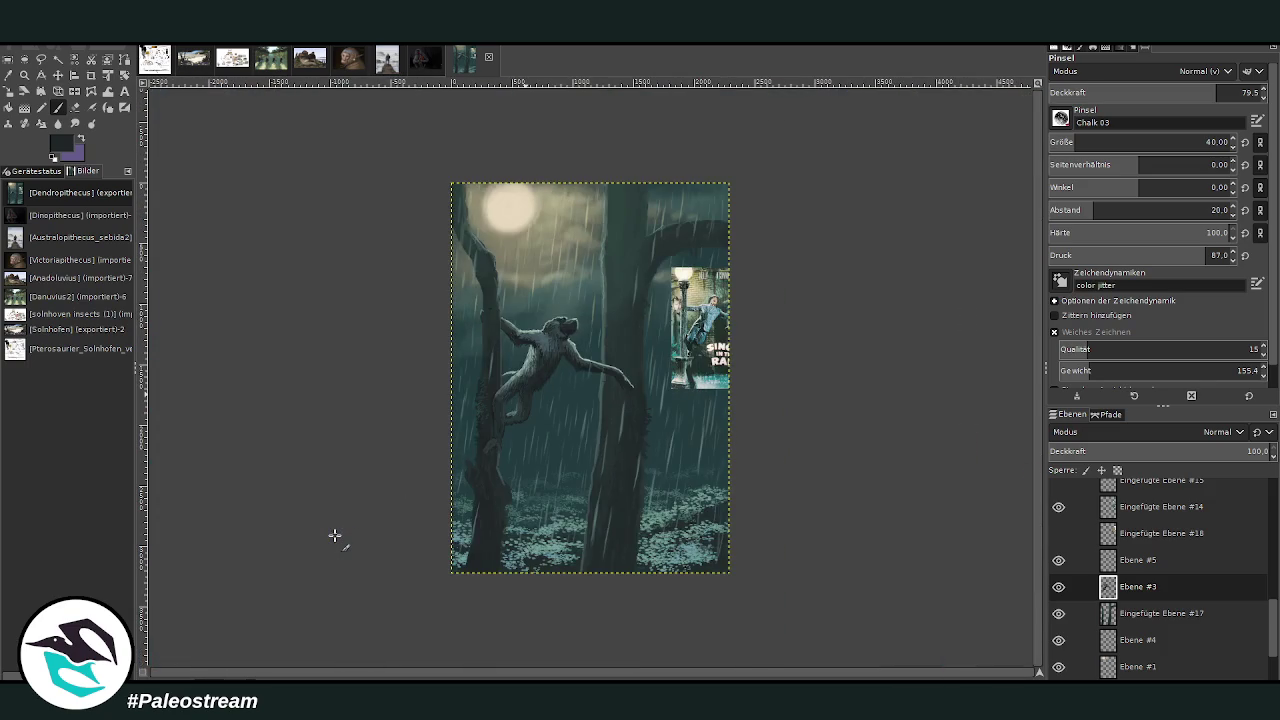
{"action": "left_click", "coordinate": [24, 74]}
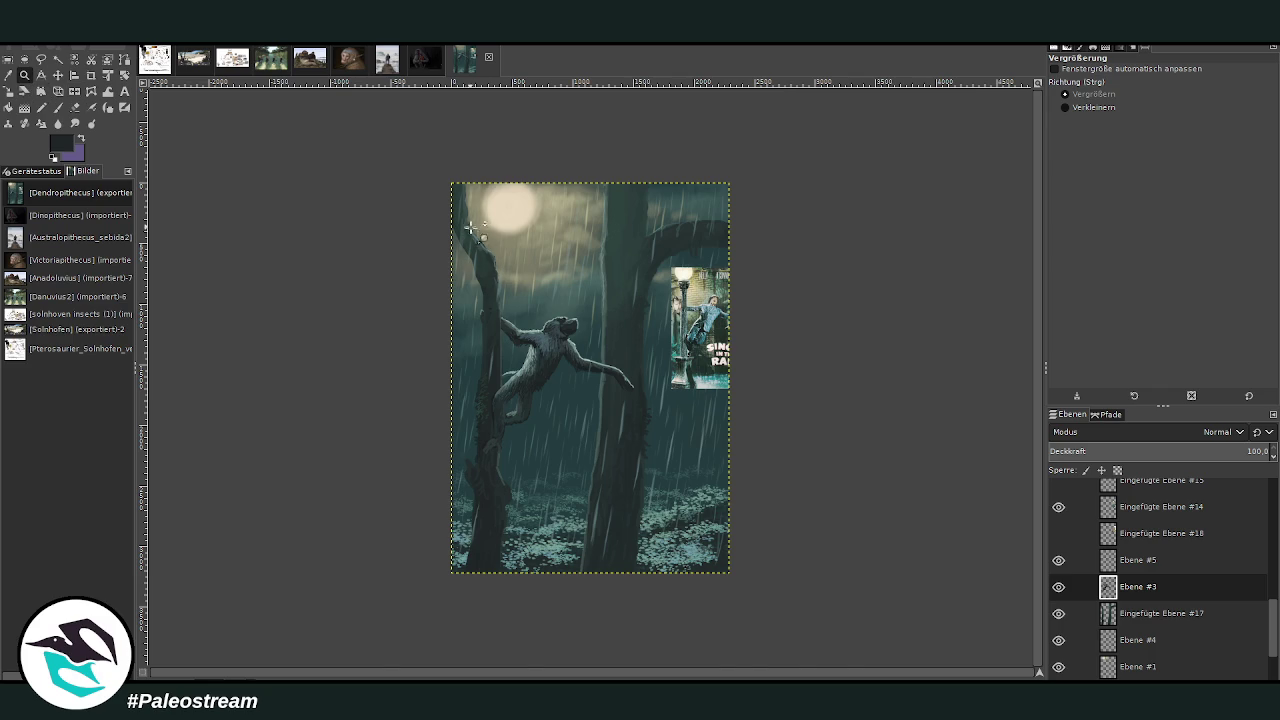
{"action": "left_click_drag", "start_coordinate": [466, 228], "coordinate": [700, 470]}
{"action": "left_click", "coordinate": [57, 74]}
{"action": "mouse_move", "coordinate": [843, 284]}
{"action": "left_mouse_down"}
{"action": "mouse_move", "coordinate": [737, 228]}
{"action": "mouse_move", "coordinate": [808, 200]}
{"action": "left_mouse_up"}
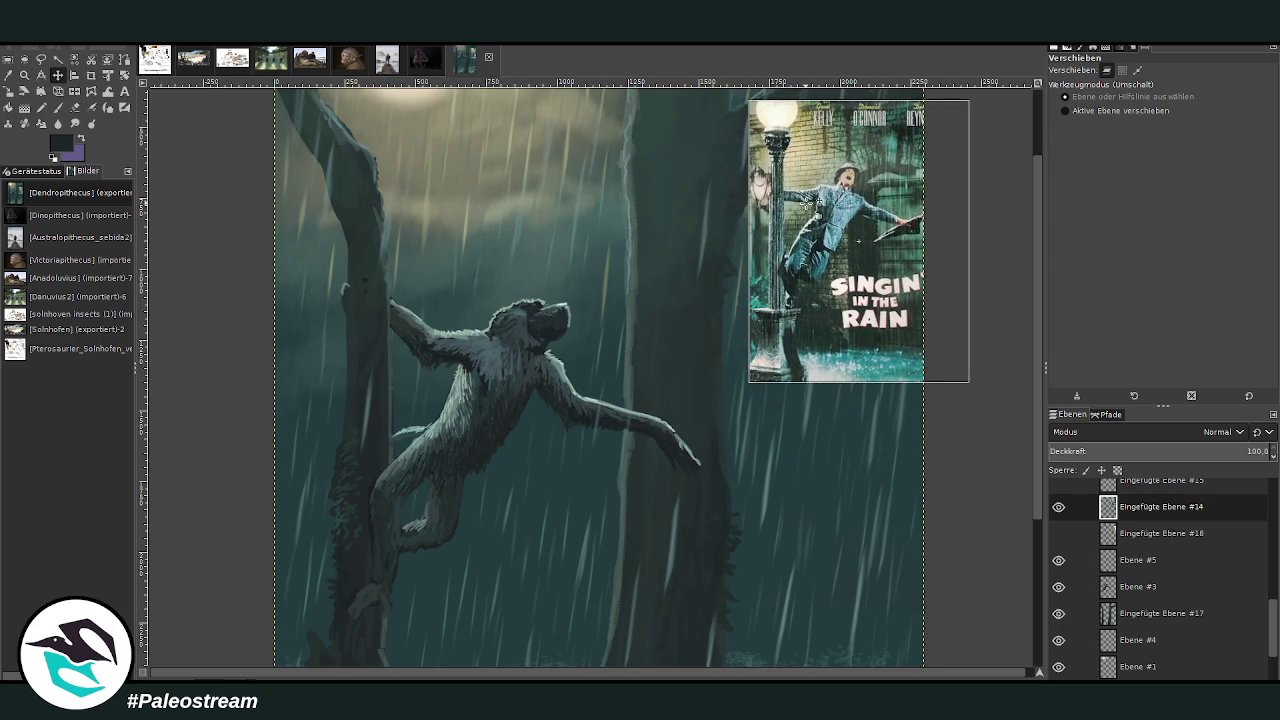
- On Ebene #3, sketch a thin dark line out from the ape's hand
{"action": "left_click", "coordinate": [1135, 586]}
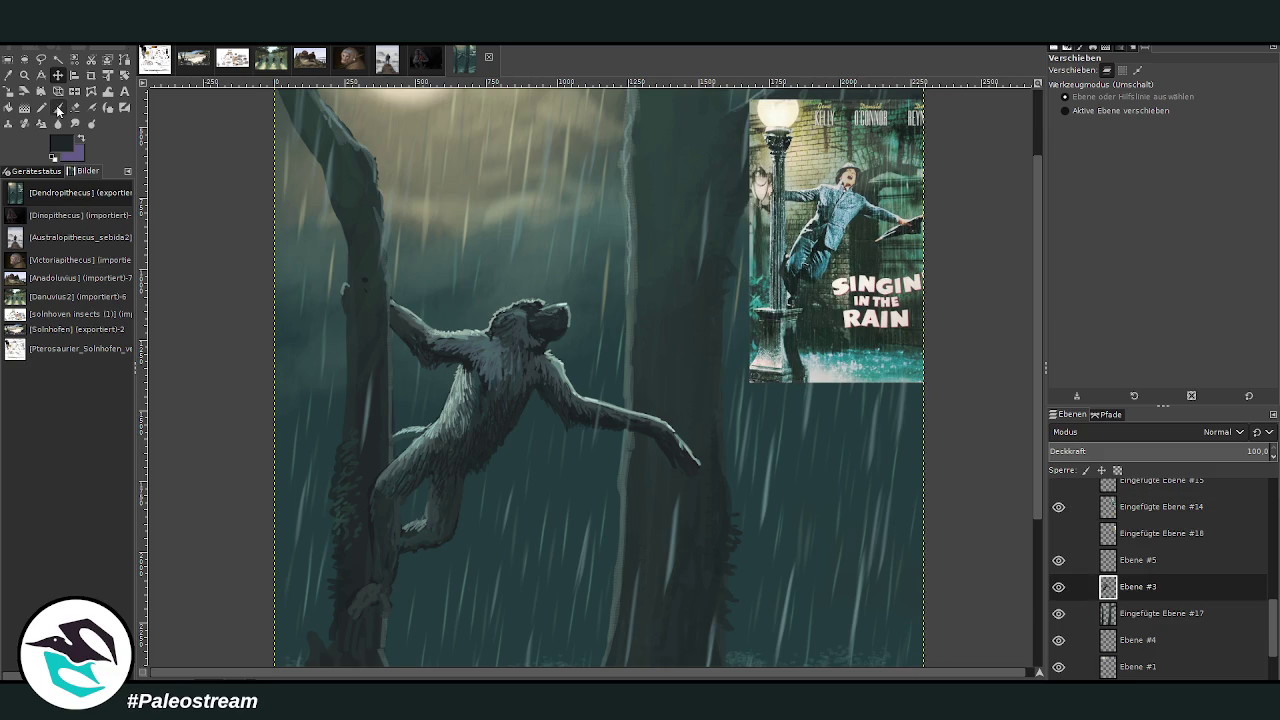
{"action": "left_click", "coordinate": [57, 107]}
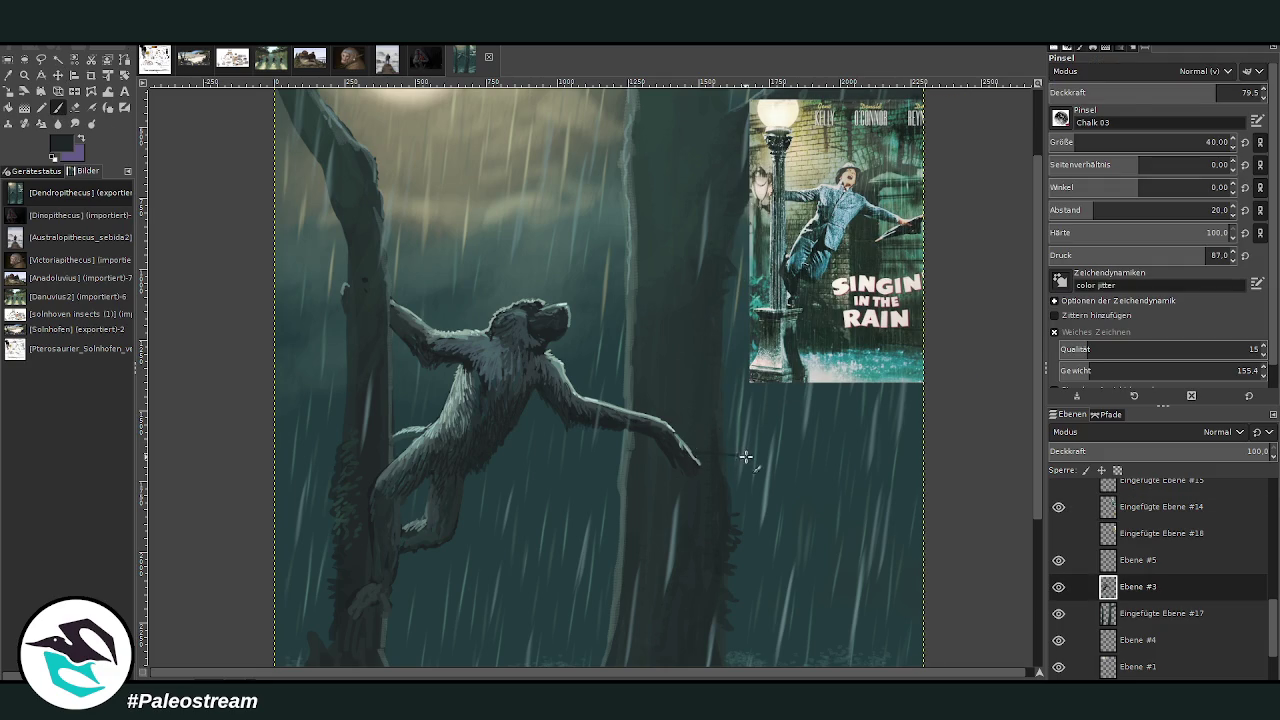
{"action": "left_click_drag", "start_coordinate": [579, 470], "coordinate": [766, 465]}
{"action": "left_click", "coordinate": [57, 107]}
- On a new layer above Ebene #3, paint a dark branch across the trunk at brush size 74
{"action": "left_click", "coordinate": [1121, 558]}
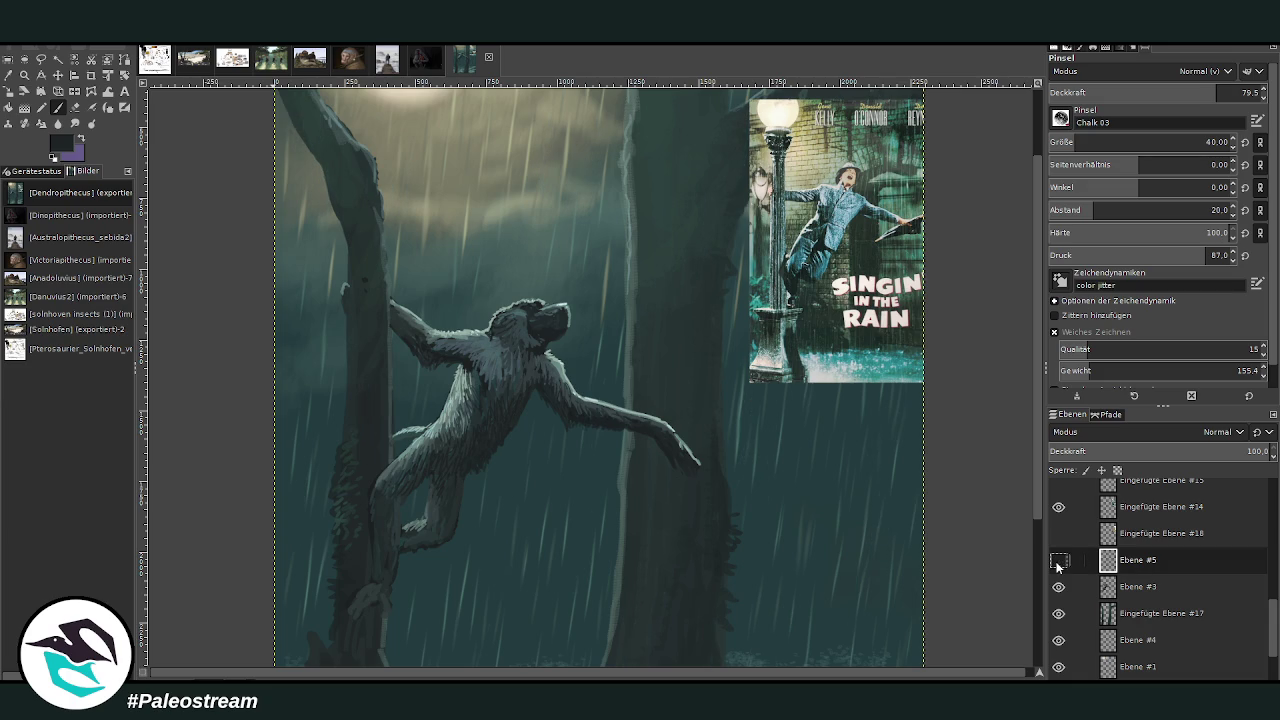
{"action": "left_click", "coordinate": [1130, 587]}
{"action": "left_click", "coordinate": [1062, 692], "text": "shift"}
{"action": "left_click", "coordinate": [1140, 138]}
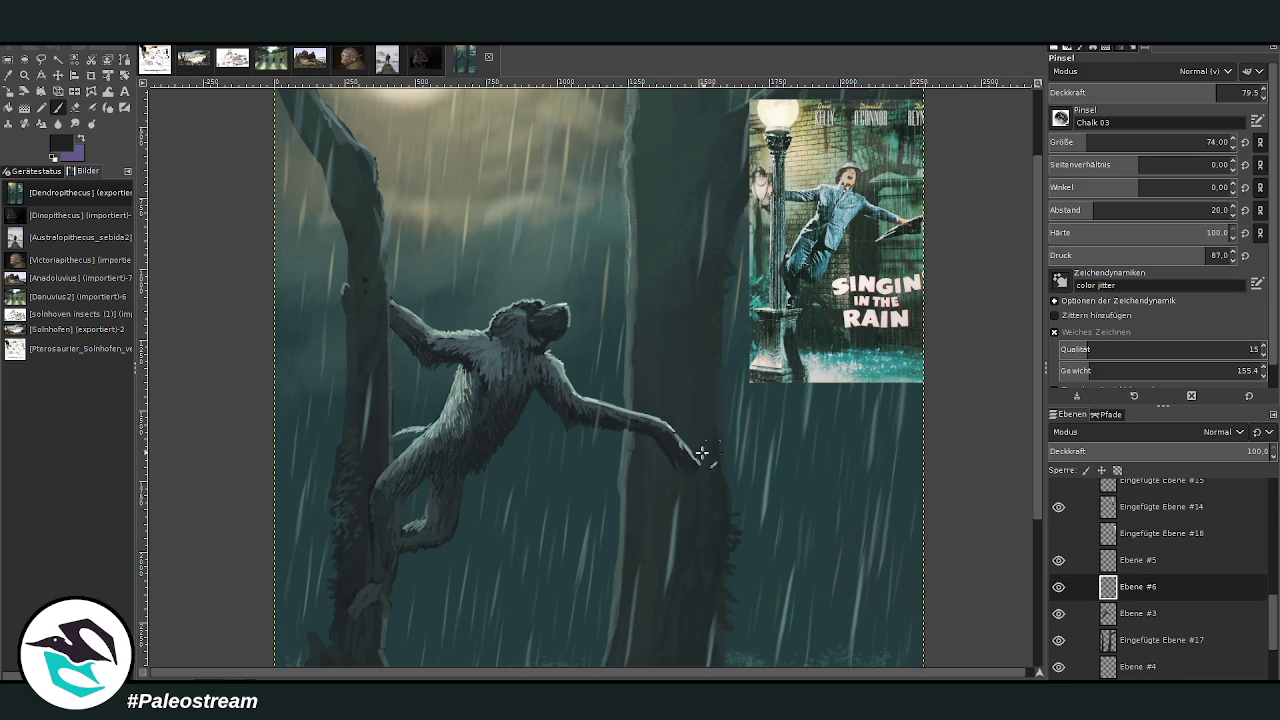
{"action": "left_click_drag", "start_coordinate": [707, 454], "coordinate": [634, 463]}
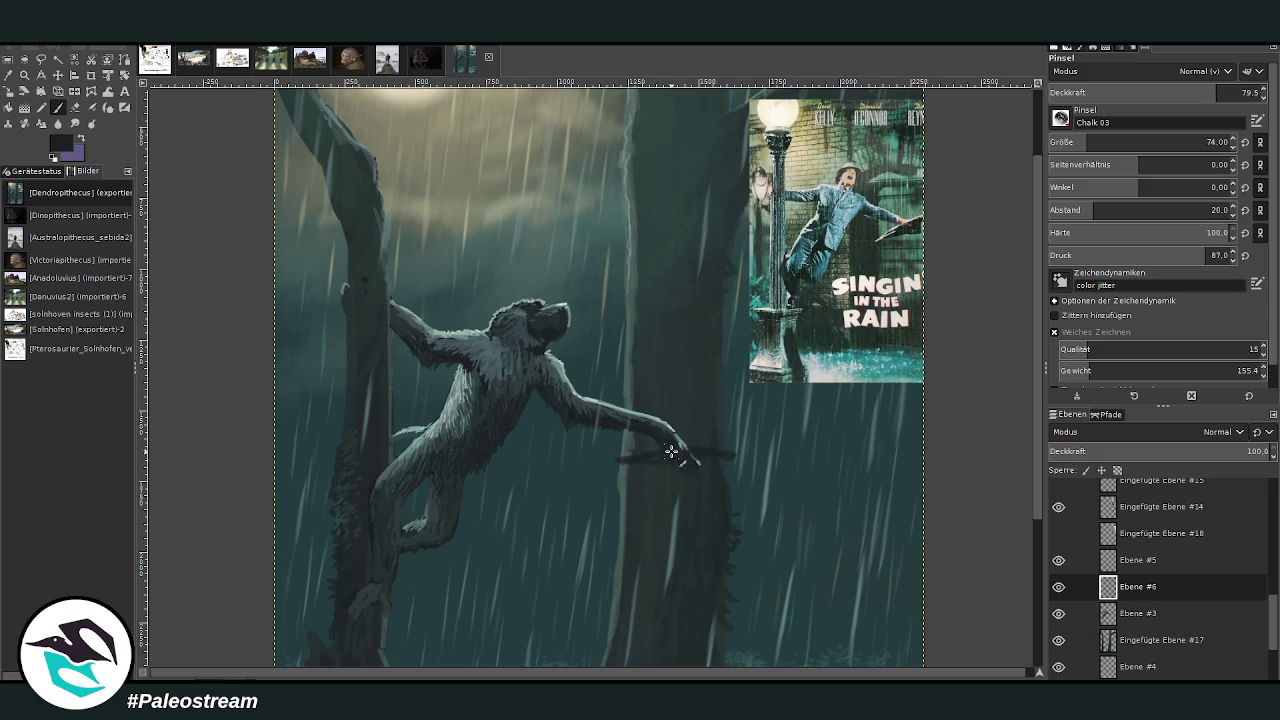
{"action": "left_click_drag", "start_coordinate": [679, 458], "coordinate": [590, 460]}
- Shift the poster further left, try and undo twig and hook strokes, and re-show Ebene #5
{"action": "key", "text": "m"}
{"action": "left_click_drag", "start_coordinate": [800, 230], "coordinate": [739, 230]}
{"action": "left_click", "coordinate": [58, 108]}
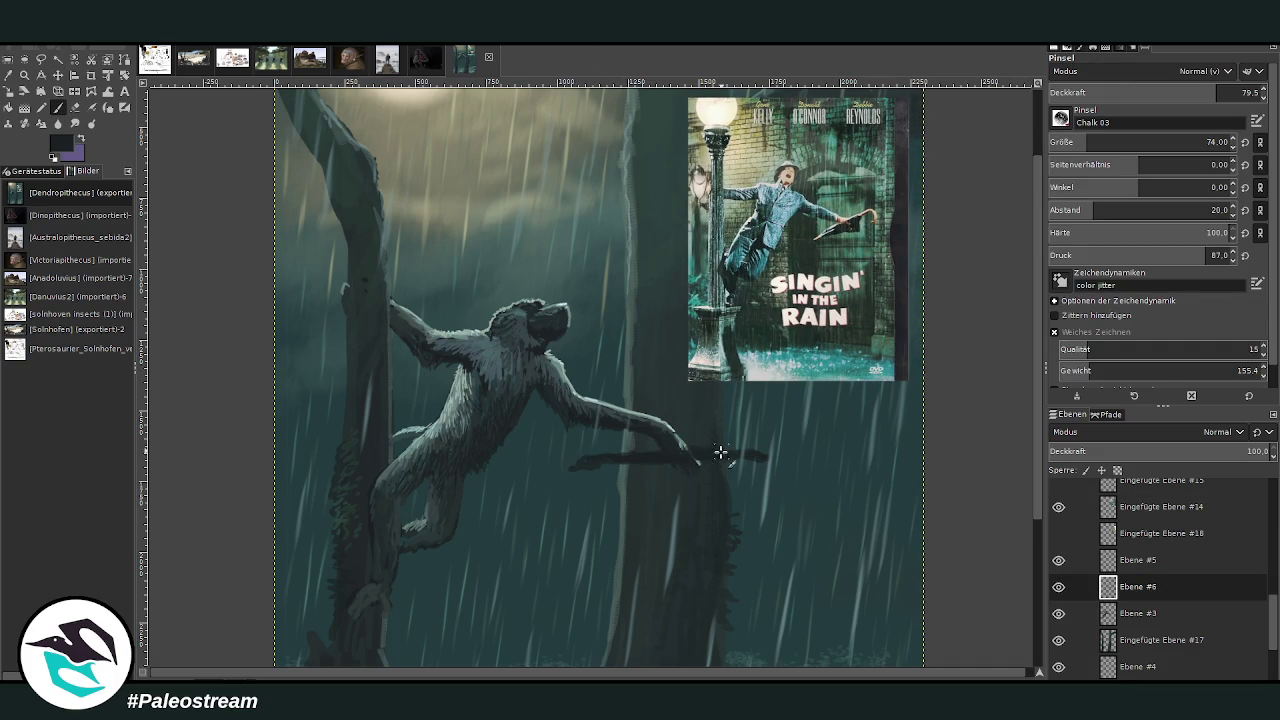
{"action": "left_click_drag", "start_coordinate": [768, 455], "coordinate": [826, 413]}
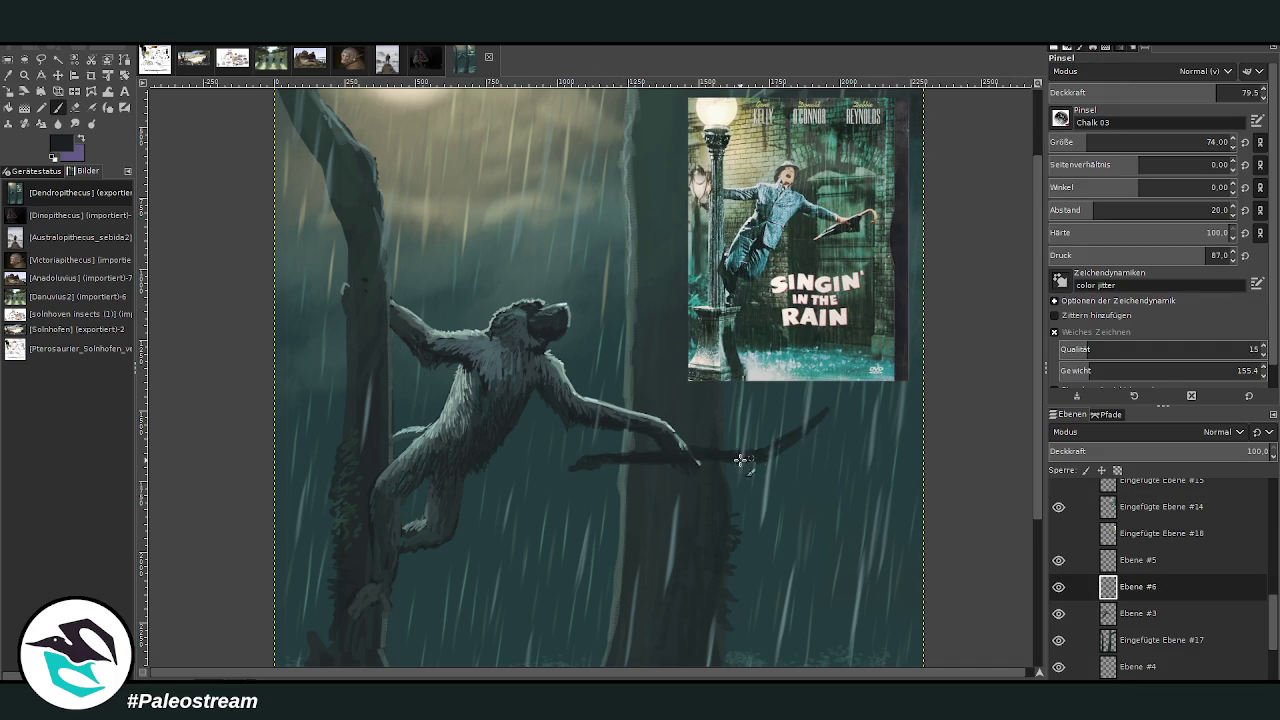
{"action": "key", "text": "ctrl+z"}
{"action": "left_click_drag", "start_coordinate": [766, 455], "coordinate": [758, 474]}
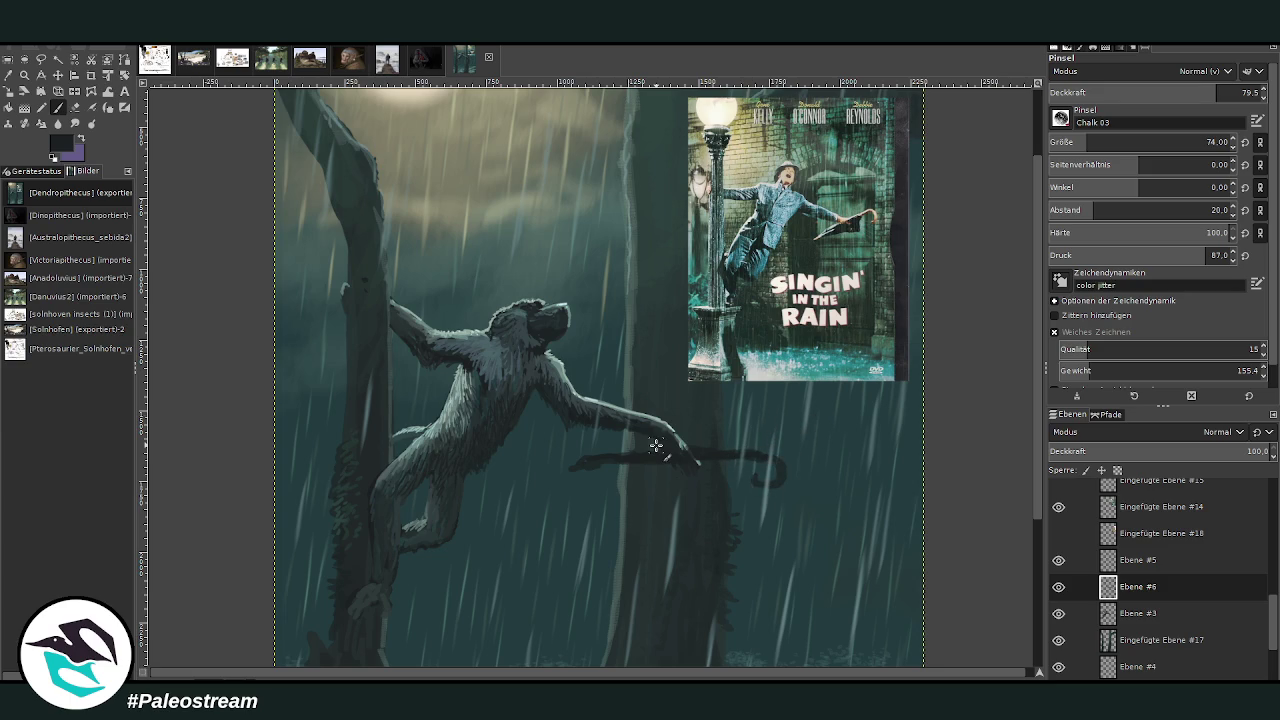
{"action": "key", "text": "ctrl+z"}
{"action": "left_click", "coordinate": [1058, 559]}
- Draw a thick vine at brush size 113 rising up-right and tracing back along the branch
{"action": "left_click_drag", "start_coordinate": [770, 452], "coordinate": [900, 386]}
{"action": "left_click_drag", "start_coordinate": [1081, 147], "coordinate": [1098, 147]}
{"action": "left_click_drag", "start_coordinate": [915, 345], "coordinate": [762, 460]}
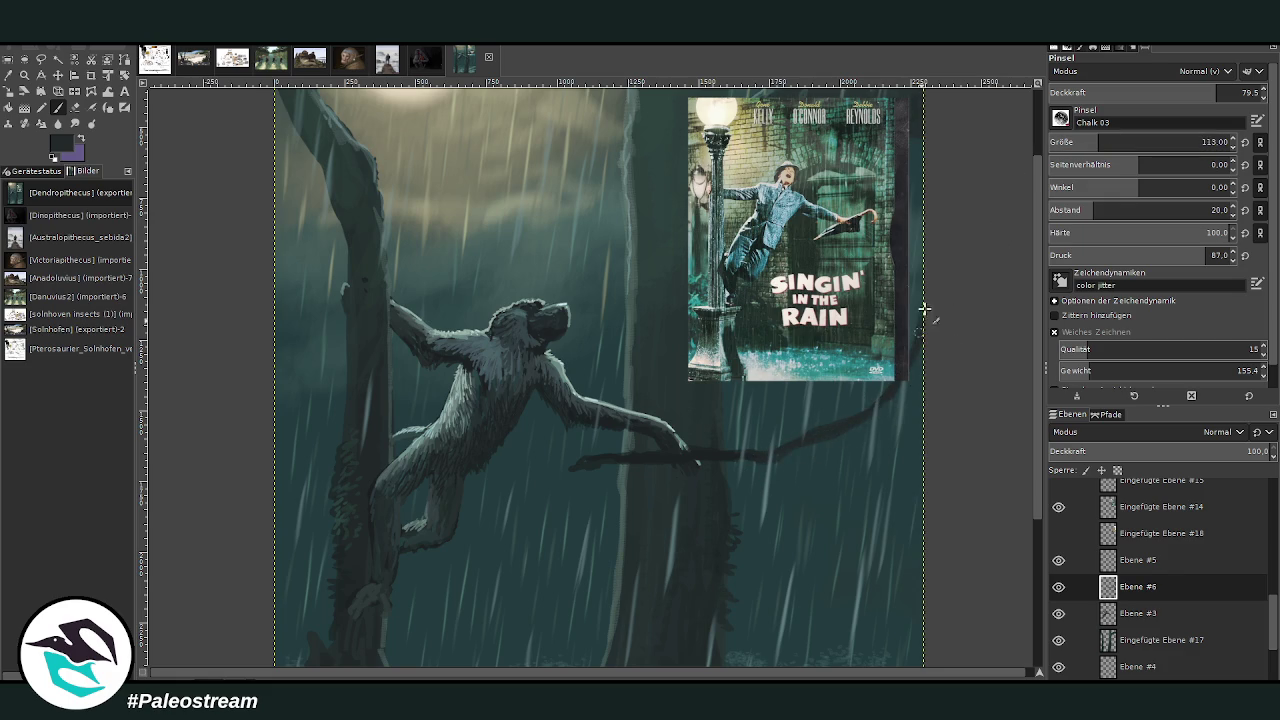
{"action": "mouse_move", "coordinate": [760, 459]}
{"action": "left_mouse_down"}
{"action": "mouse_move", "coordinate": [586, 466]}
{"action": "mouse_move", "coordinate": [551, 491]}
{"action": "mouse_move", "coordinate": [478, 605]}
{"action": "left_mouse_up"}
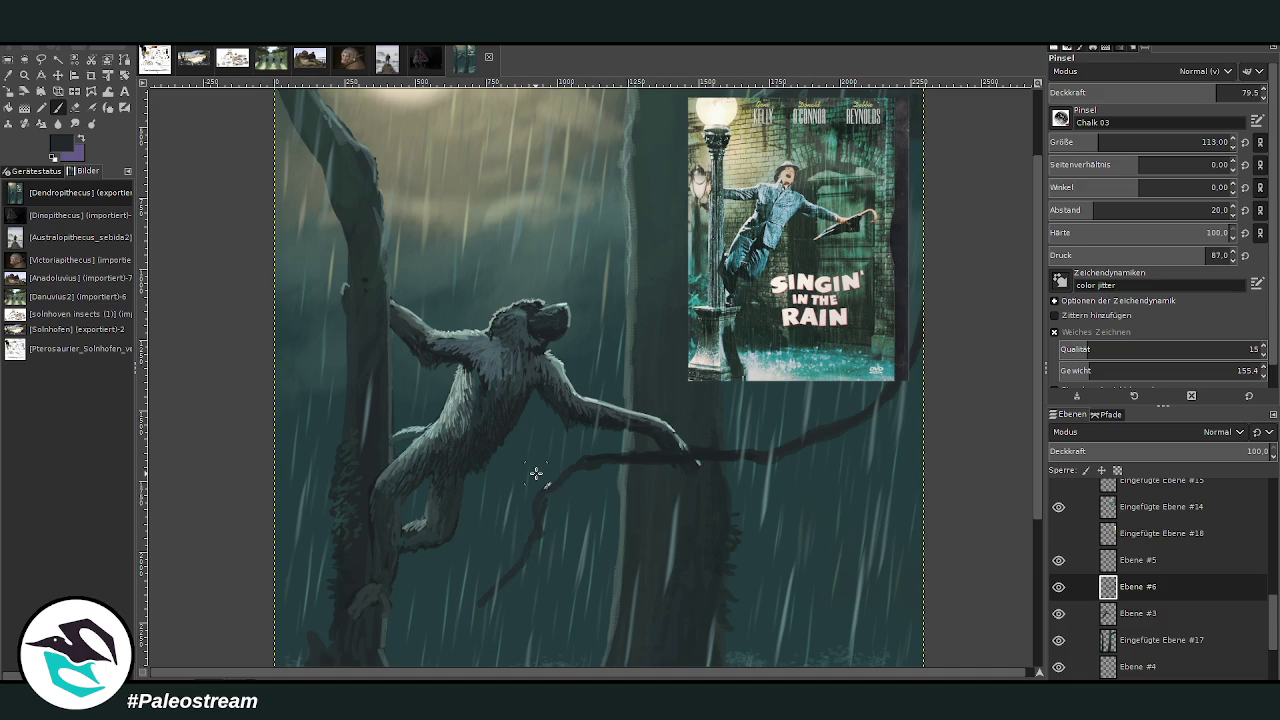
- Erase the stray strokes below the branch and paint a dark vine curving down-left
{"action": "left_click", "coordinate": [75, 108]}
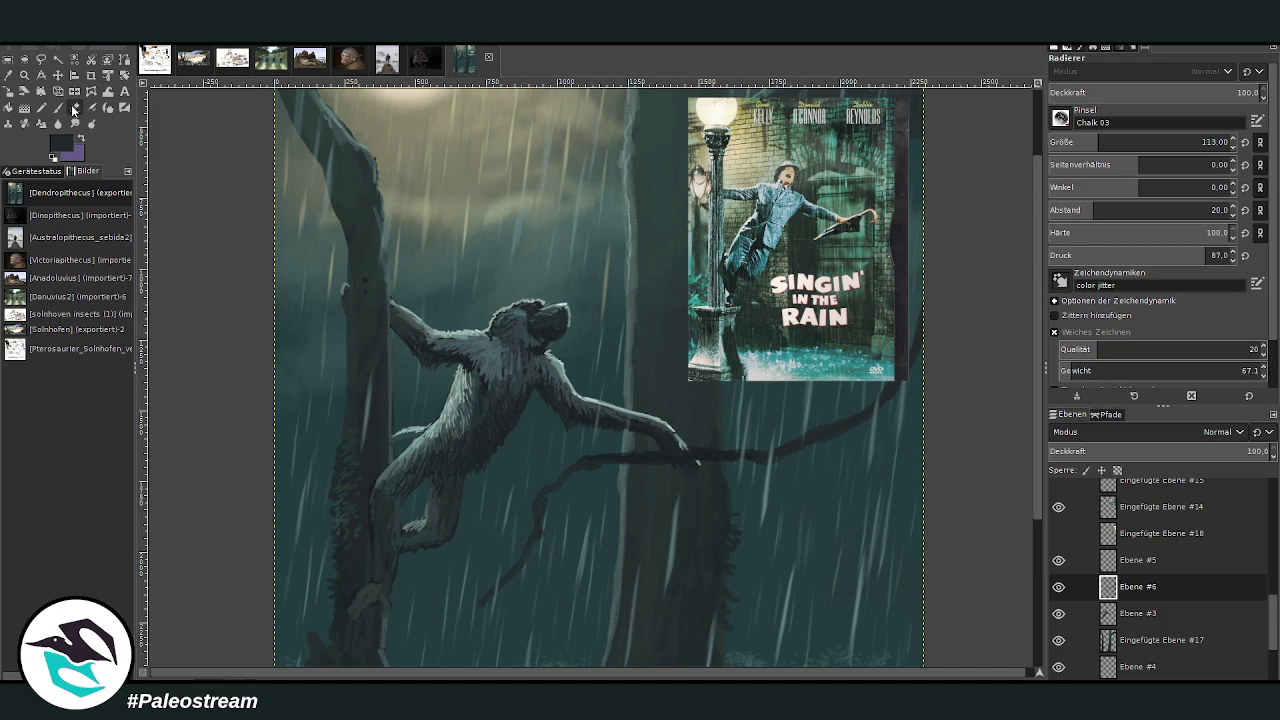
{"action": "left_click_drag", "start_coordinate": [548, 484], "coordinate": [623, 448]}
{"action": "left_click_drag", "start_coordinate": [548, 486], "coordinate": [480, 605]}
{"action": "left_click", "coordinate": [66, 109]}
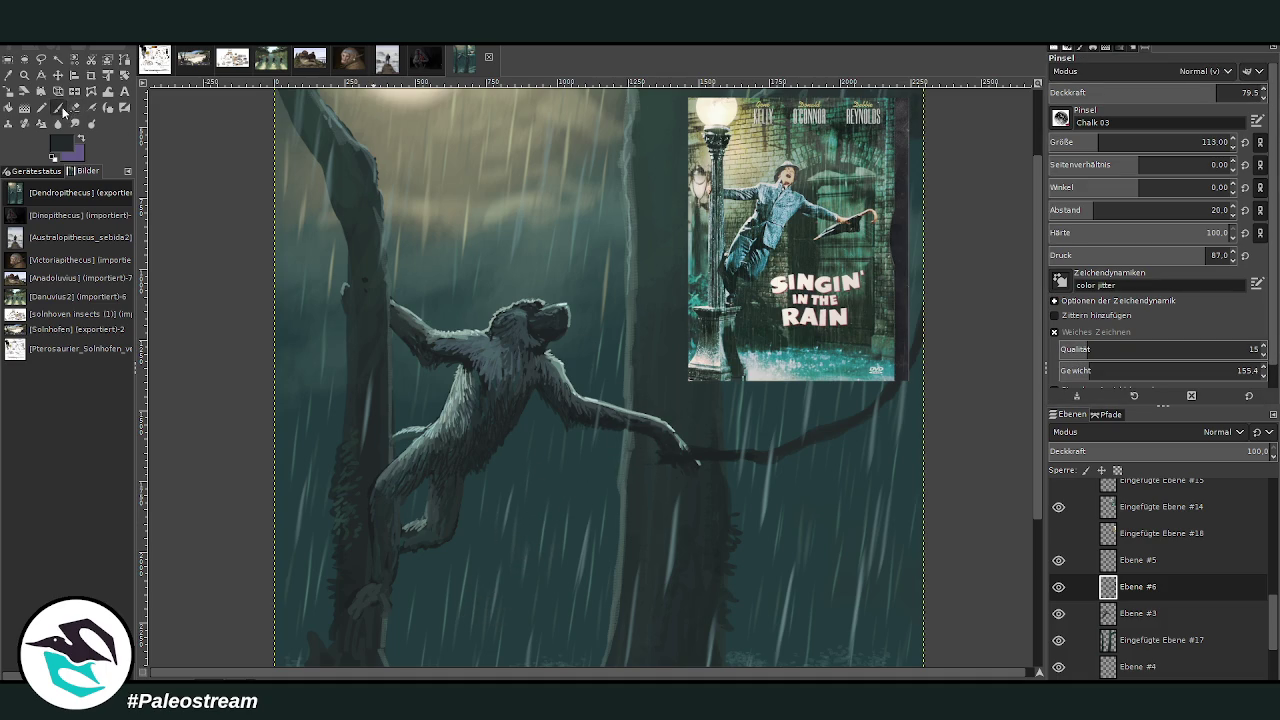
{"action": "left_click_drag", "start_coordinate": [618, 484], "coordinate": [525, 625]}
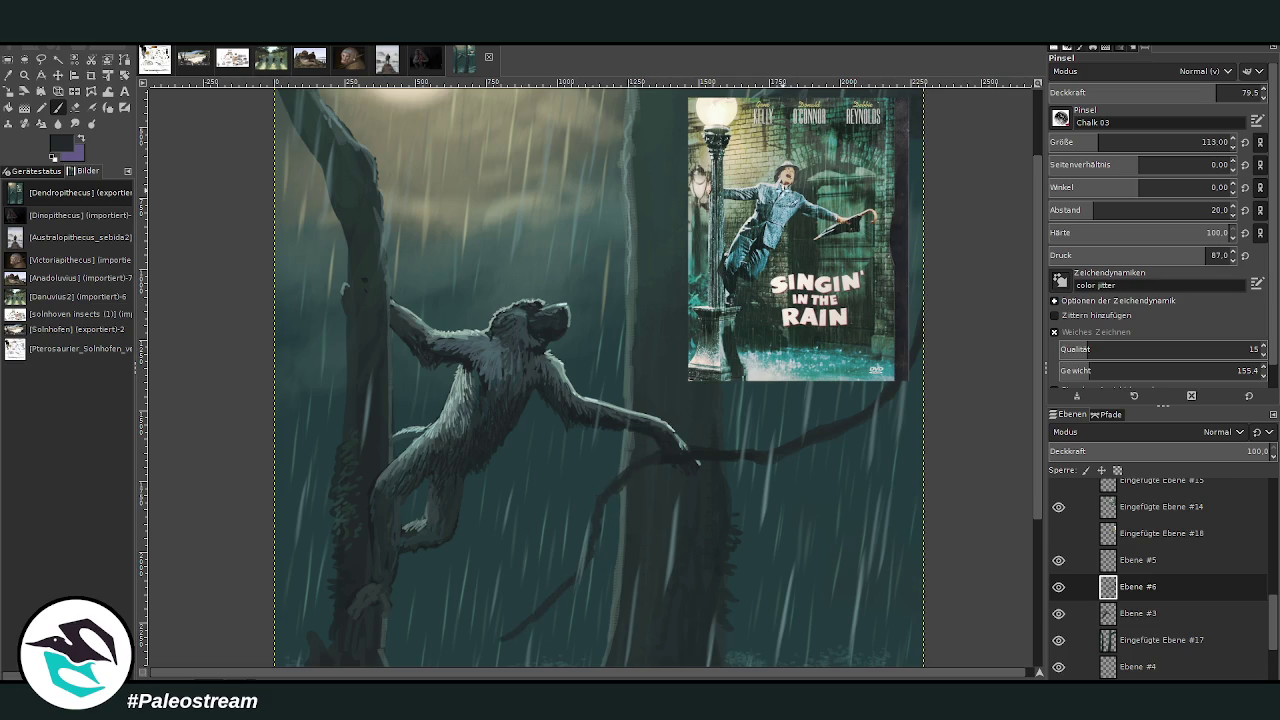
{"action": "left_click_drag", "start_coordinate": [555, 597], "coordinate": [478, 663]}
{"action": "scroll", "coordinate": [1038, 400], "scroll_direction": "down", "scroll_amount": 3}
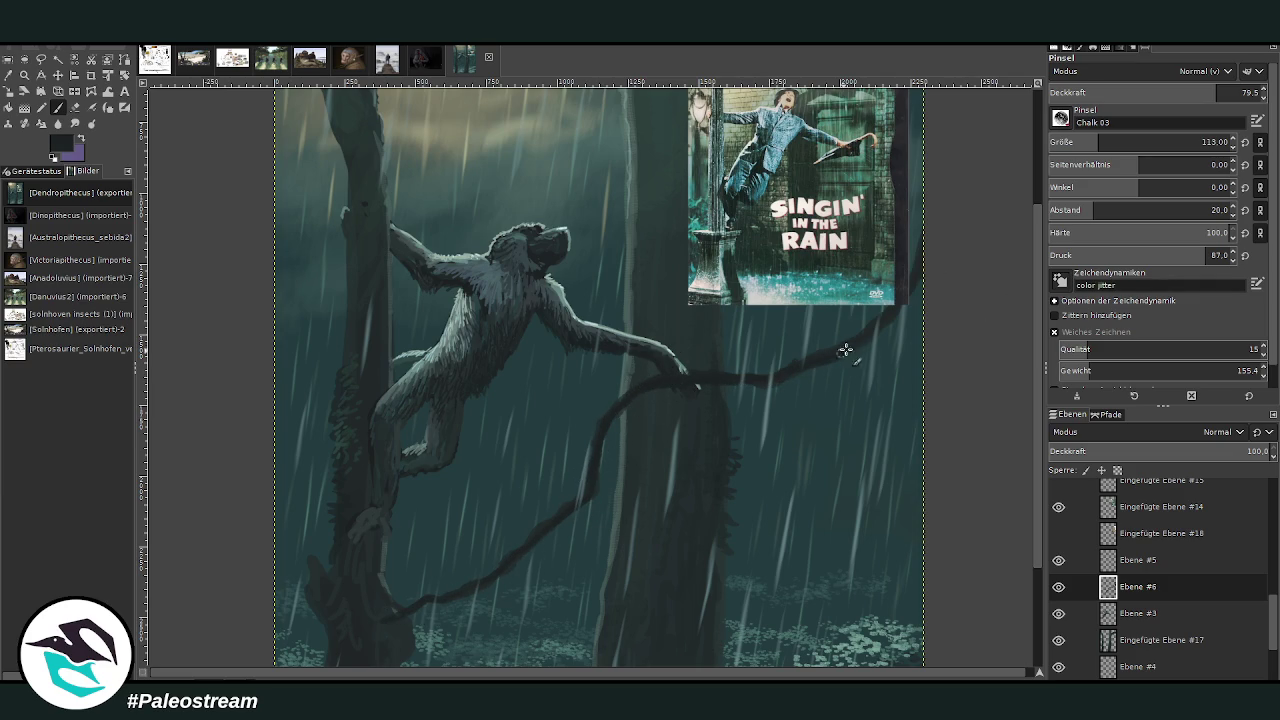
- Zoom into the ape and vine area and pick a light teal from the painting
{"action": "key", "text": "minus"}
{"action": "key", "text": "minus"}
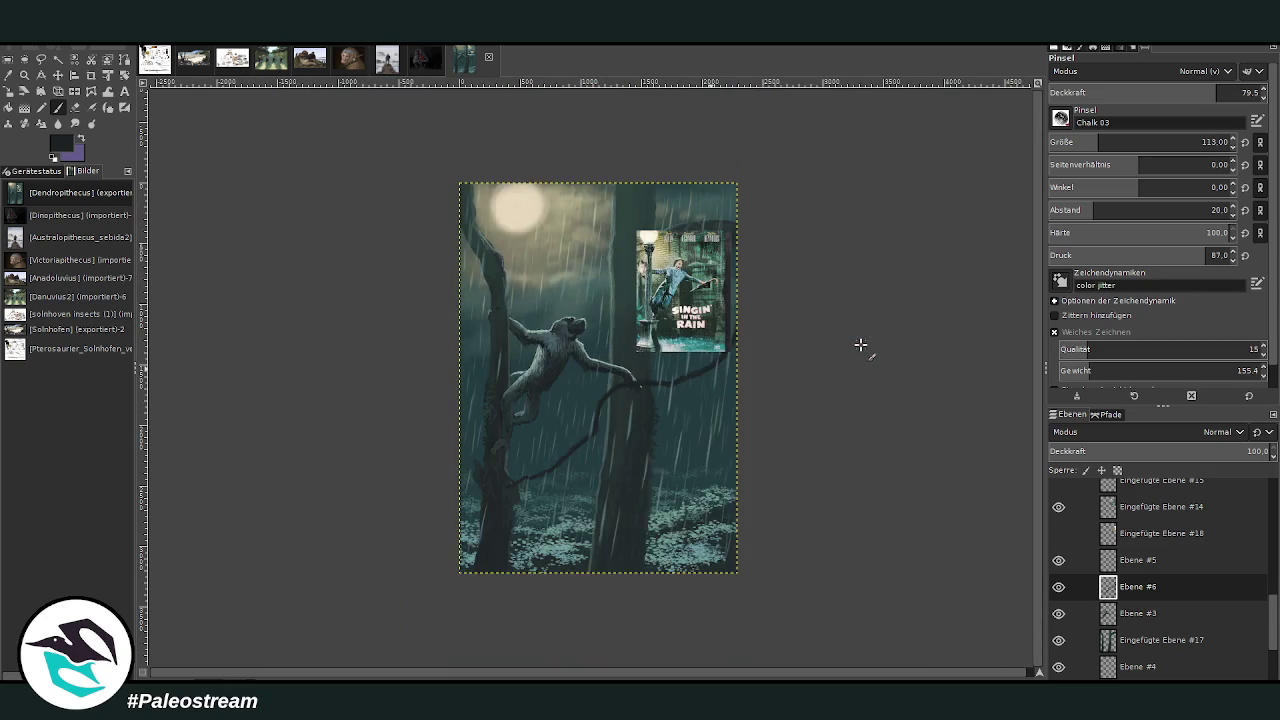
{"action": "key", "text": "z"}
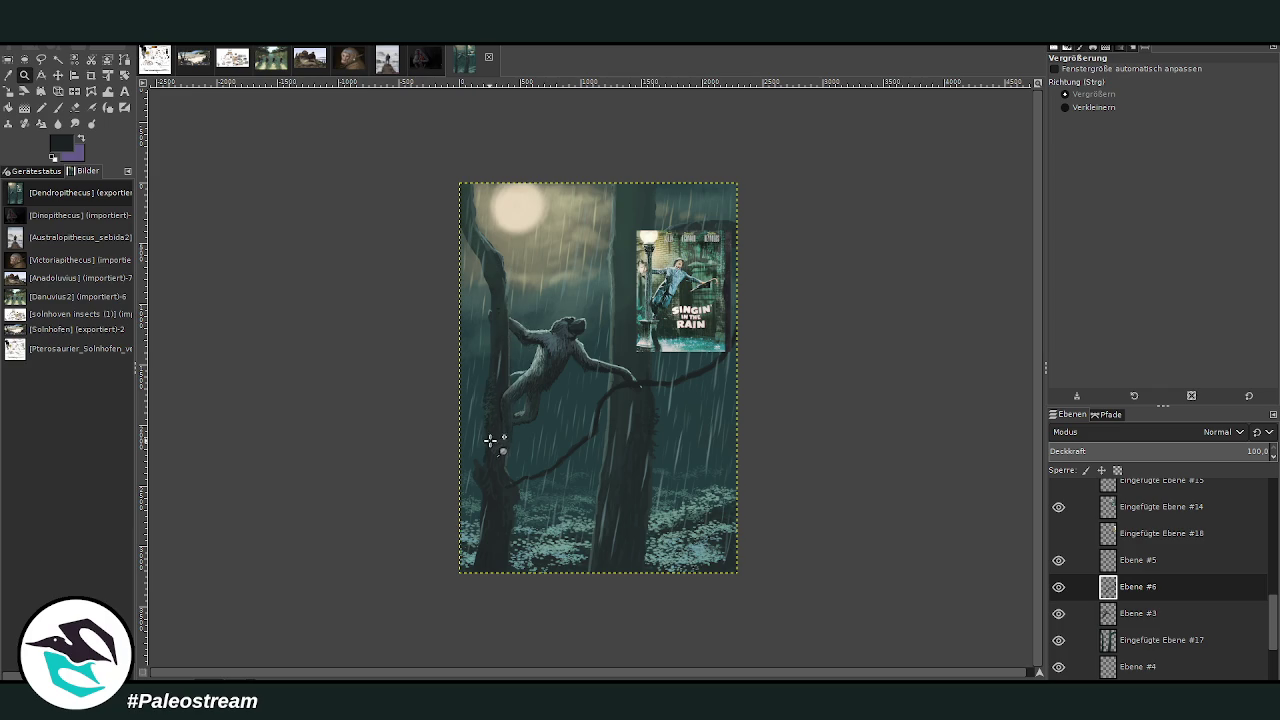
{"action": "left_click_drag", "start_coordinate": [550, 222], "coordinate": [676, 406]}
{"action": "mouse_move", "coordinate": [510, 168]}
{"action": "left_mouse_down"}
{"action": "mouse_move", "coordinate": [692, 520]}
{"action": "mouse_move", "coordinate": [695, 508]}
{"action": "left_mouse_up"}
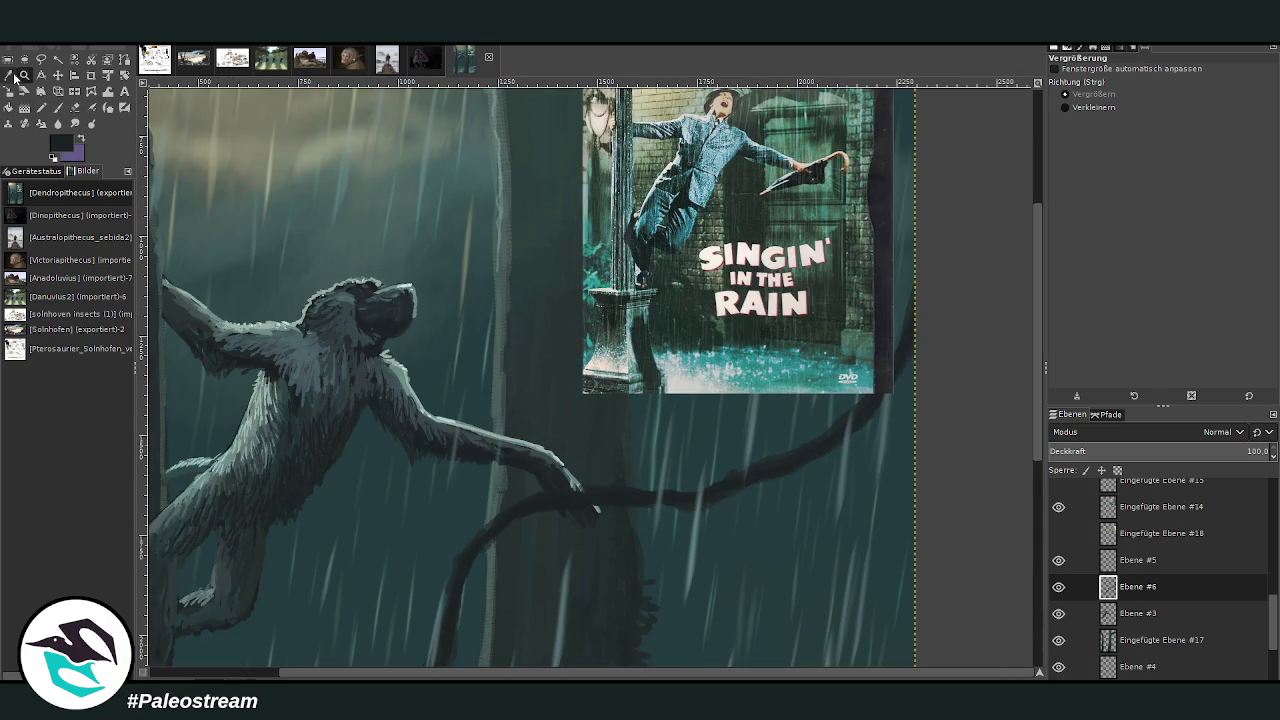
{"action": "left_click", "coordinate": [9, 75]}
{"action": "left_click", "coordinate": [931, 263]}
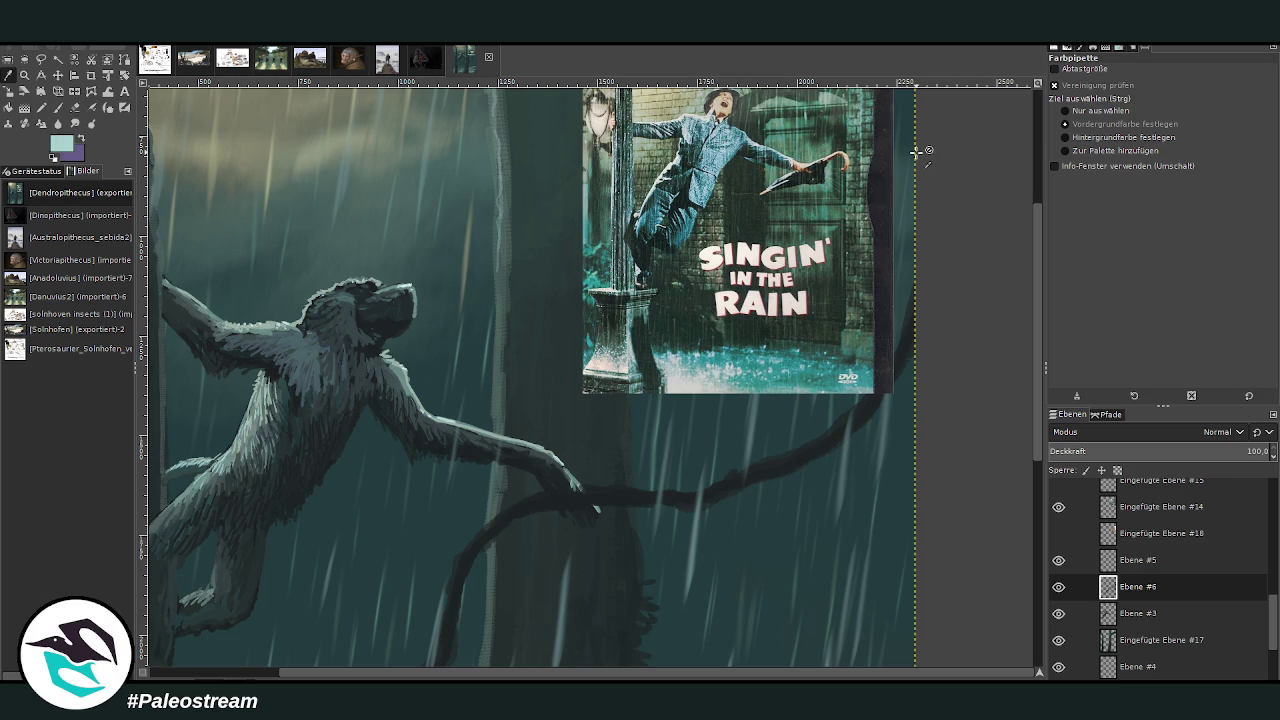
- At brush size 30 and opacity 36.9, highlight the upper edge of the lower vine
{"action": "left_click", "coordinate": [58, 107]}
{"action": "left_click", "coordinate": [1052, 141]}
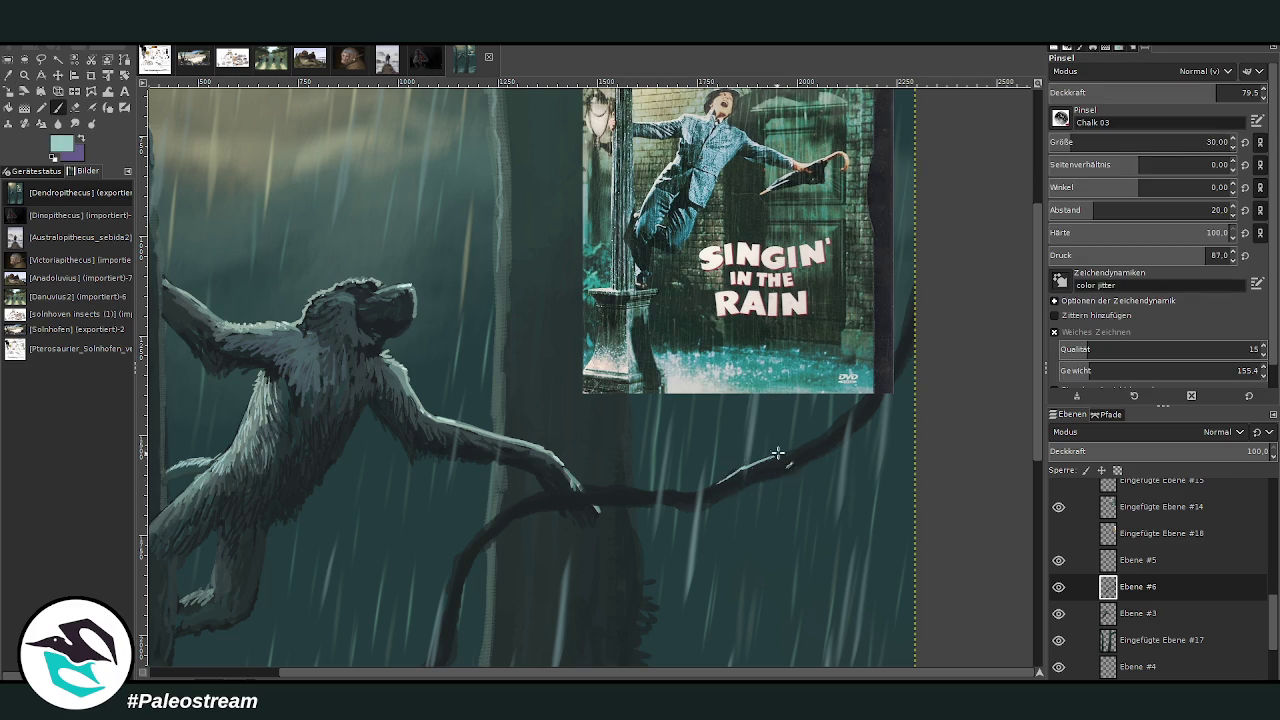
{"action": "left_click", "coordinate": [1241, 92]}
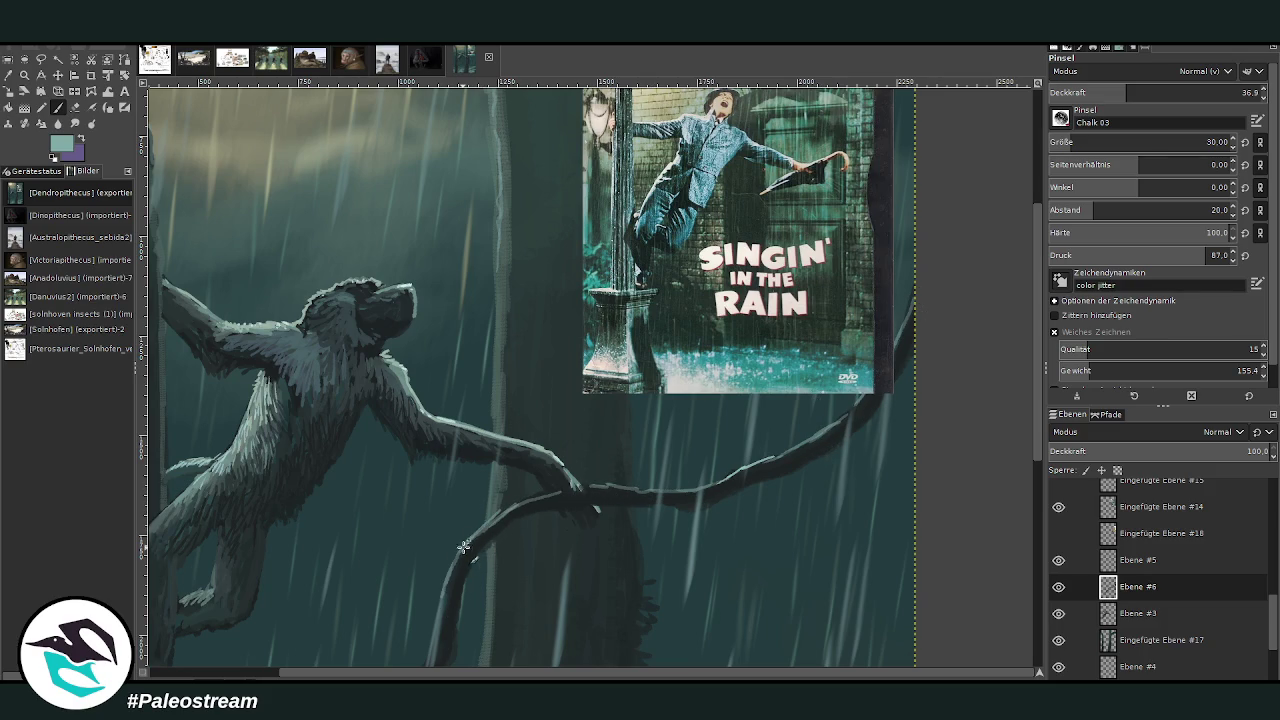
{"action": "left_click", "coordinate": [1038, 476]}
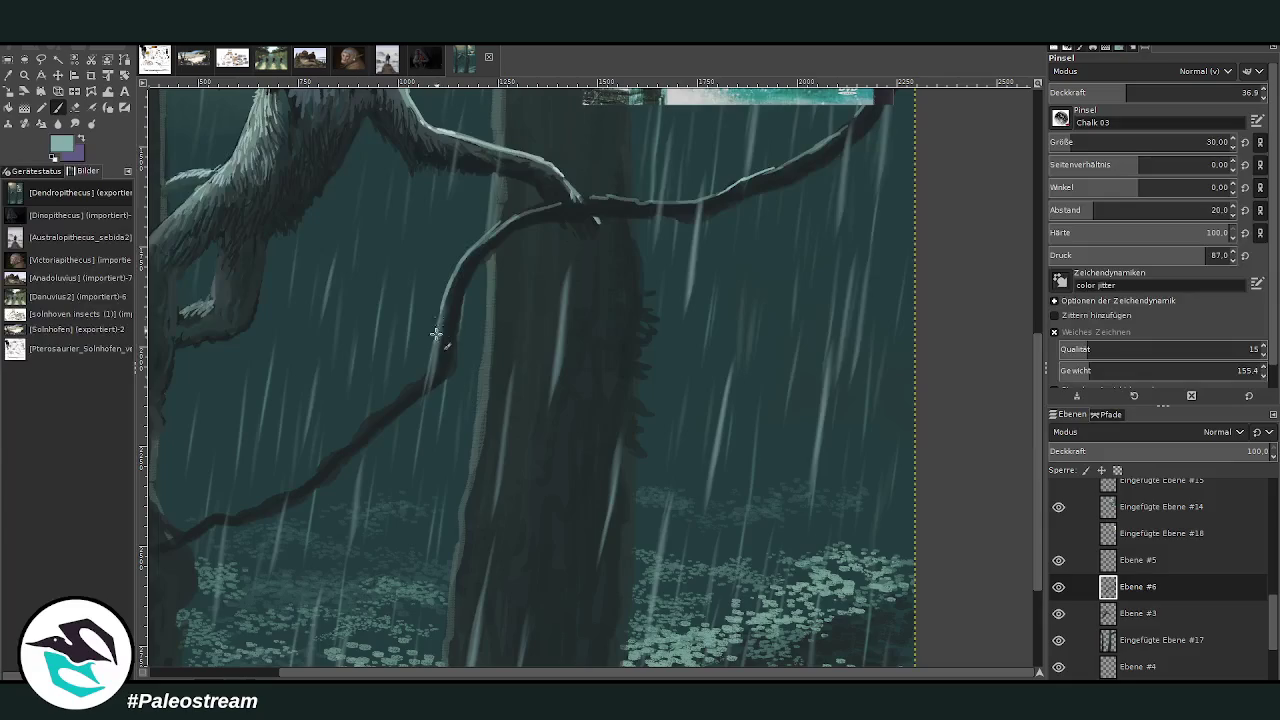
{"action": "mouse_move", "coordinate": [389, 408]}
{"action": "left_mouse_down"}
{"action": "mouse_move", "coordinate": [309, 477]}
{"action": "mouse_move", "coordinate": [204, 521]}
{"action": "left_mouse_up"}
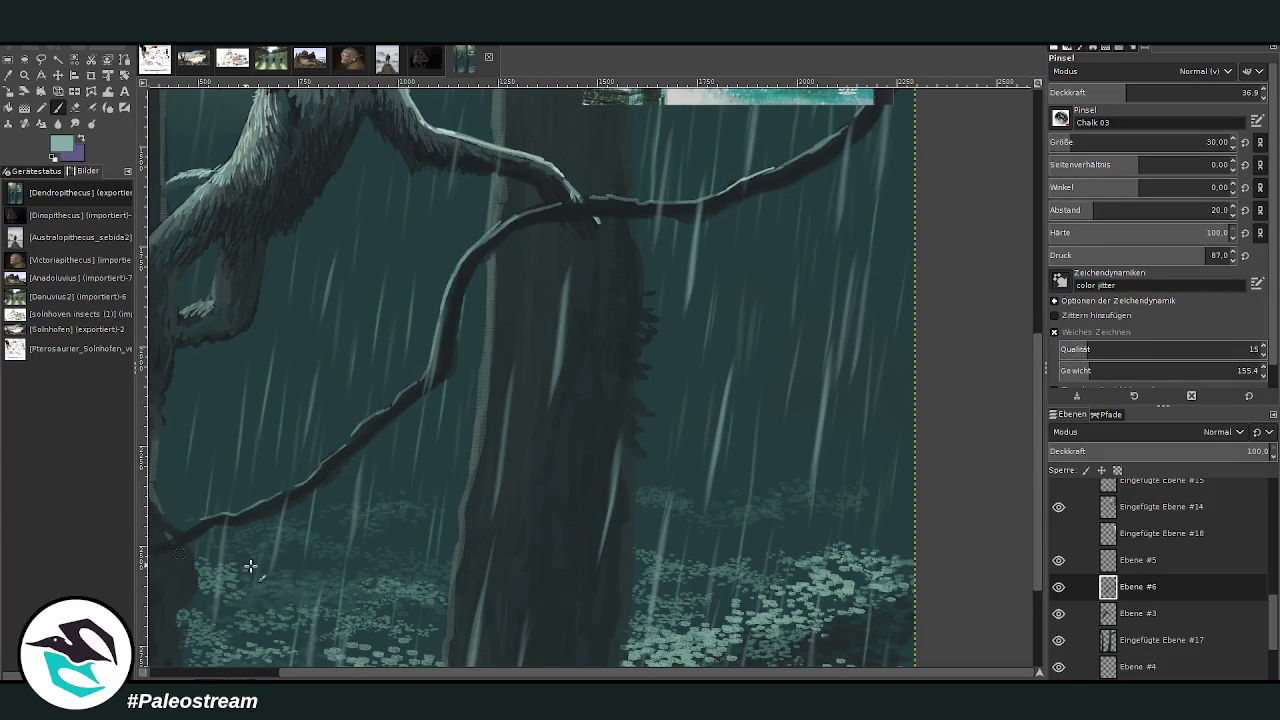
{"action": "left_click_drag", "start_coordinate": [479, 675], "coordinate": [340, 675]}
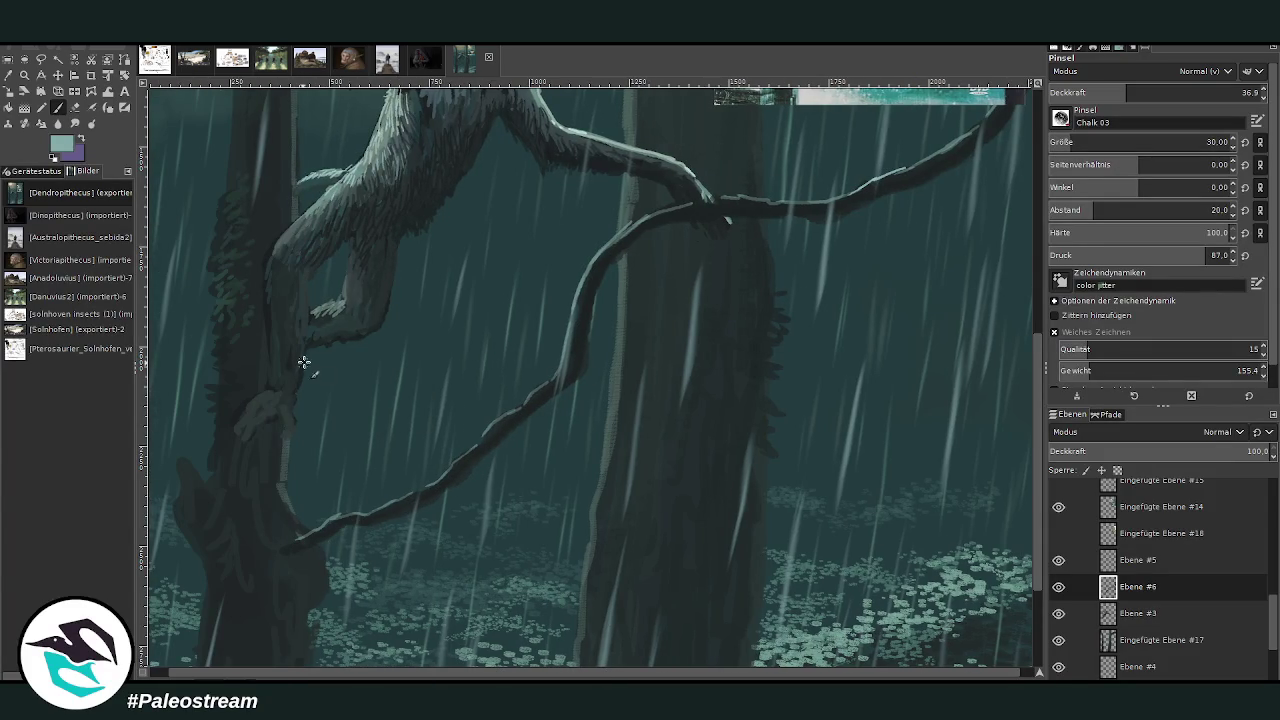
{"action": "scroll", "coordinate": [800, 330], "scroll_direction": "up", "scroll_amount": 5}
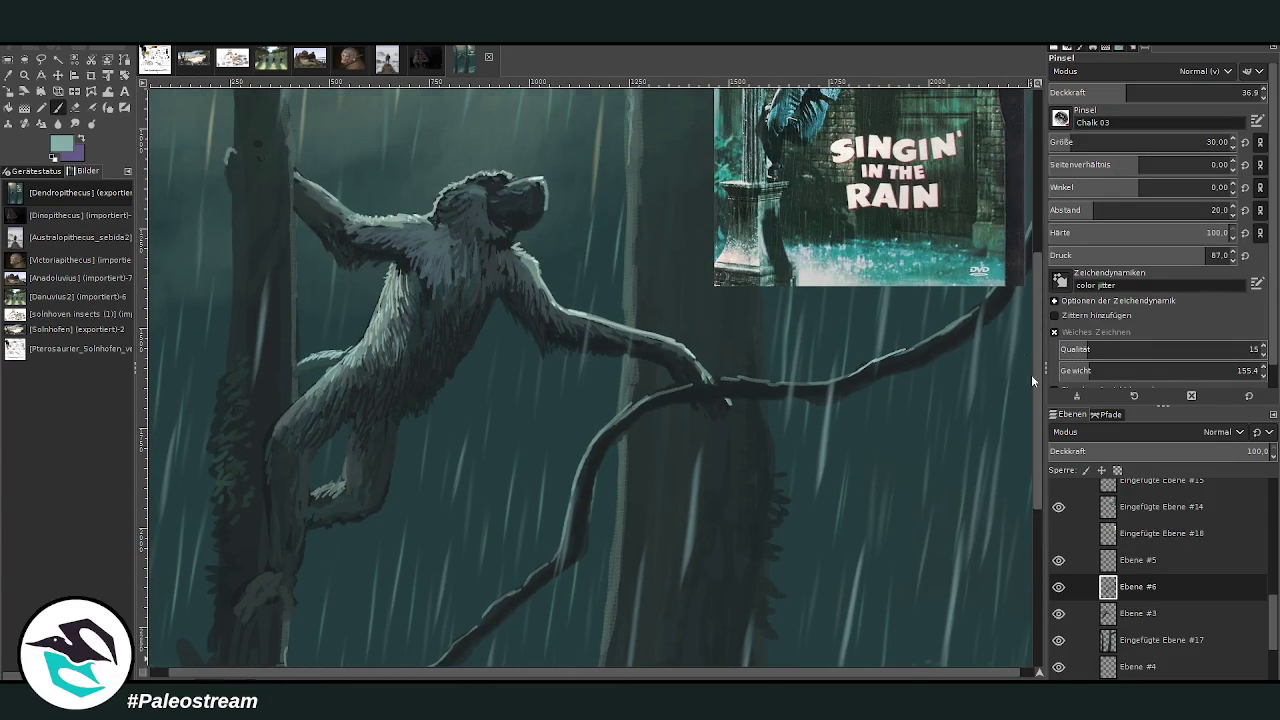
- Add dark texture and light highlights along the left trunk, then lower opacity to 23
{"action": "left_click_drag", "start_coordinate": [229, 356], "coordinate": [211, 417]}
{"action": "left_click", "coordinate": [885, 165], "text": "ctrl"}
{"action": "scroll", "coordinate": [650, 360], "scroll_direction": "up", "scroll_amount": 7}
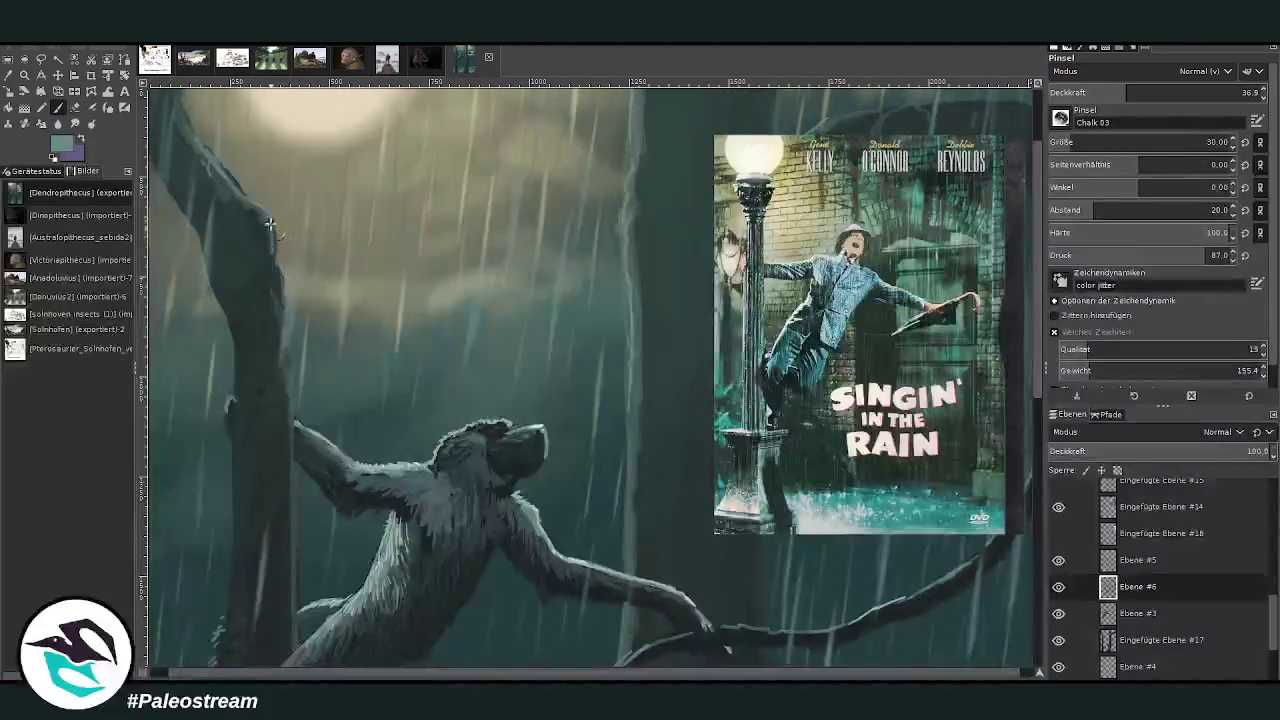
{"action": "left_click_drag", "start_coordinate": [272, 249], "coordinate": [178, 90]}
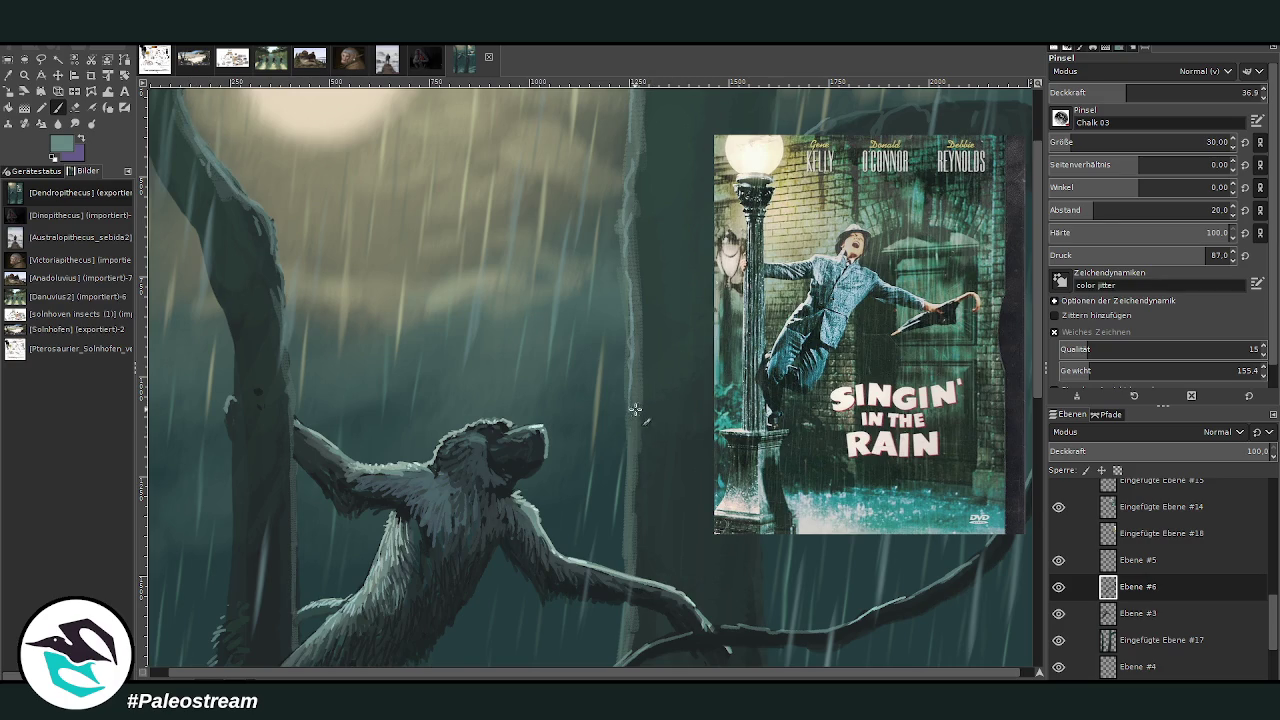
{"action": "left_click_drag", "start_coordinate": [1115, 92], "coordinate": [1097, 92]}
- Sample darker and lighter teals for the trunk, then hide the Singin' in the Rain poster
{"action": "left_click", "coordinate": [977, 285], "text": "ctrl"}
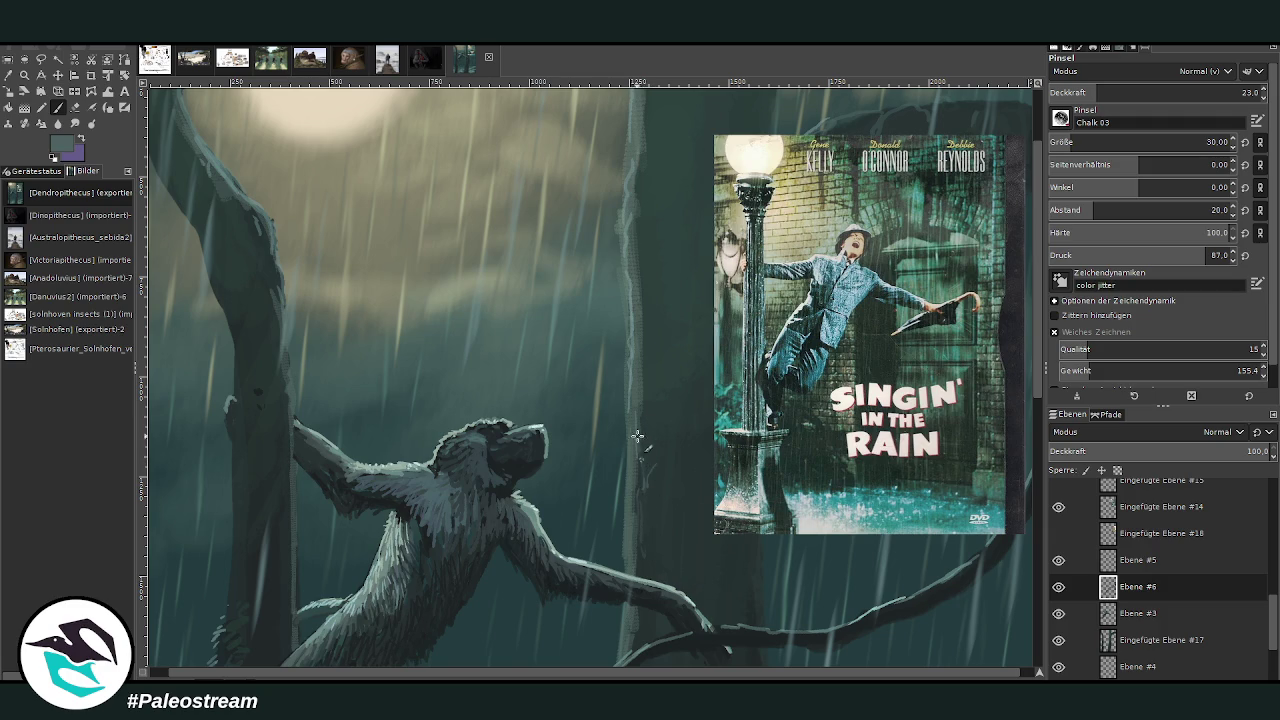
{"action": "scroll", "coordinate": [1000, 450], "scroll_direction": "down", "scroll_amount": 5}
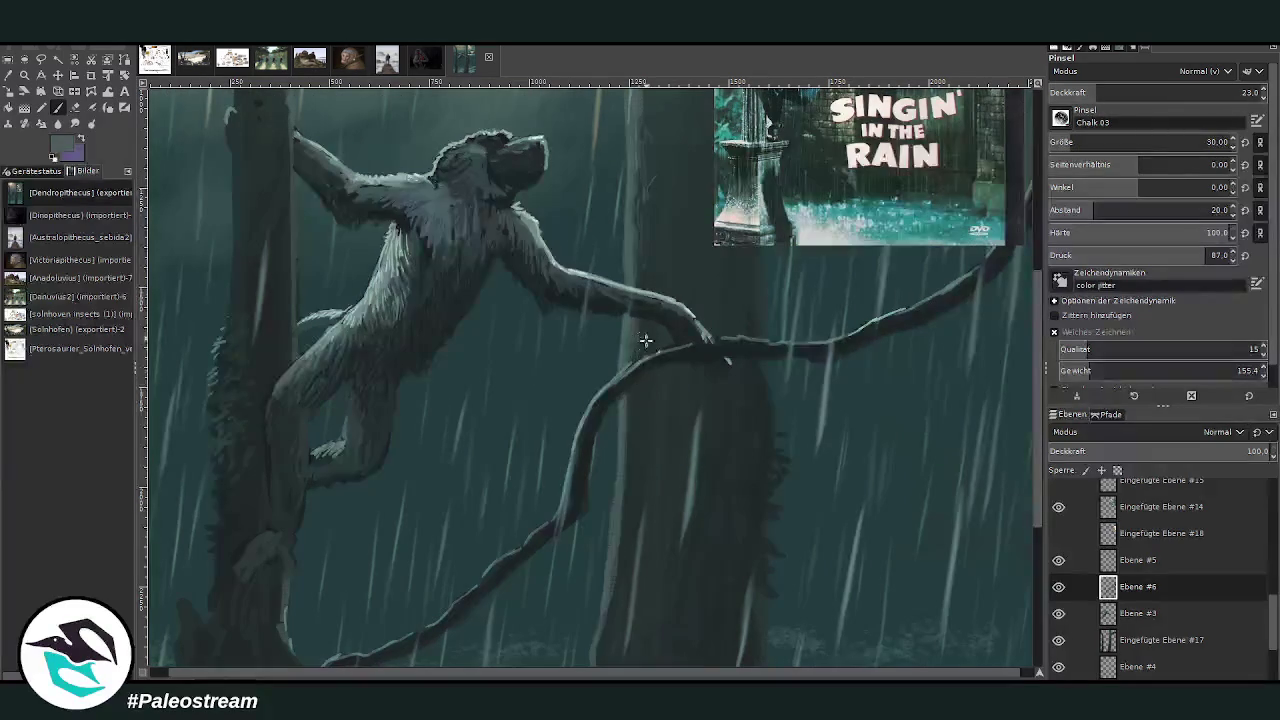
{"action": "left_click", "coordinate": [940, 269], "text": "ctrl"}
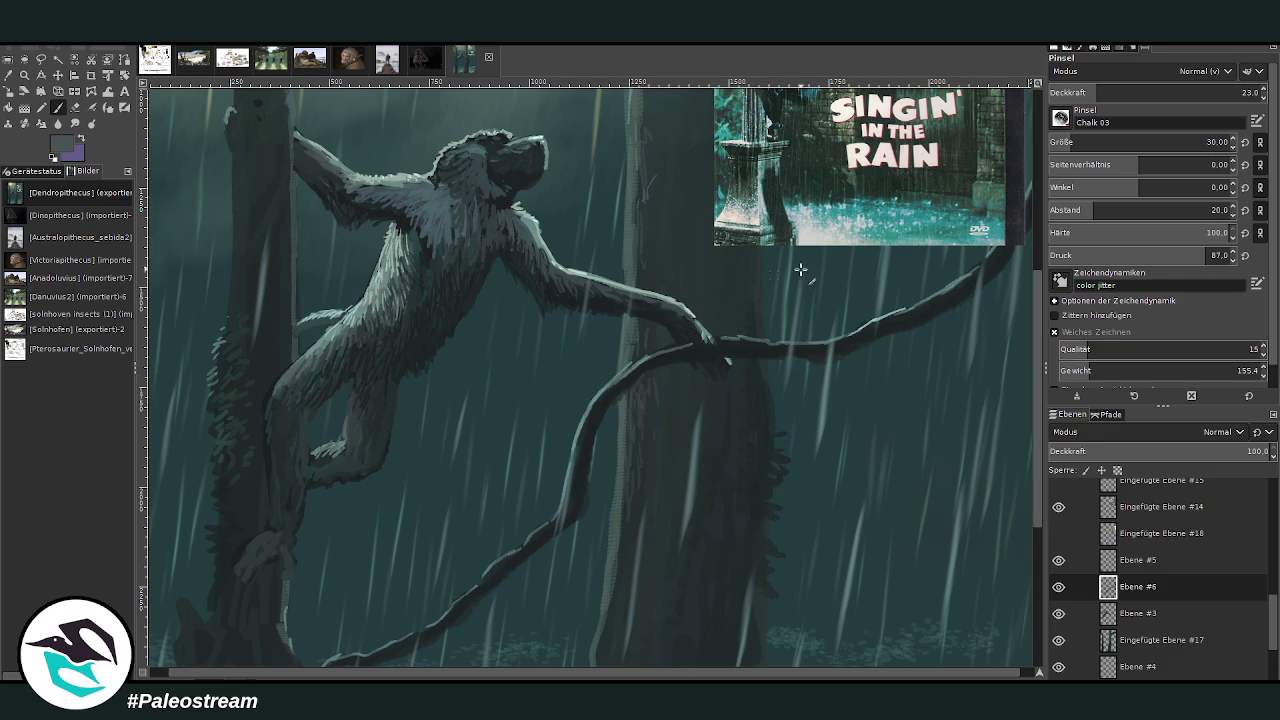
{"action": "left_click", "coordinate": [654, 467], "text": "ctrl"}
{"action": "scroll", "coordinate": [971, 316], "scroll_direction": "up", "scroll_amount": 4}
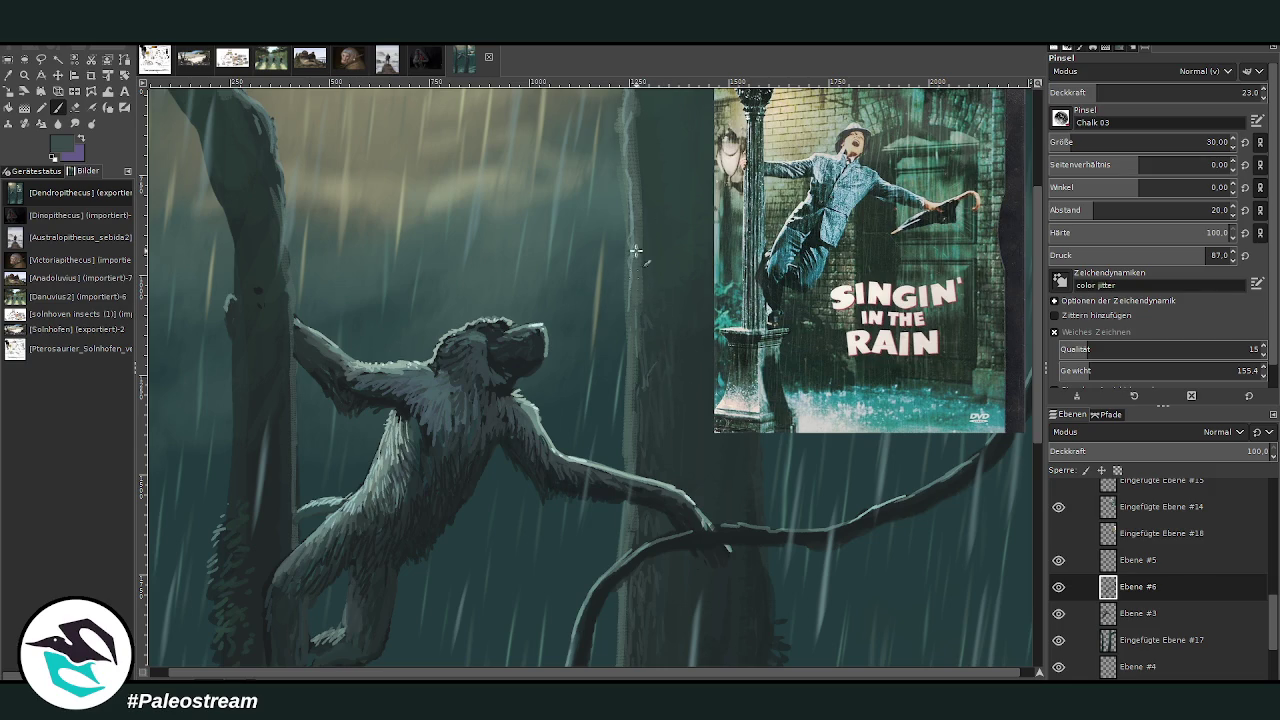
{"action": "left_click", "coordinate": [981, 302], "text": "ctrl"}
{"action": "scroll", "coordinate": [729, 230], "scroll_direction": "up", "scroll_amount": 3}
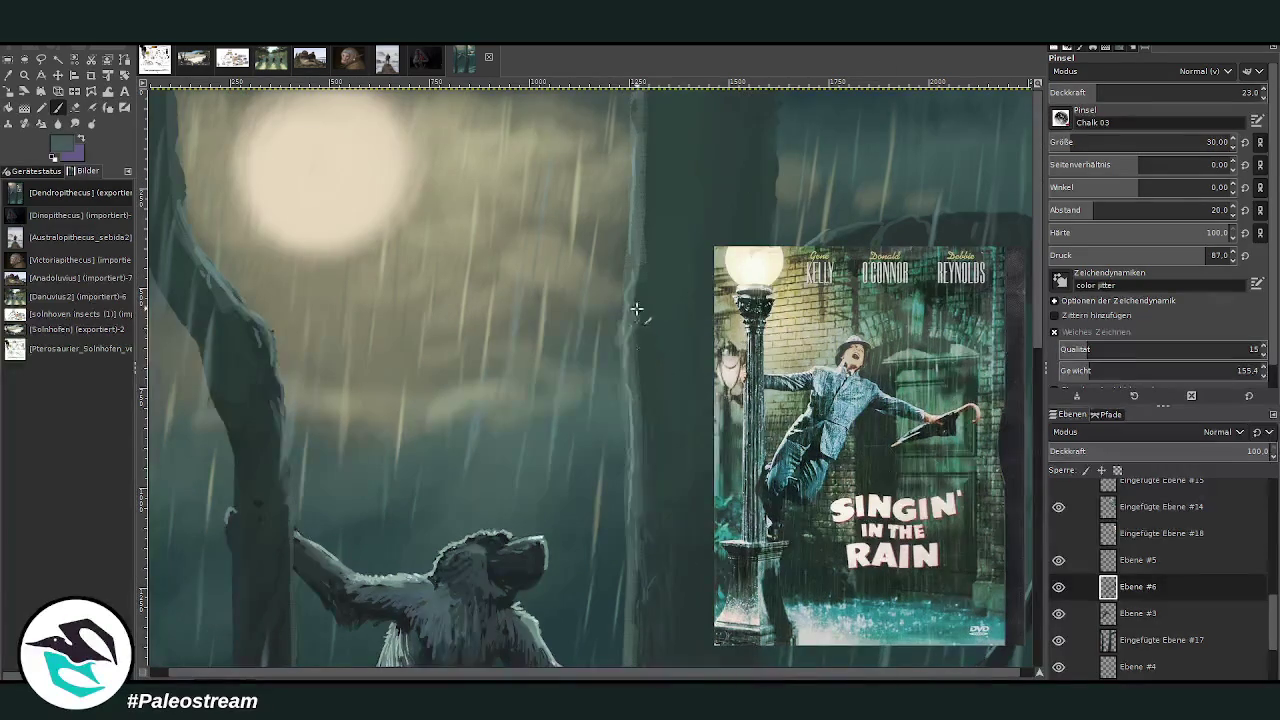
{"action": "left_click", "coordinate": [977, 258], "text": "ctrl"}
{"action": "left_click", "coordinate": [1058, 507]}
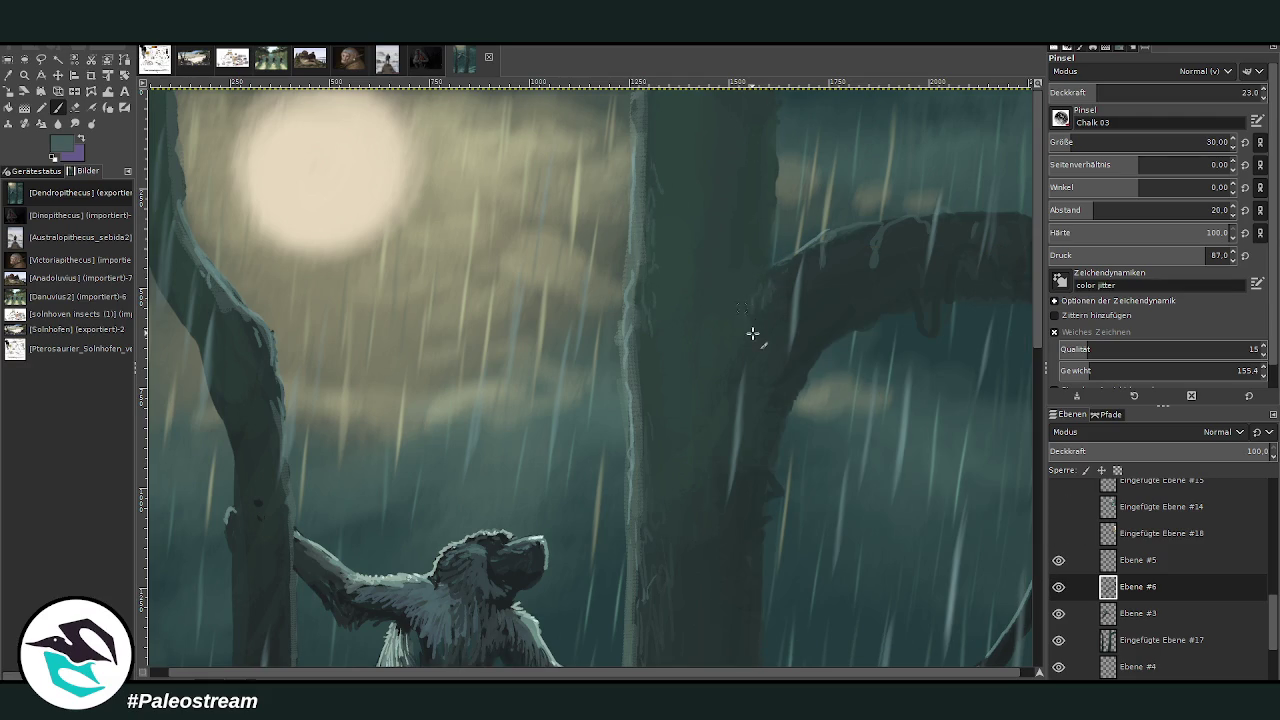
- Dab dark chalk texture onto the central trunk and enlarge the brush to size 48
{"action": "left_click_drag", "start_coordinate": [730, 312], "coordinate": [733, 326]}
{"action": "left_click", "coordinate": [975, 290], "text": "ctrl"}
{"action": "left_click", "coordinate": [1076, 143]}
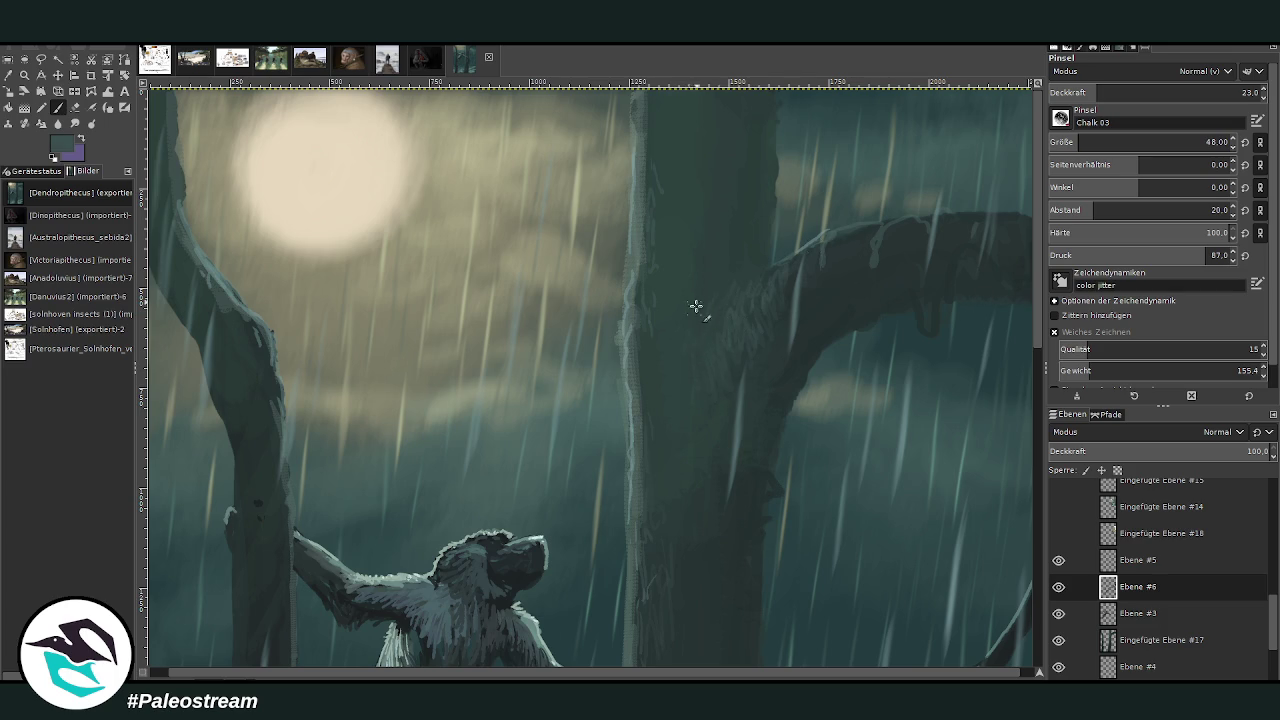
{"action": "scroll", "coordinate": [677, 441], "scroll_direction": "down", "scroll_amount": 2}
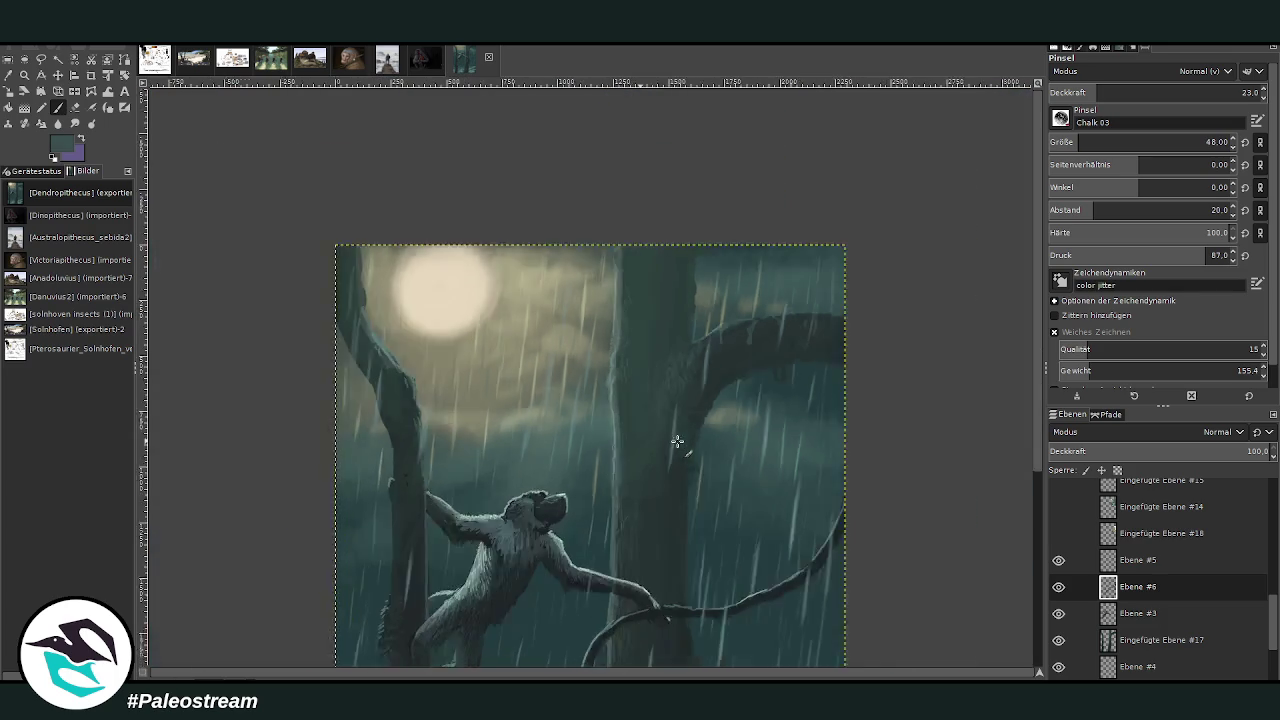
- Zoom in closely on the ape, show the reference poster again, and sample a teal from it
{"action": "scroll", "coordinate": [677, 441], "scroll_direction": "down", "scroll_amount": 1}
{"action": "scroll", "coordinate": [677, 441], "scroll_direction": "down", "scroll_amount": 1}
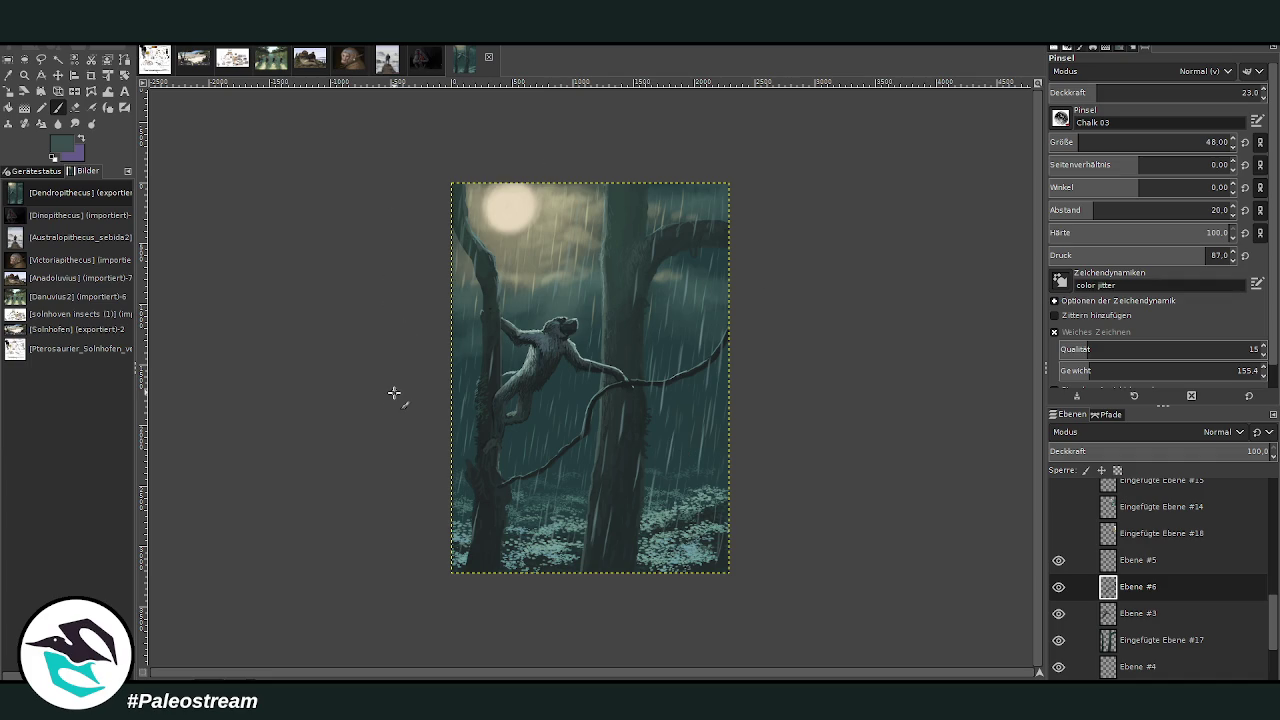
{"action": "left_click", "coordinate": [24, 75]}
{"action": "left_click", "coordinate": [469, 255]}
{"action": "left_click_drag", "start_coordinate": [419, 155], "coordinate": [747, 519]}
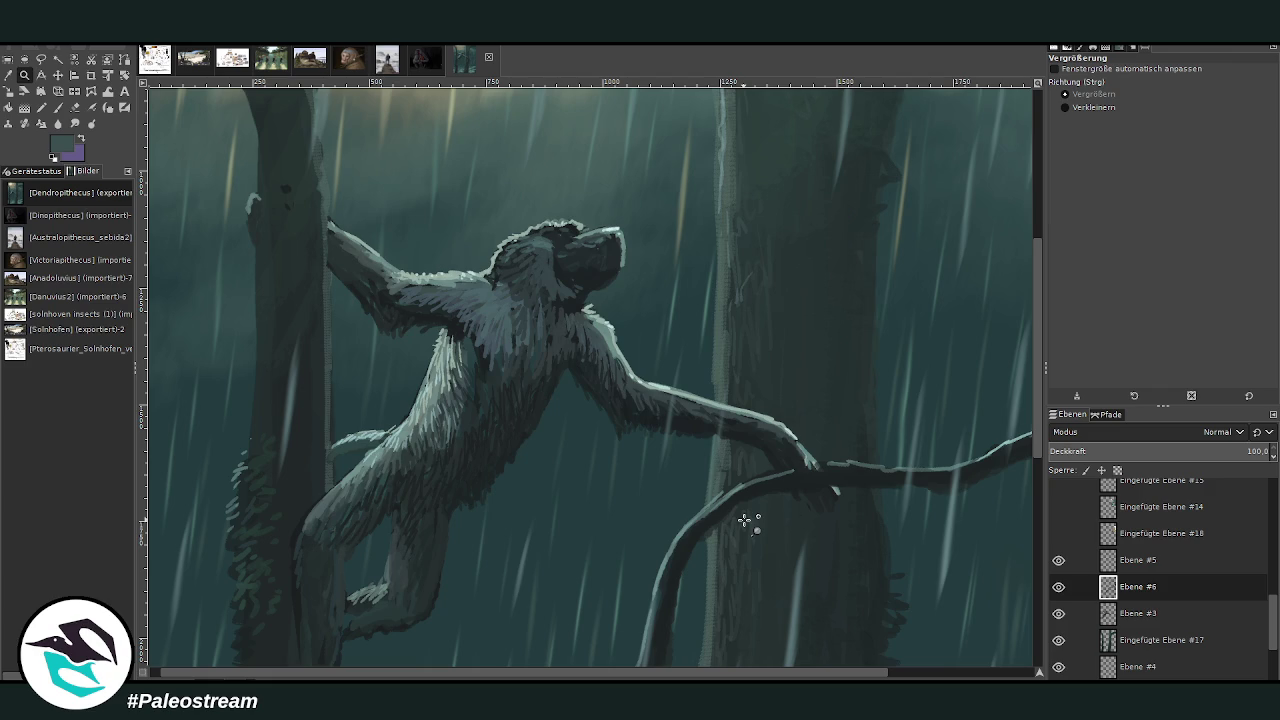
{"action": "left_click", "coordinate": [1058, 507]}
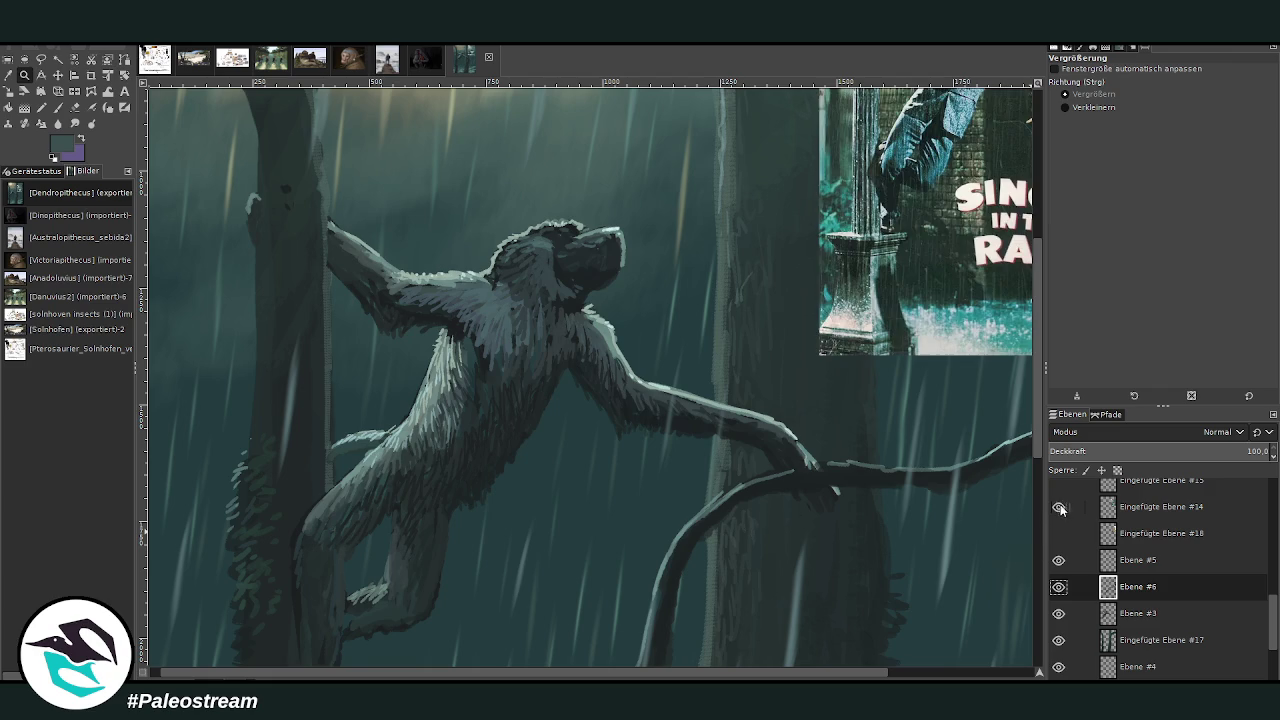
{"action": "left_click", "coordinate": [8, 75]}
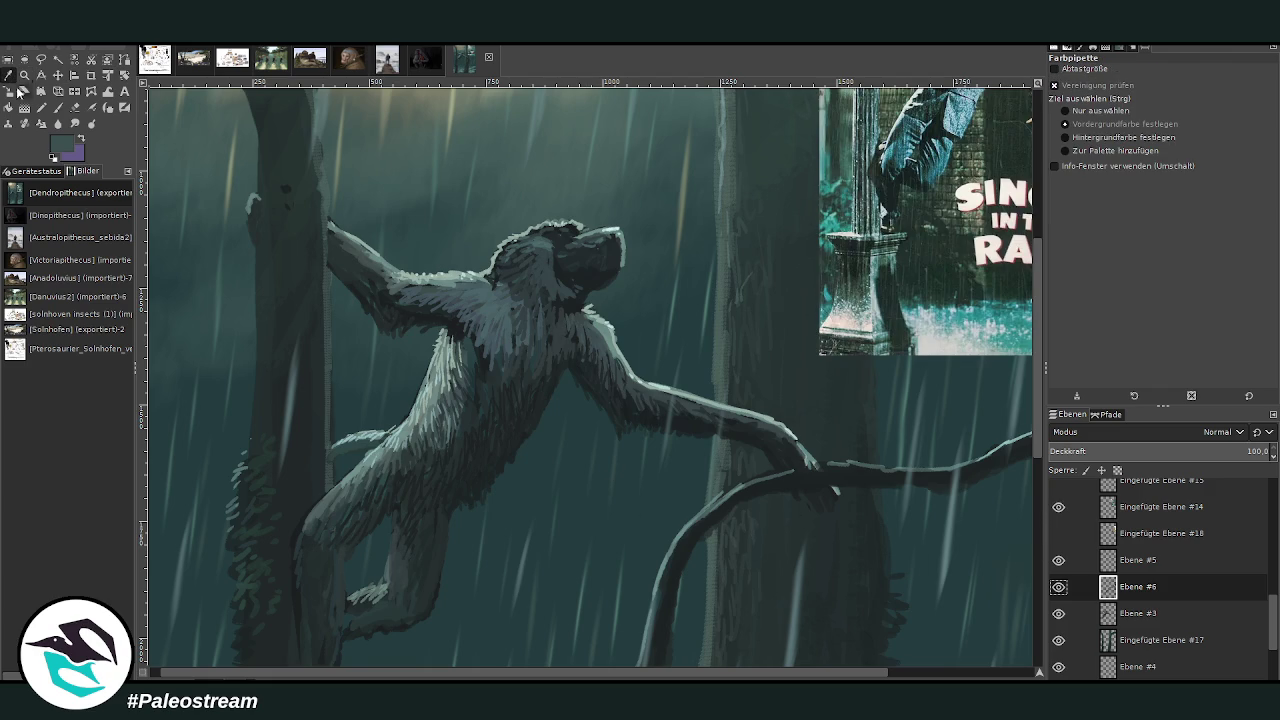
{"action": "left_click", "coordinate": [932, 170]}
- With the brush at size 29 and opacity 35, paint a dark stroke along the forearm
{"action": "left_click", "coordinate": [57, 107]}
{"action": "left_click", "coordinate": [1075, 142]}
{"action": "left_click", "coordinate": [1241, 92]}
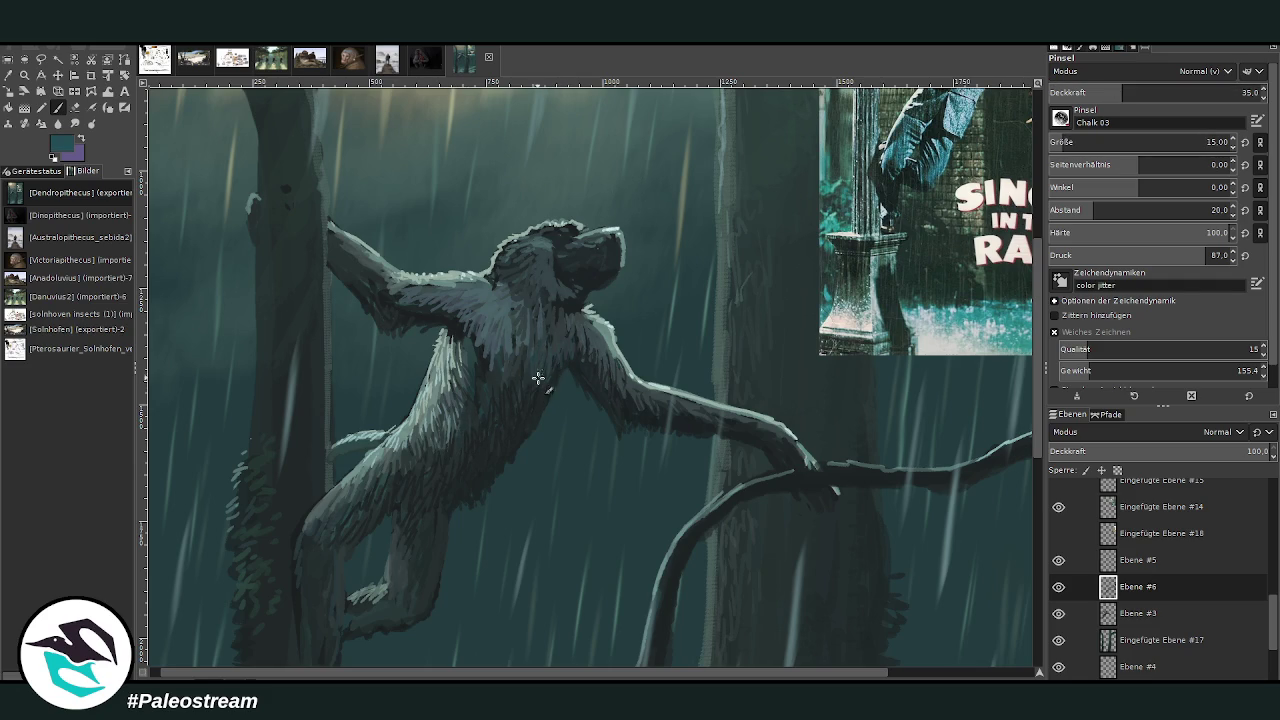
{"action": "left_click", "coordinate": [1055, 142]}
{"action": "left_click_drag", "start_coordinate": [722, 428], "coordinate": [755, 429]}
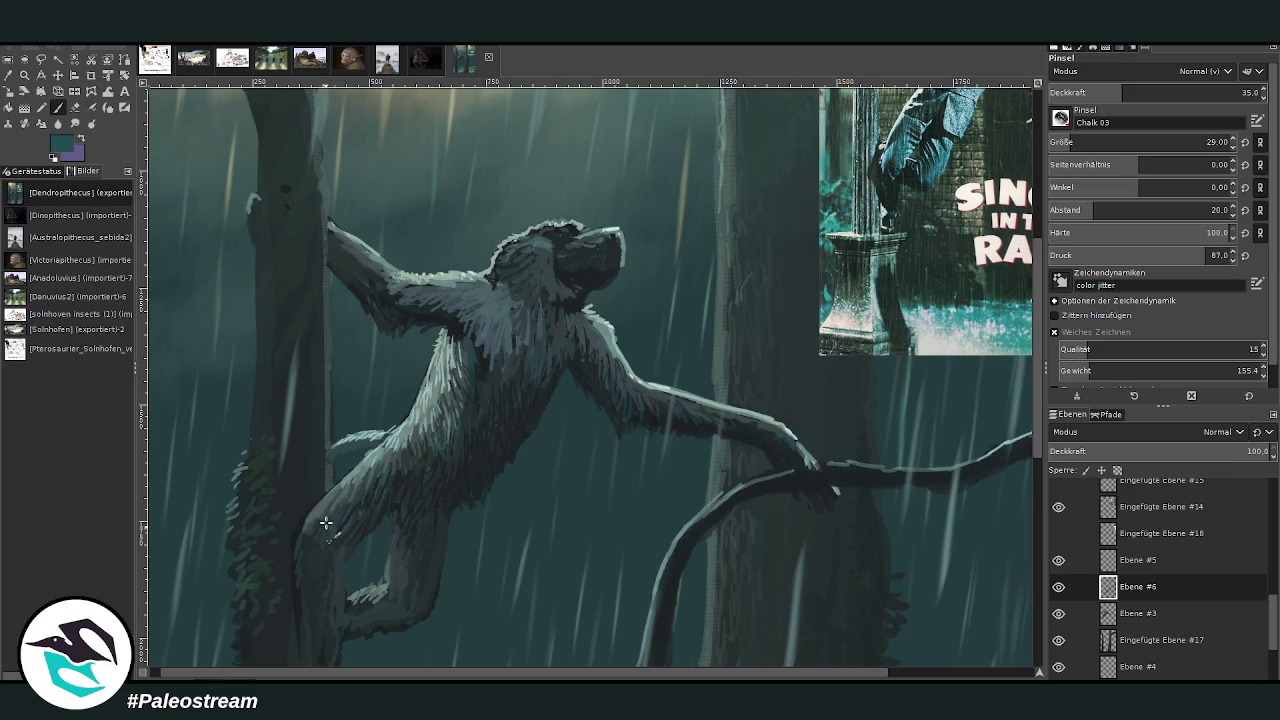
{"action": "scroll", "coordinate": [1026, 467], "scroll_direction": "down", "scroll_amount": 2}
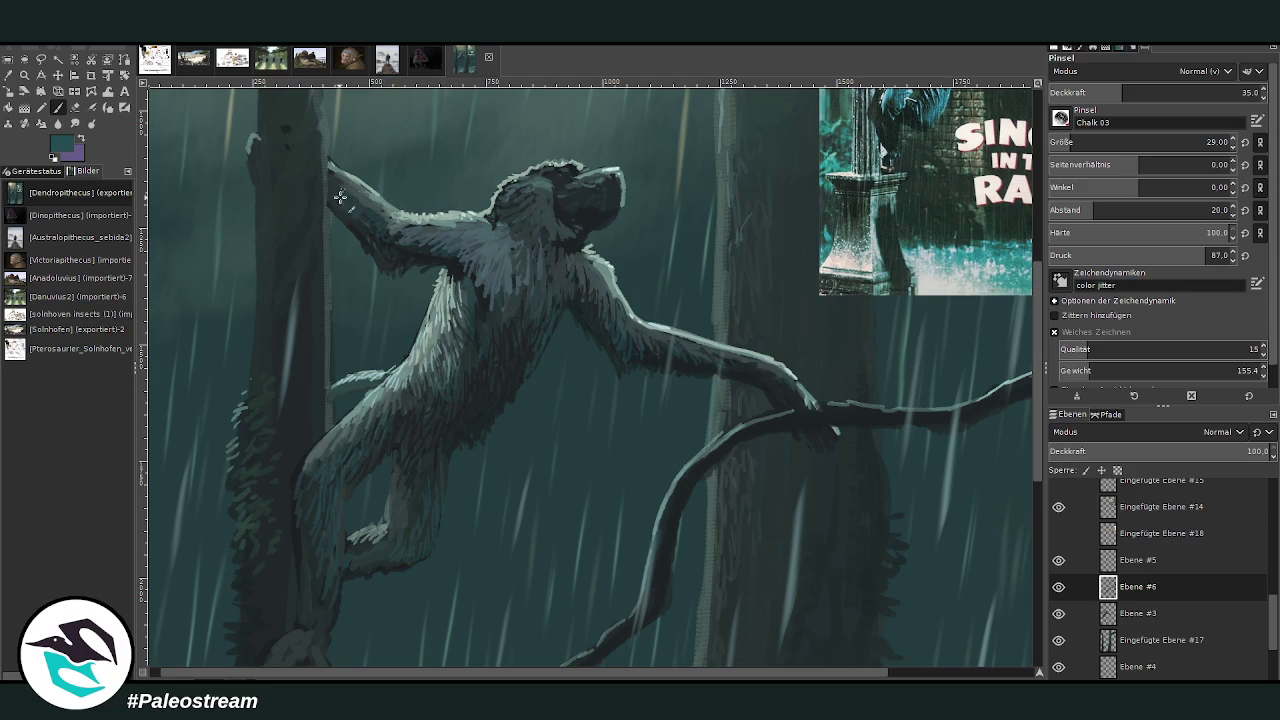
{"action": "scroll", "coordinate": [600, 420], "scroll_direction": "right", "scroll_amount": 5}
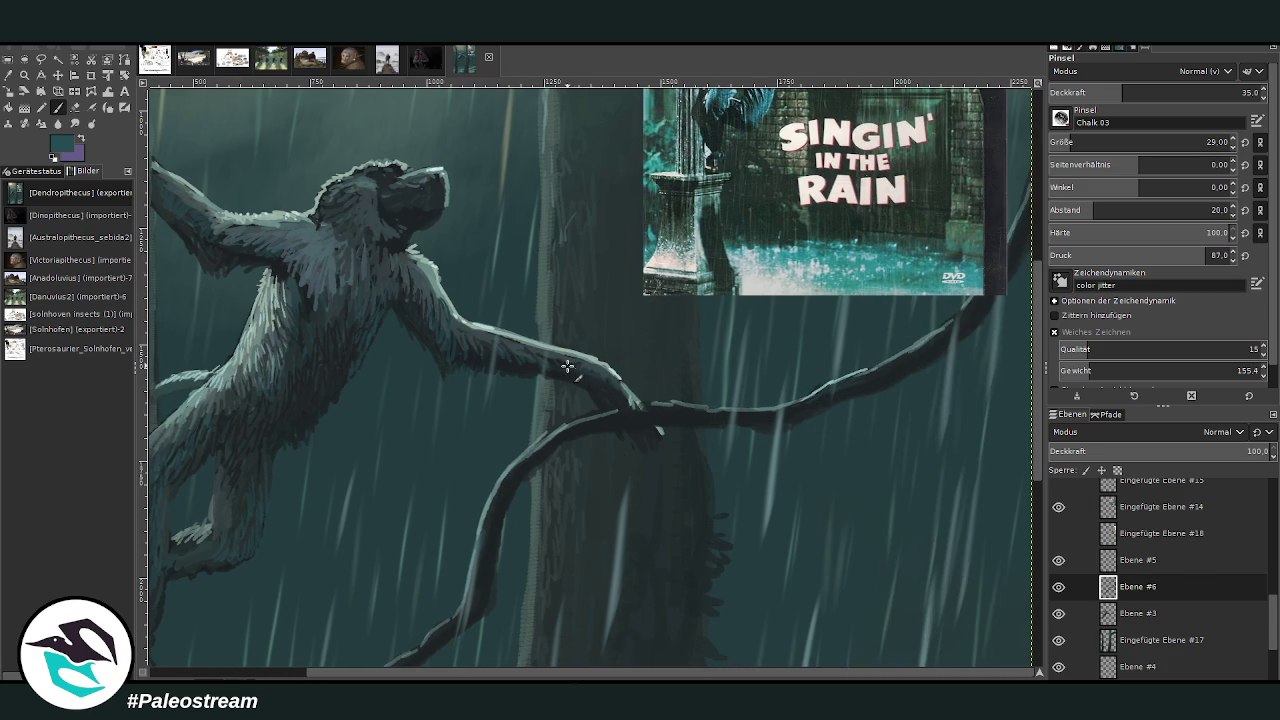
{"action": "left_click_drag", "start_coordinate": [1040, 675], "coordinate": [1052, 667]}
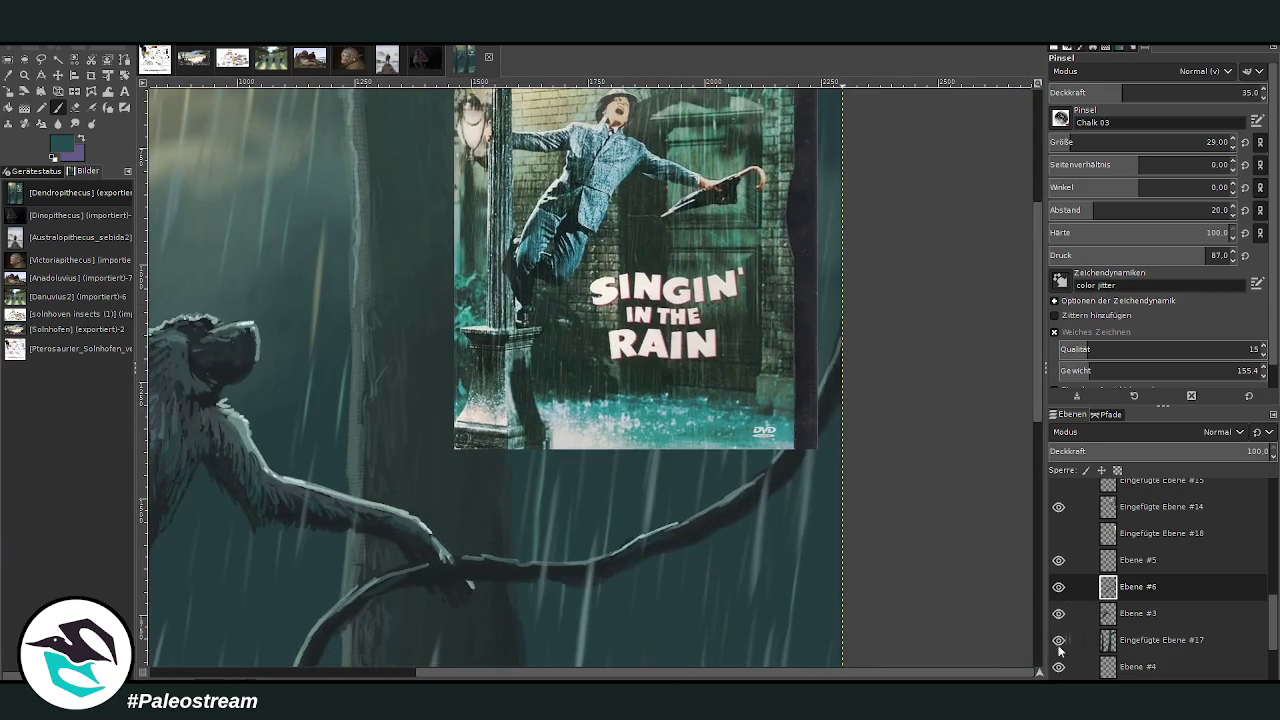
- Hide Eingefügte Ebene #14, set the brush to size 52 and opacity 17.7, and fit the image to the window
{"action": "left_click", "coordinate": [1057, 507]}
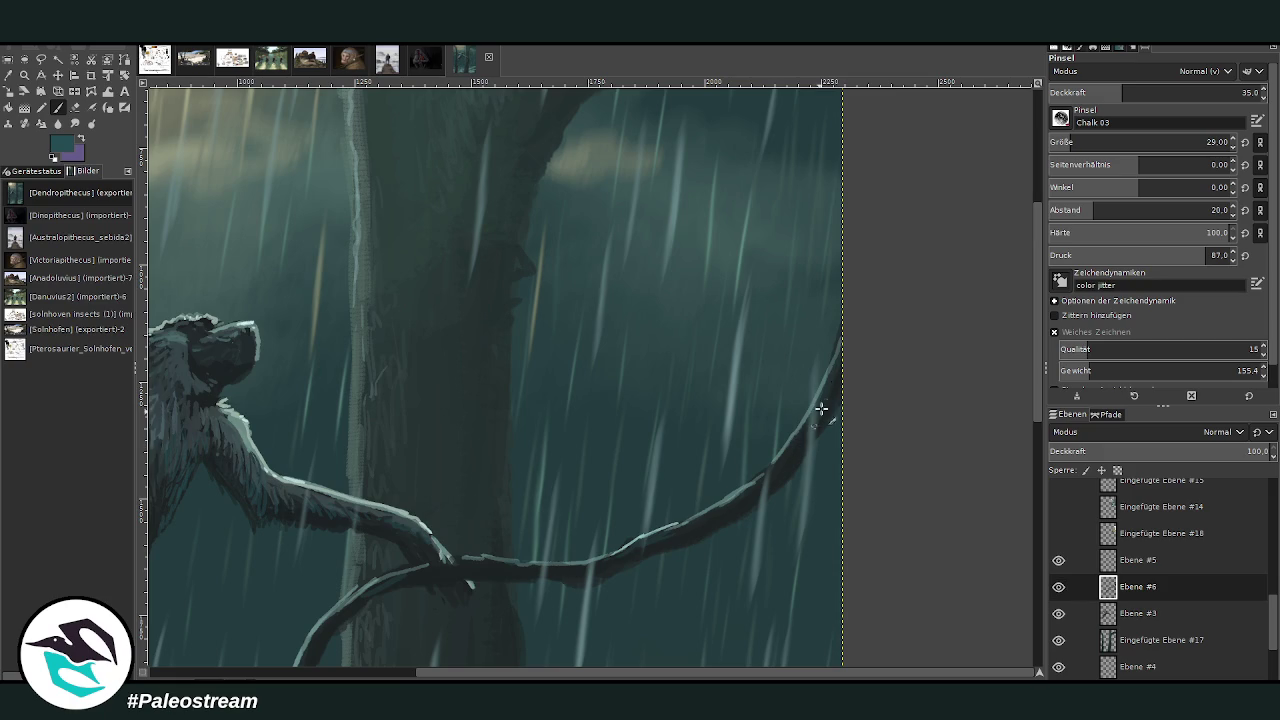
{"action": "left_click_drag", "start_coordinate": [671, 675], "coordinate": [425, 492]}
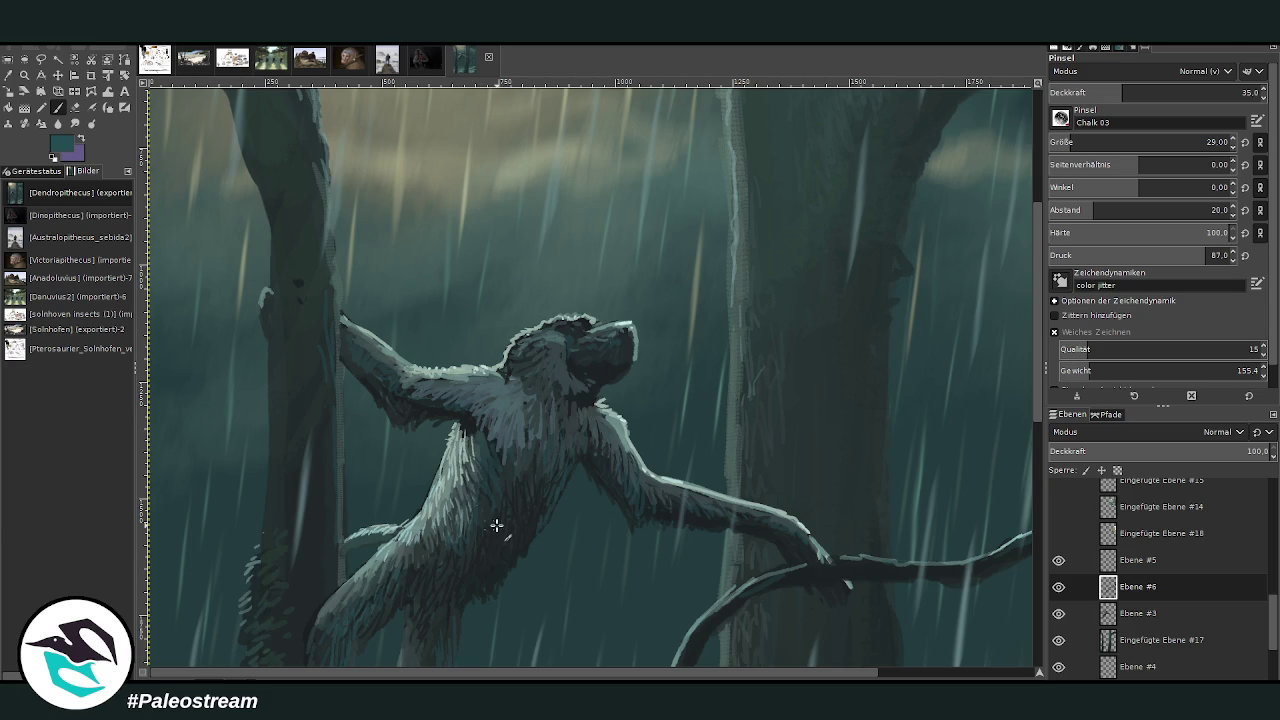
{"action": "scroll", "coordinate": [958, 276], "scroll_direction": "down", "scroll_amount": 5}
{"action": "key", "text": "bracketright"}
{"action": "key", "text": "bracketright"}
{"action": "key", "text": "bracketright"}
{"action": "key", "text": "less"}
{"action": "key", "text": "less"}
{"action": "key", "text": "less"}
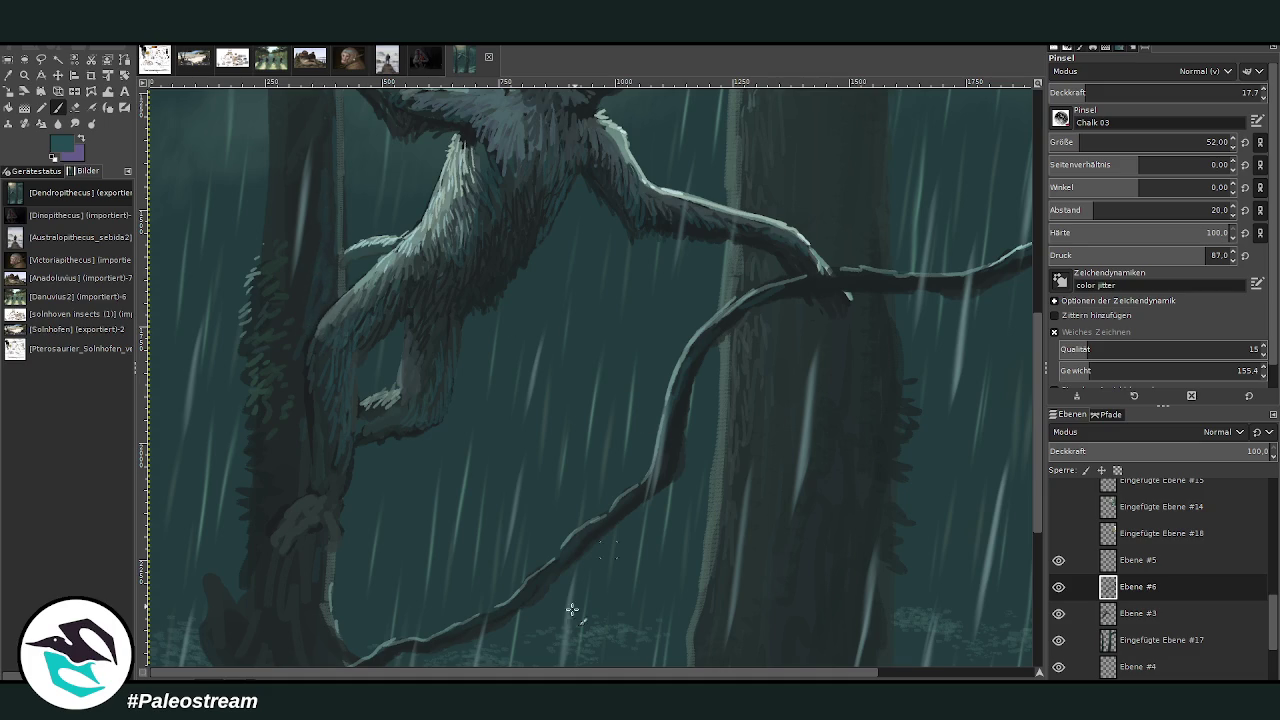
{"action": "scroll", "coordinate": [1023, 420], "scroll_direction": "up", "scroll_amount": 5}
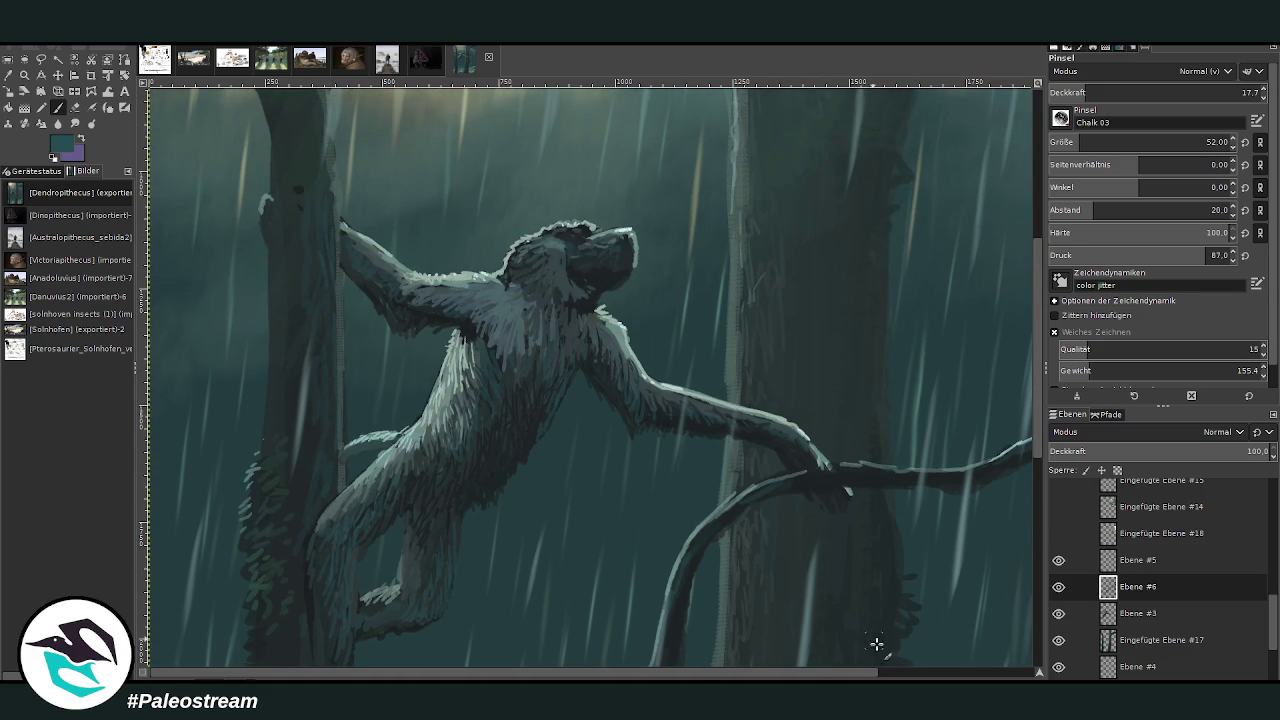
{"action": "scroll", "coordinate": [880, 650], "scroll_direction": "right", "scroll_amount": 5}
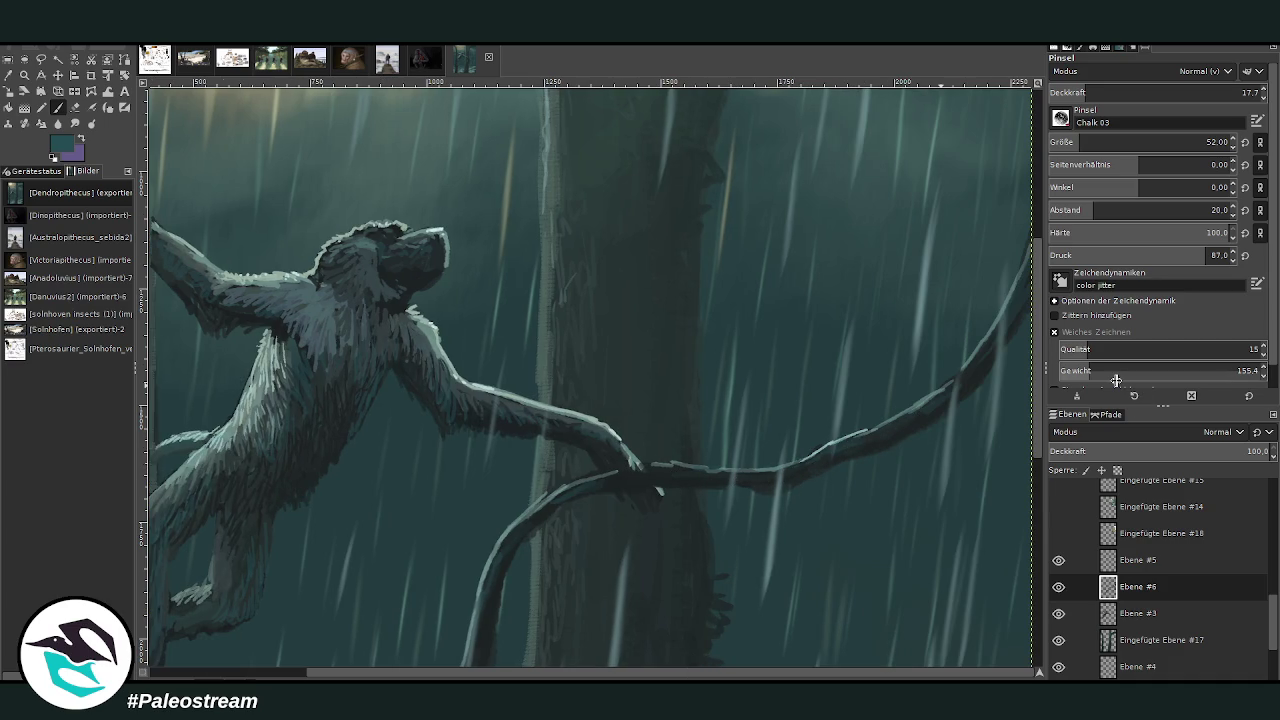
{"action": "key", "text": "ctrl+shift+j"}
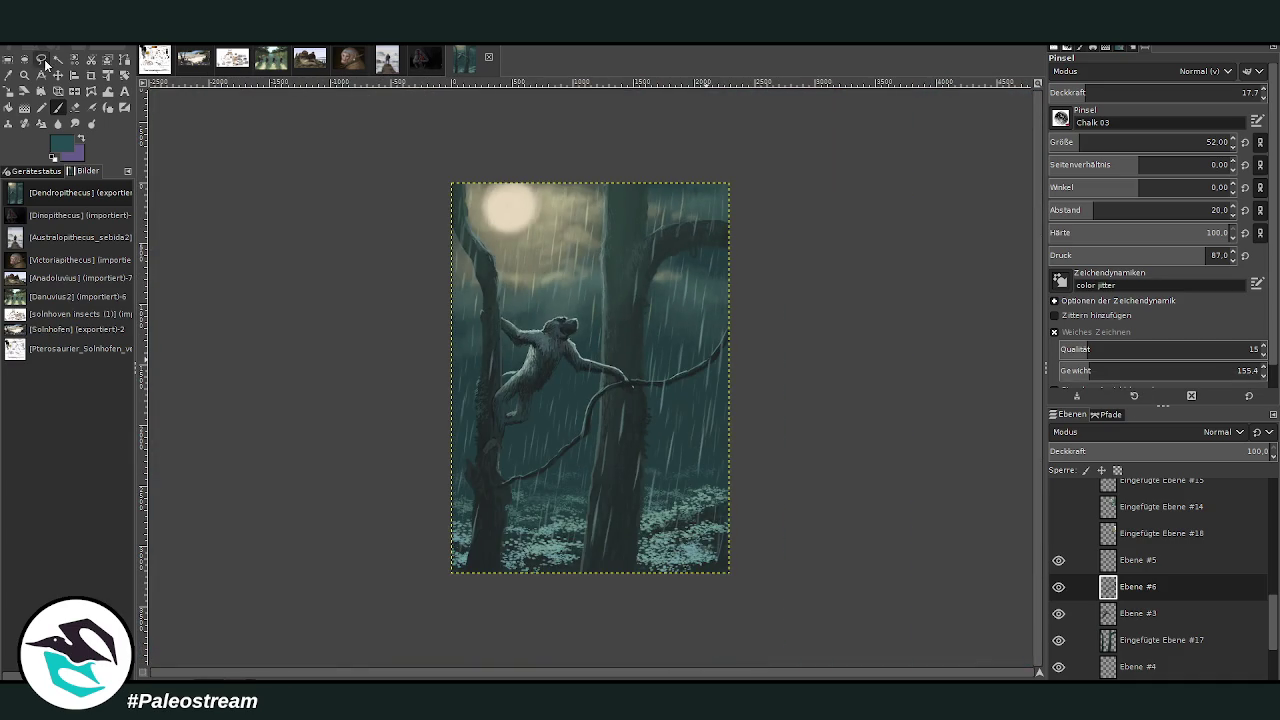
- Set the Chalk 03 brush to size 12, opacity 30.6, spacing 240, with jitter enabled
{"action": "key", "text": "z"}
{"action": "left_click_drag", "start_coordinate": [437, 163], "coordinate": [749, 604]}
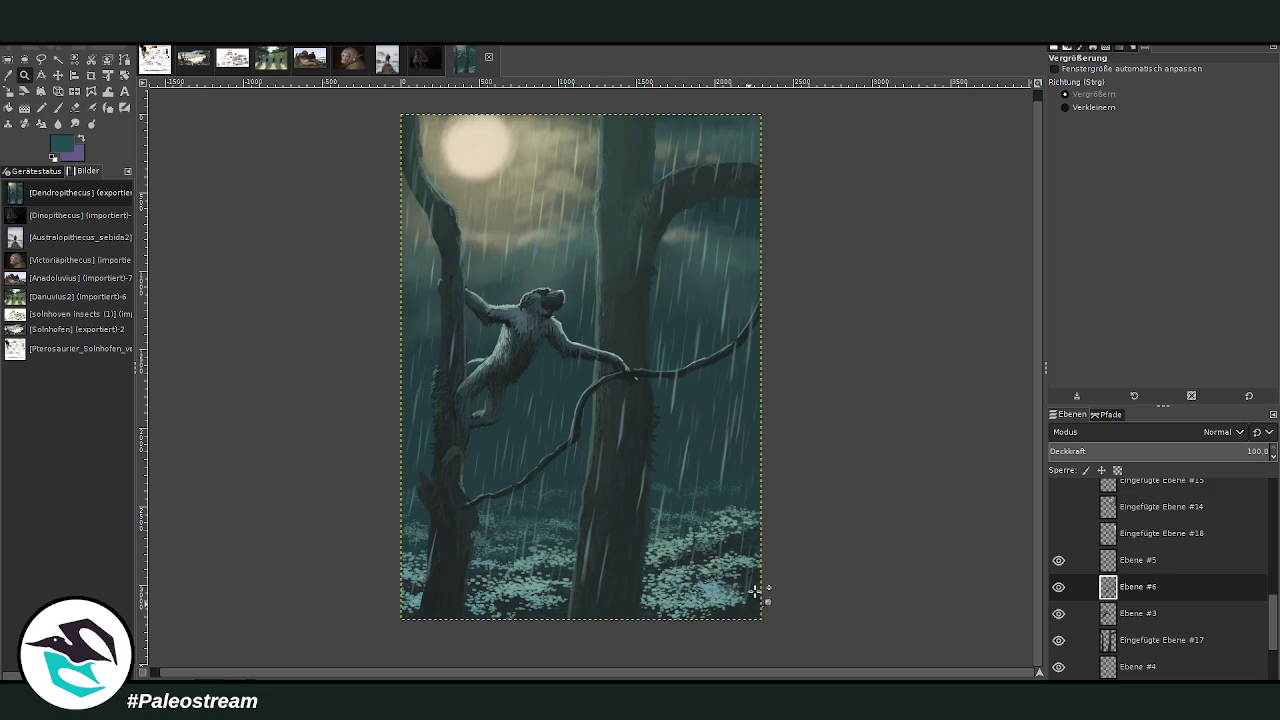
{"action": "left_click_drag", "start_coordinate": [397, 108], "coordinate": [790, 634]}
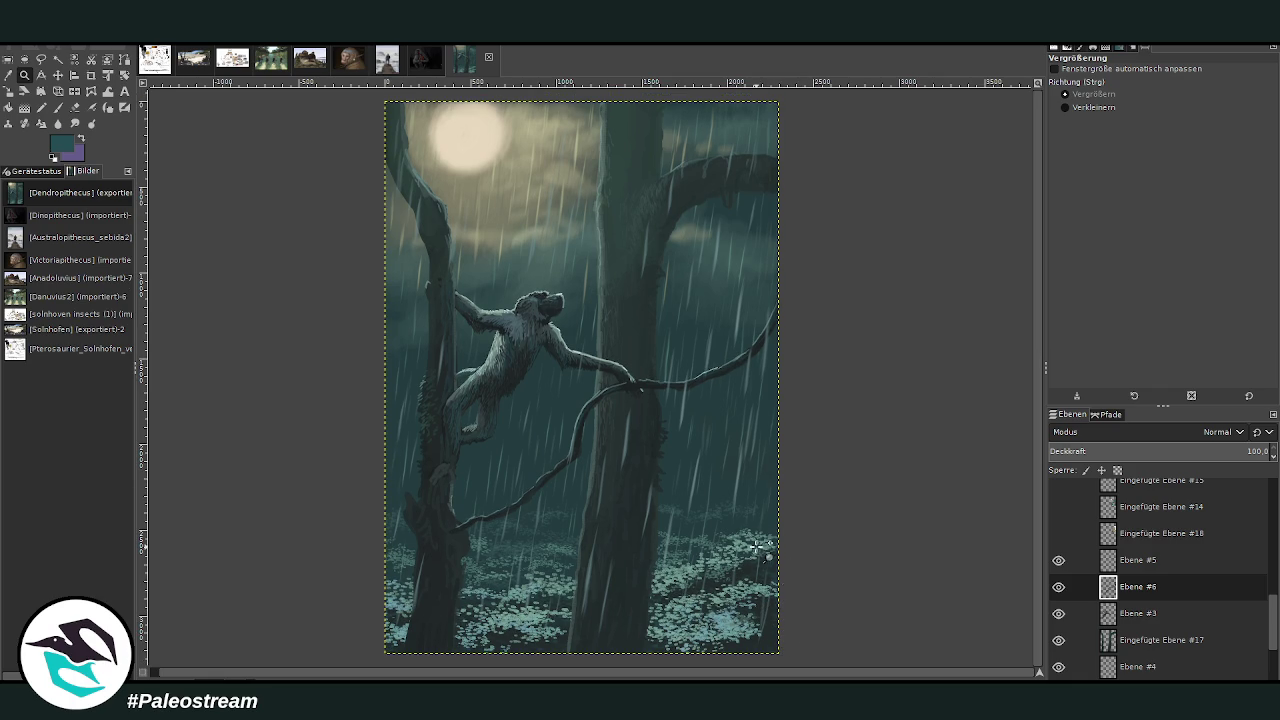
{"action": "left_click", "coordinate": [7, 76]}
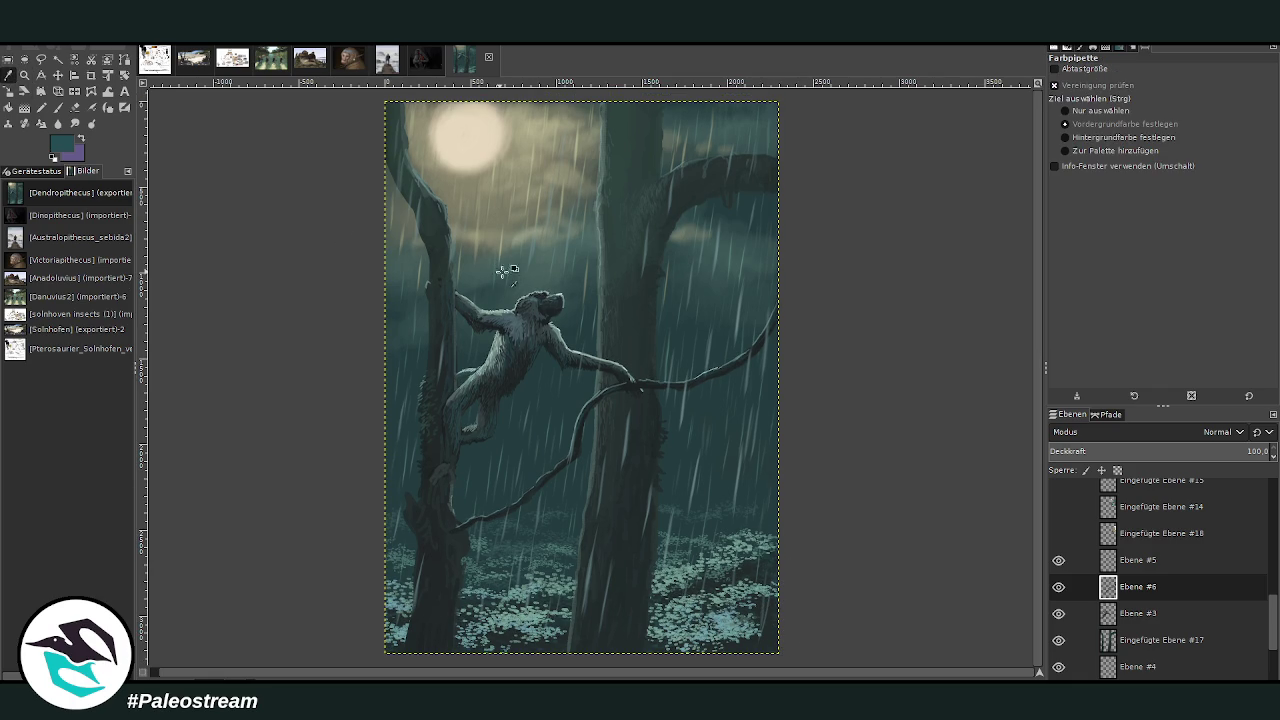
{"action": "left_click", "coordinate": [57, 107]}
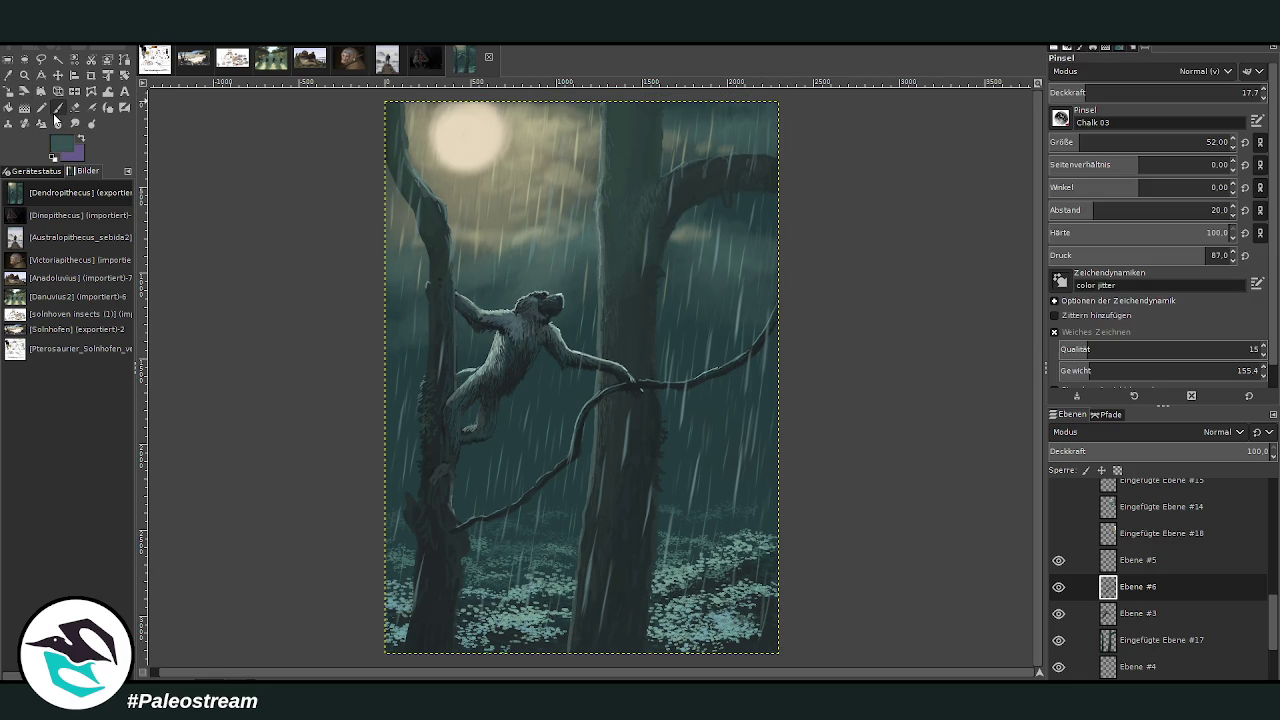
{"action": "left_click", "coordinate": [1110, 93]}
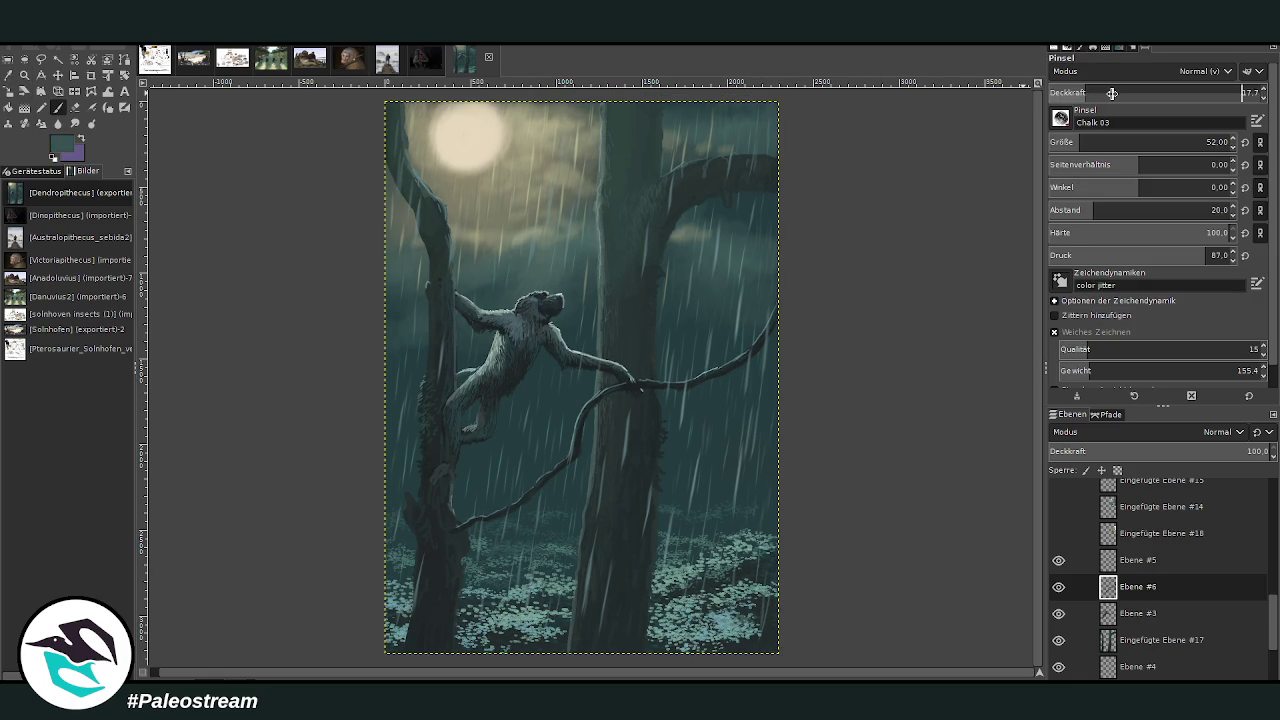
{"action": "type", "text": "80.6"}
{"action": "left_click_drag", "start_coordinate": [1075, 144], "coordinate": [1035, 138]}
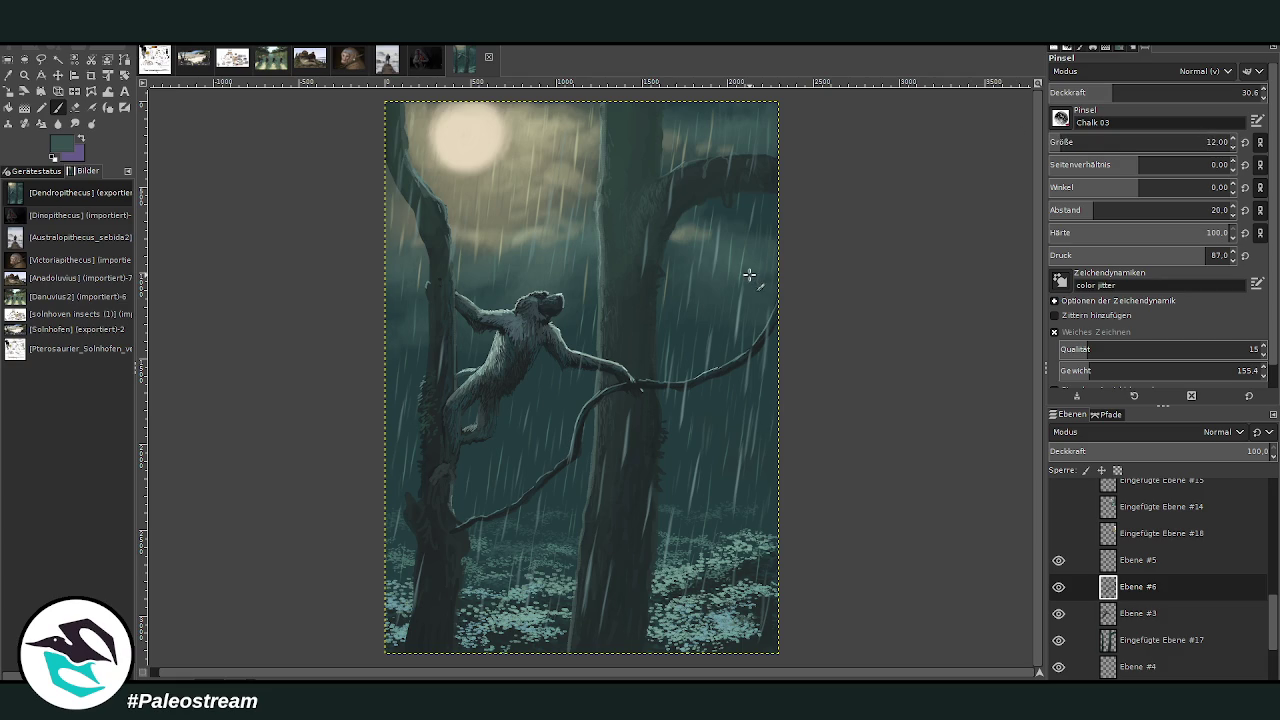
{"action": "left_click_drag", "start_coordinate": [1130, 210], "coordinate": [1207, 210]}
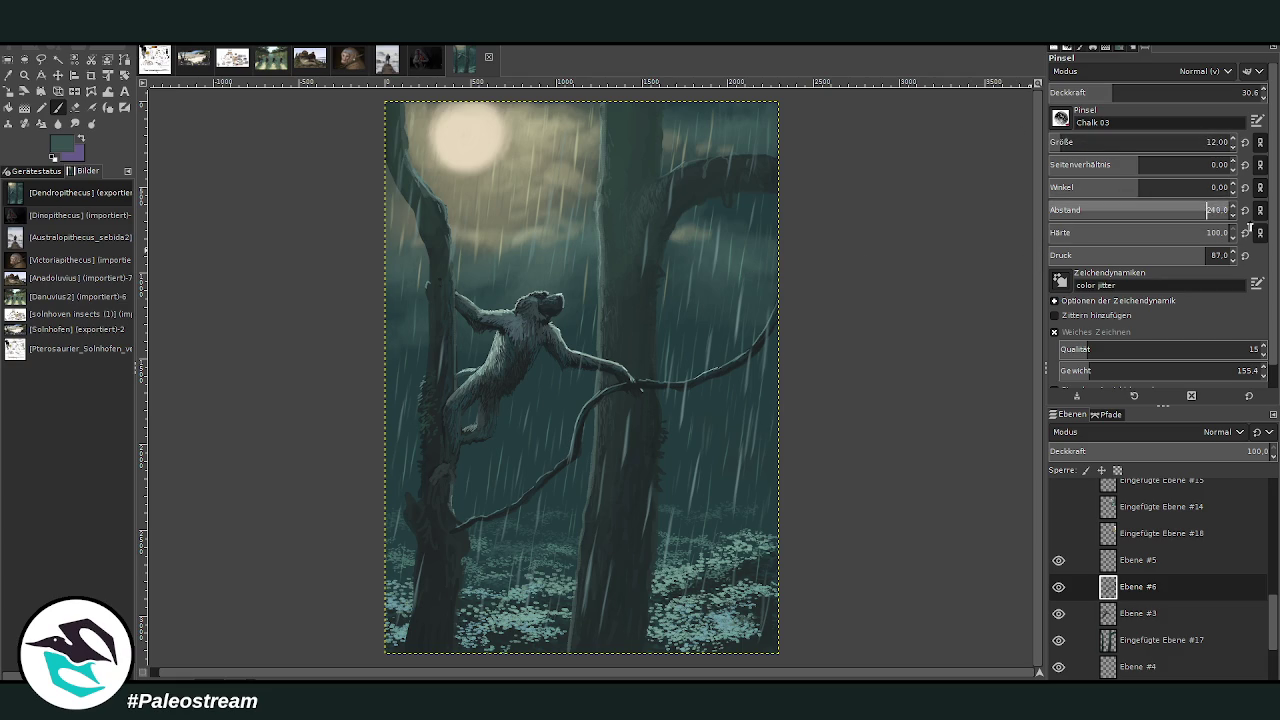
{"action": "left_click", "coordinate": [1057, 315]}
- Select layer Ebene #4 in the Layers panel
{"action": "scroll", "coordinate": [1150, 560], "scroll_direction": "down", "scroll_amount": 1}
{"action": "scroll", "coordinate": [1152, 600], "scroll_direction": "down", "scroll_amount": 3}
{"action": "left_click", "coordinate": [1132, 640]}
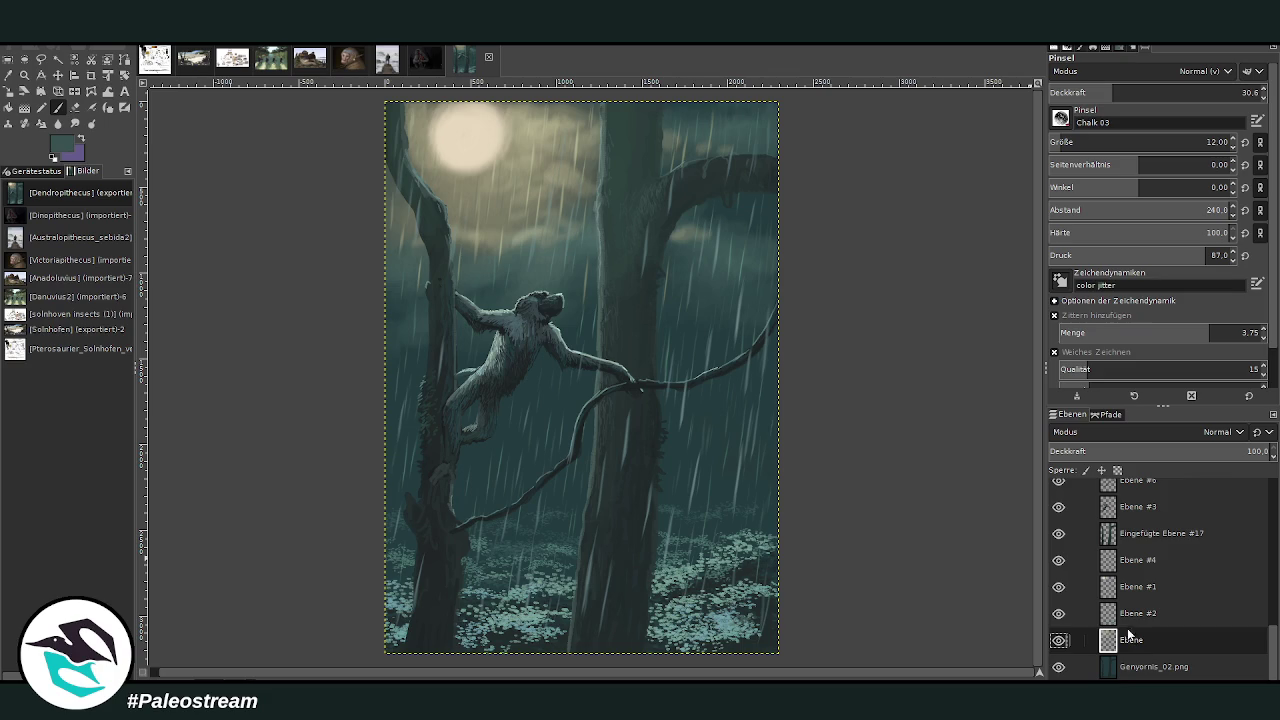
{"action": "left_click", "coordinate": [1130, 562]}
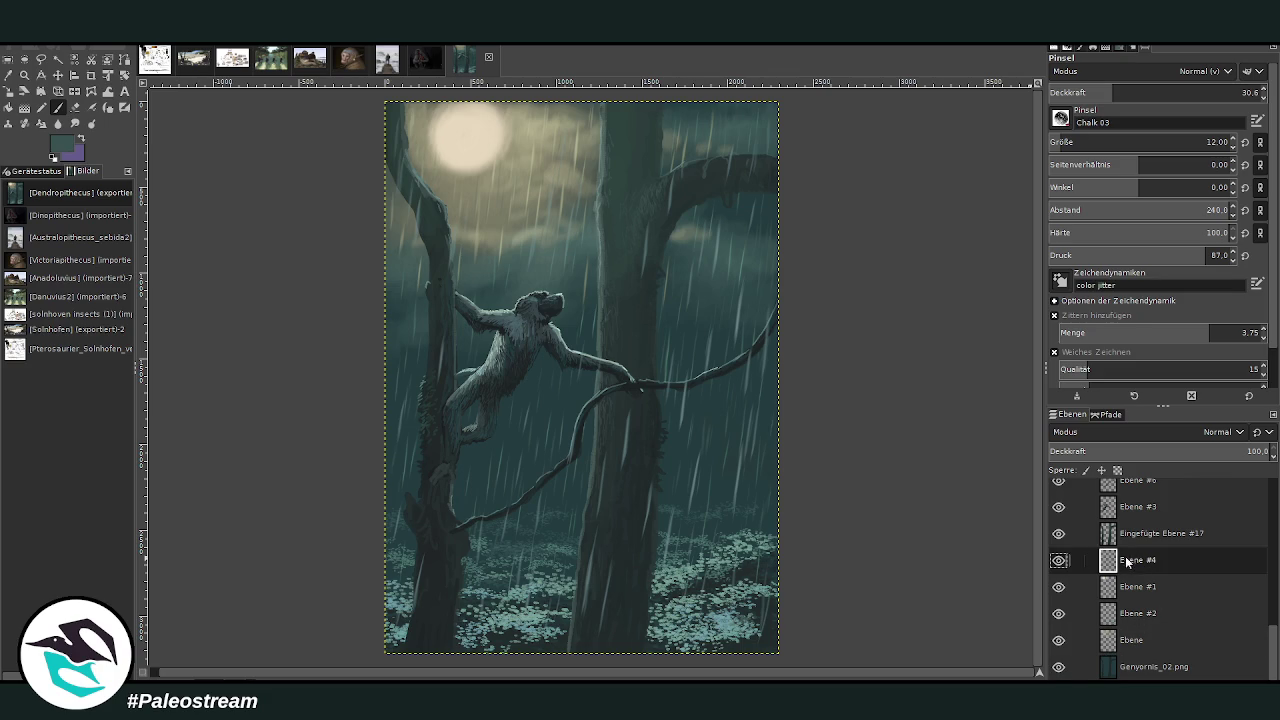
- Add a new layer above Ebene #4 and scatter dark speckles across the cloud band
{"action": "key", "text": "shift+ctrl+n"}
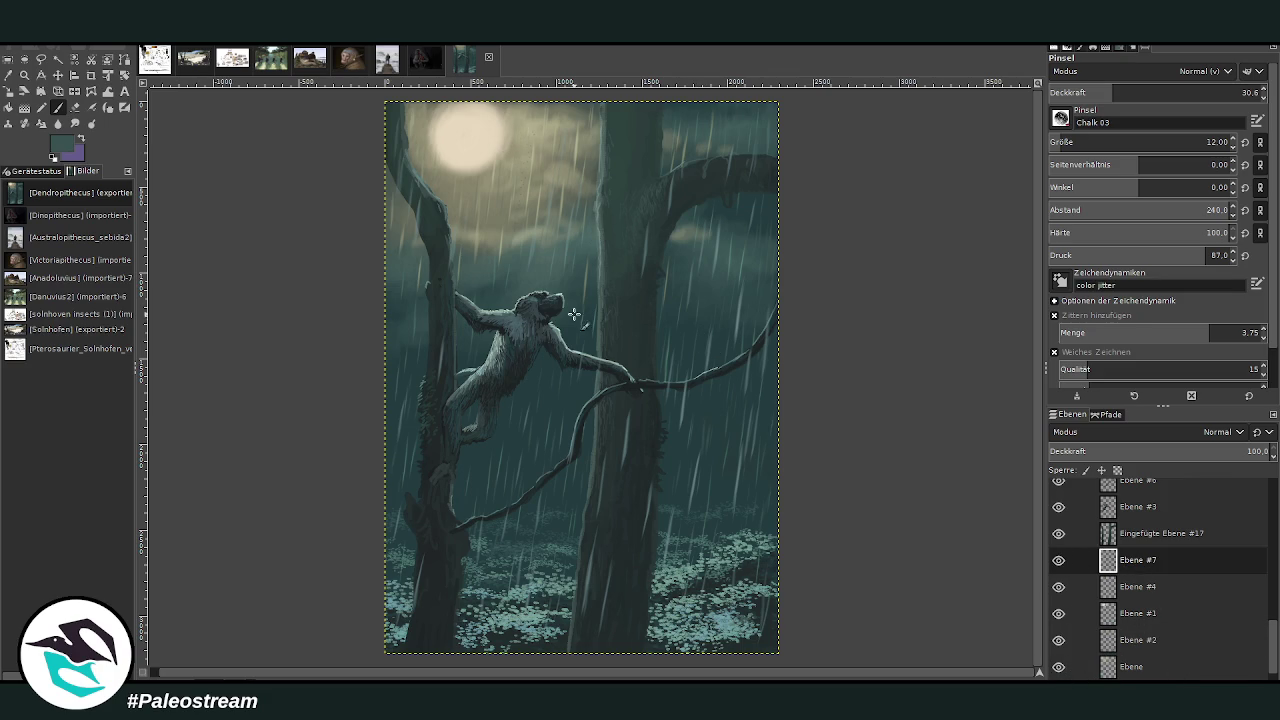
{"action": "key", "text": "z"}
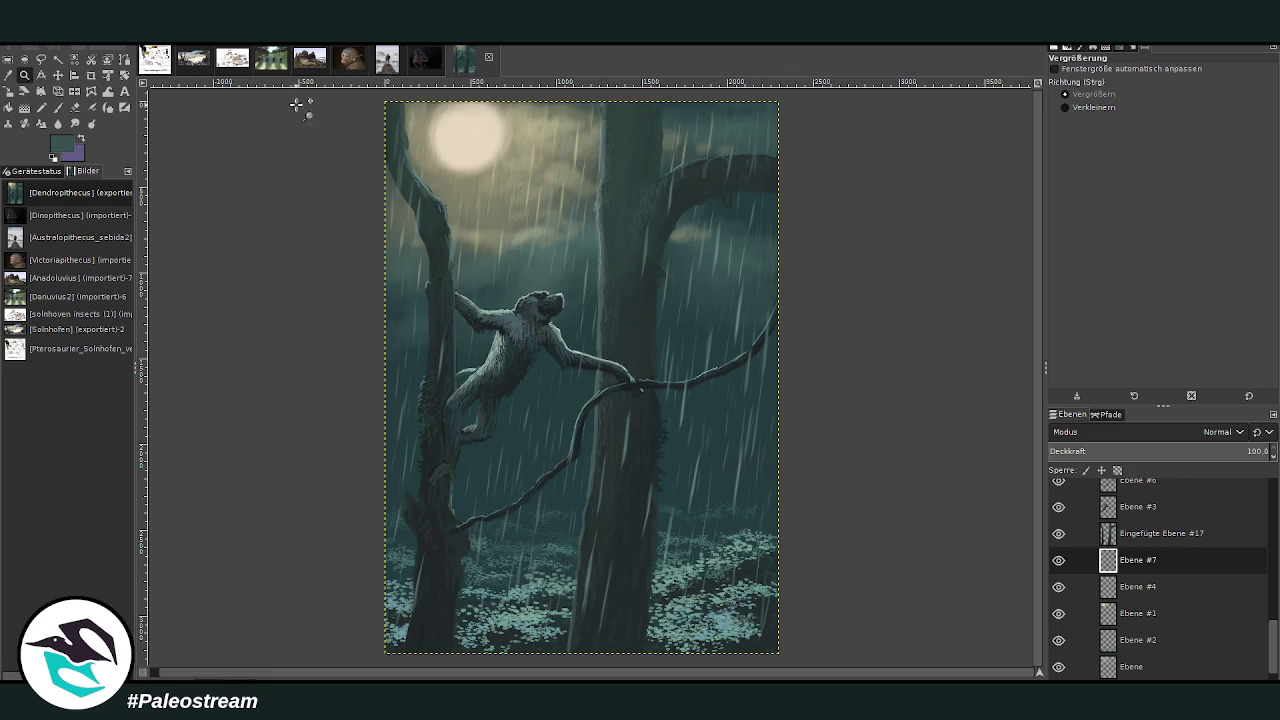
{"action": "left_click", "coordinate": [500, 130]}
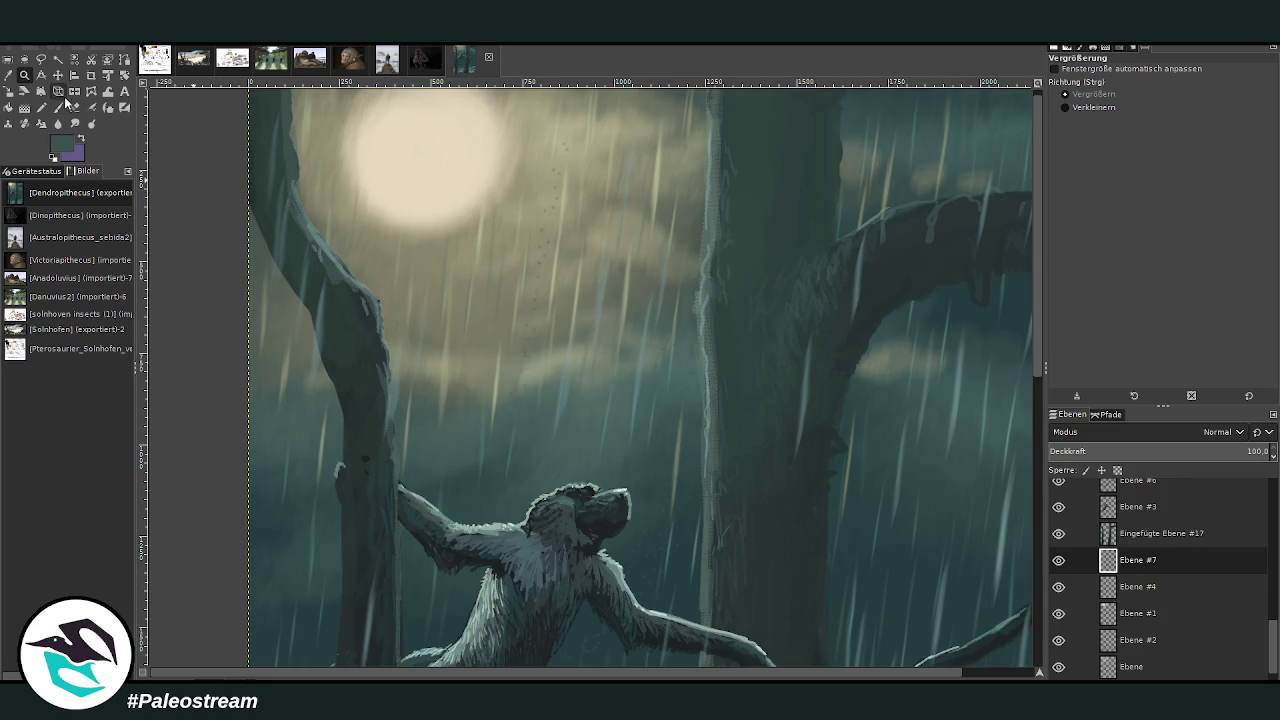
{"action": "left_click", "coordinate": [58, 107]}
{"action": "left_click", "coordinate": [58, 107]}
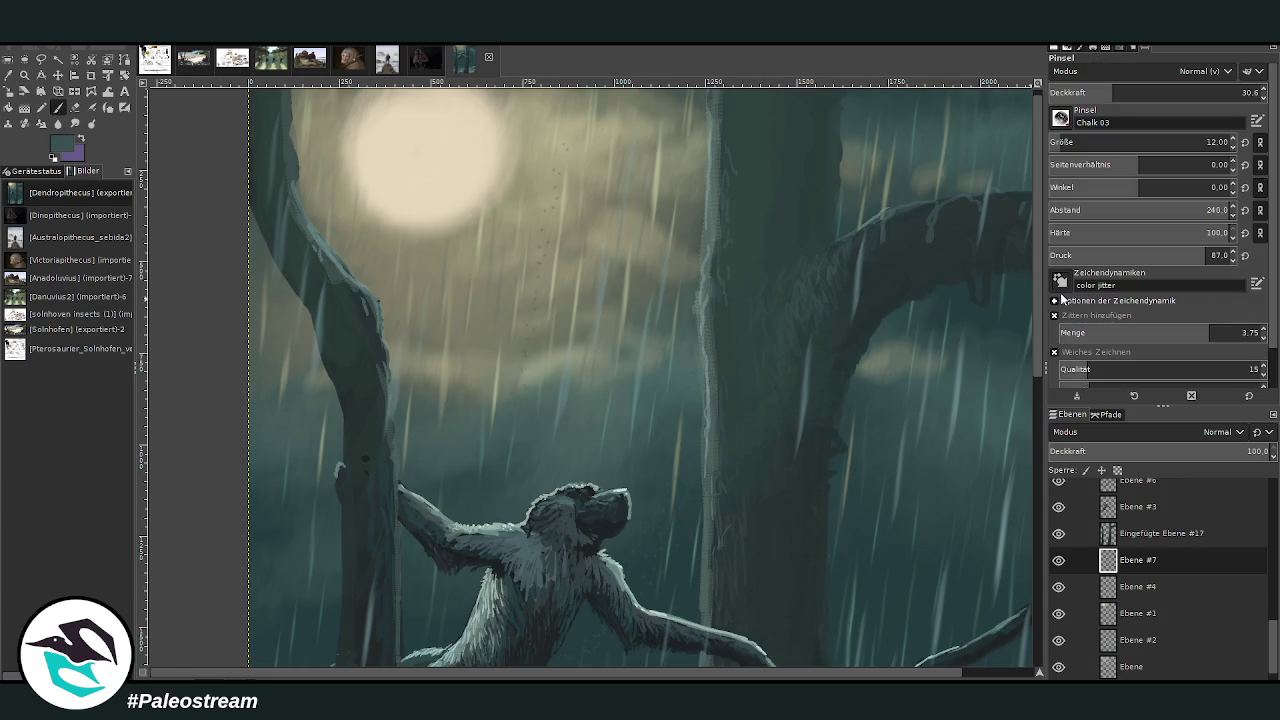
{"action": "mouse_move", "coordinate": [518, 462]}
{"action": "left_mouse_down"}
{"action": "mouse_move", "coordinate": [634, 206]}
{"action": "mouse_move", "coordinate": [537, 269]}
{"action": "mouse_move", "coordinate": [497, 457]}
{"action": "left_mouse_up"}
- Raise the brush jitter to 5.48 and bring the moon and primate back into view
{"action": "scroll", "coordinate": [535, 400], "scroll_direction": "down", "scroll_amount": 10}
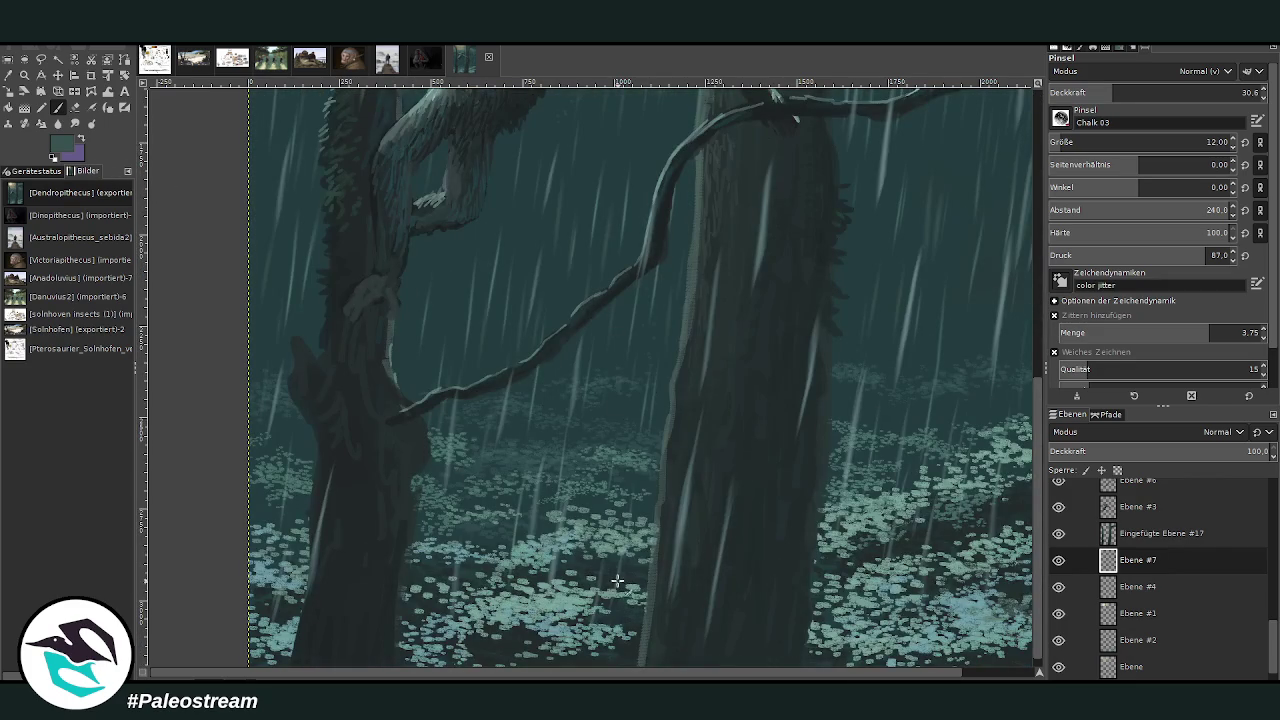
{"action": "scroll", "coordinate": [433, 423], "scroll_direction": "up", "scroll_amount": 5}
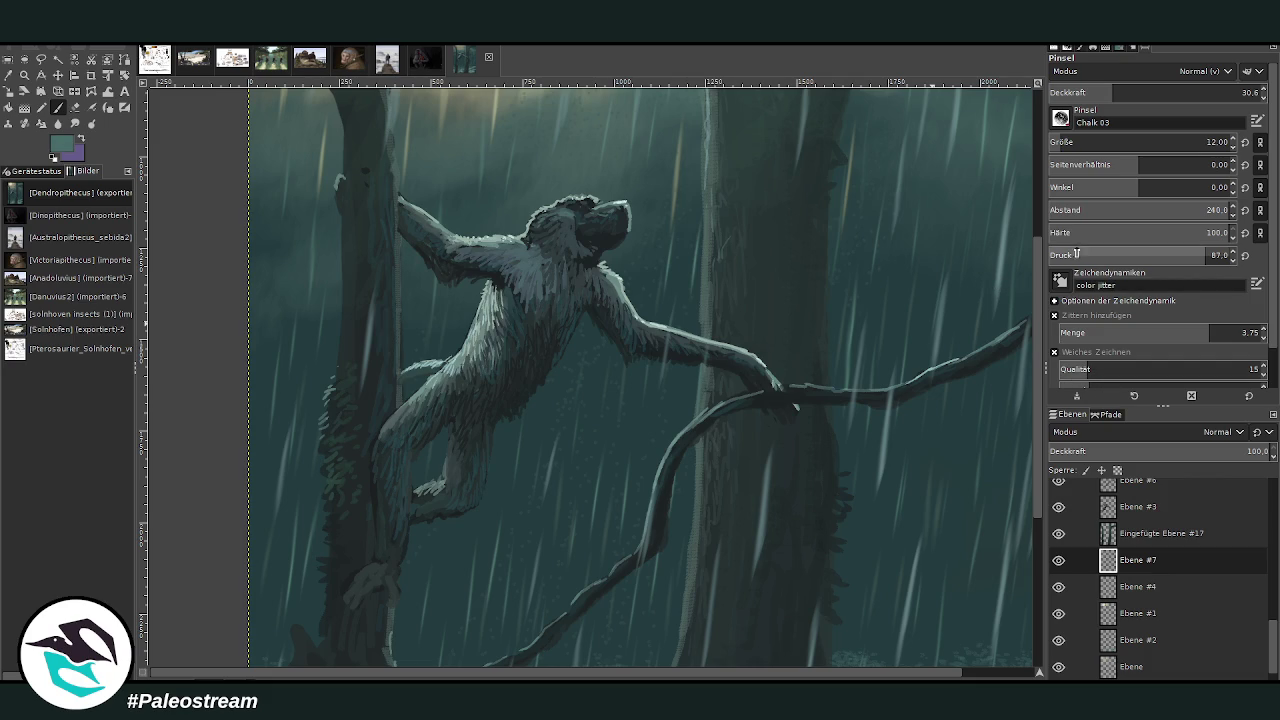
{"action": "left_click", "coordinate": [1215, 333]}
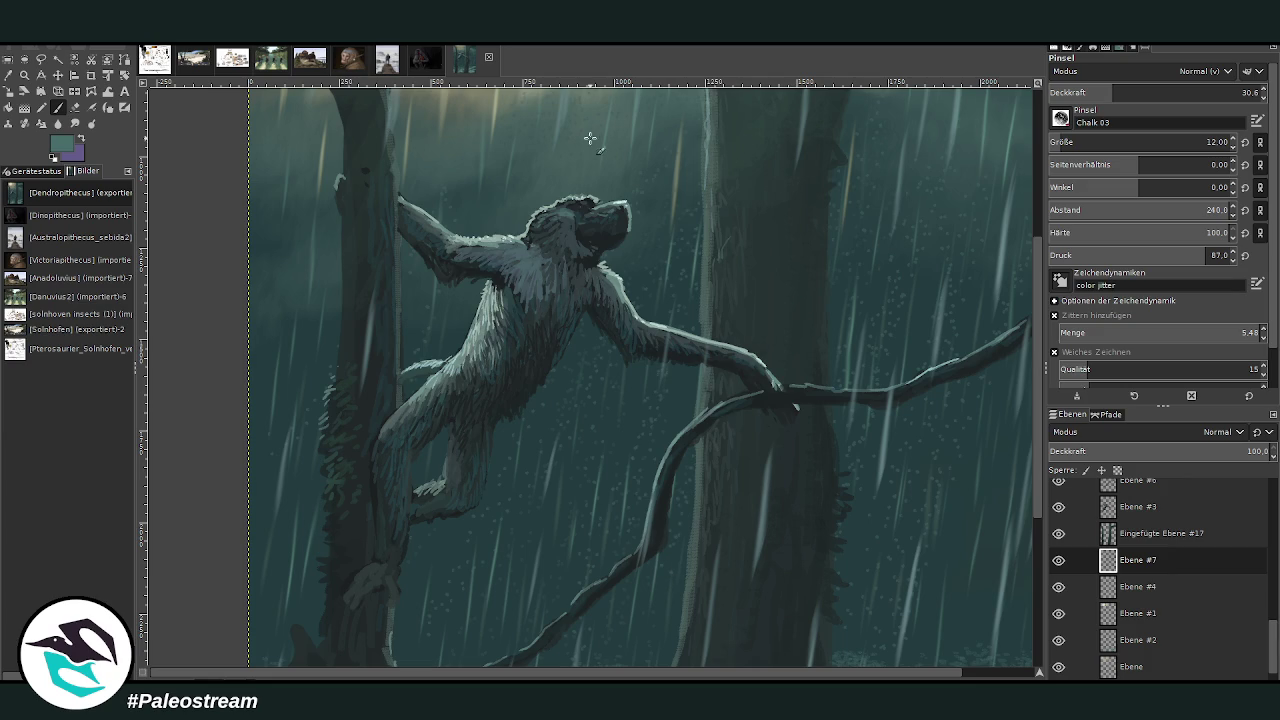
{"action": "scroll", "coordinate": [656, 438], "scroll_direction": "down", "scroll_amount": 5}
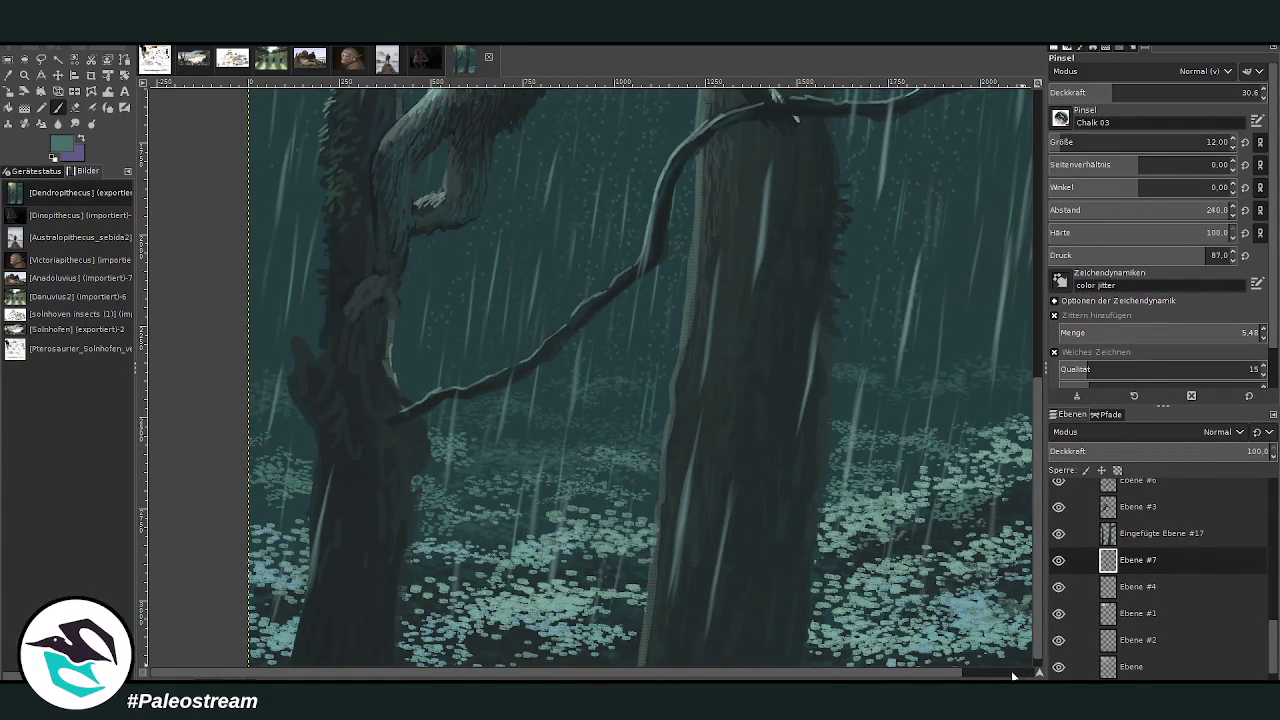
{"action": "scroll", "coordinate": [1012, 676], "scroll_direction": "right", "scroll_amount": 1}
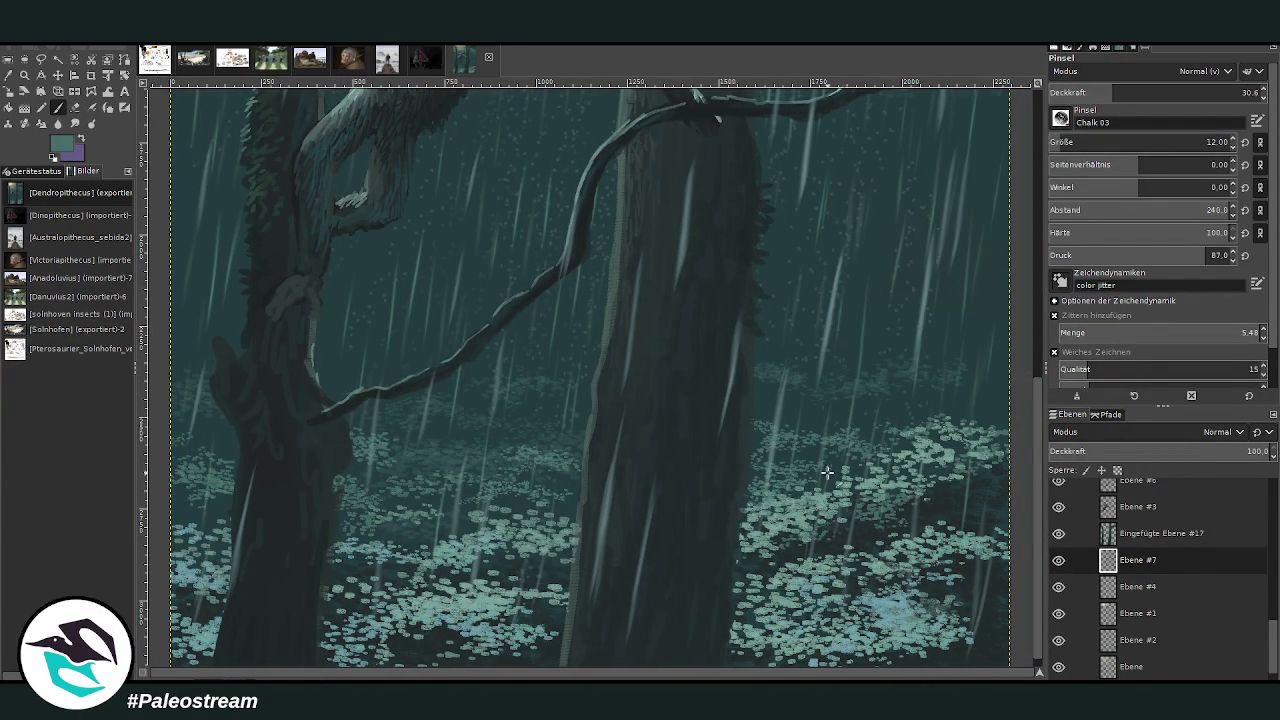
{"action": "scroll", "coordinate": [829, 471], "scroll_direction": "up", "scroll_amount": 5}
{"action": "scroll", "coordinate": [802, 435], "scroll_direction": "up", "scroll_amount": 5}
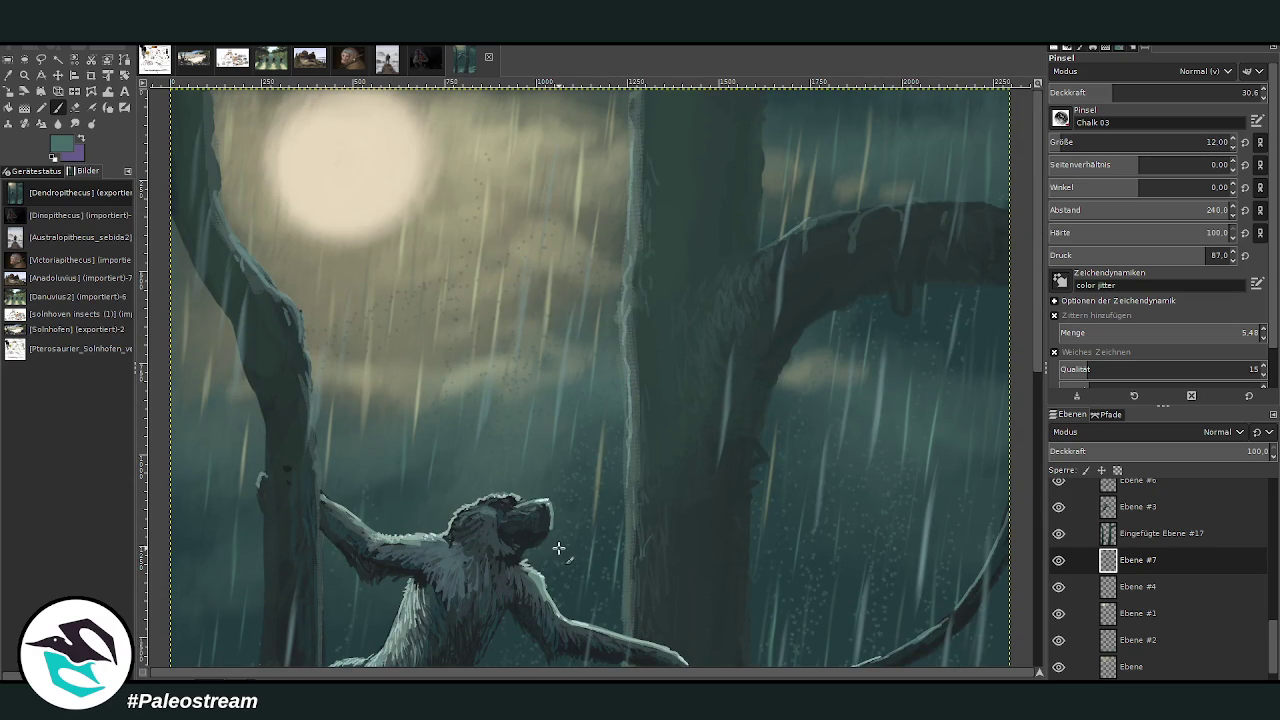
- Speckle light teal chalk at brush size 7 around the moon, trunk edge and upper-right branch
{"action": "left_click", "coordinate": [988, 278], "text": "ctrl"}
{"action": "left_click", "coordinate": [984, 244], "text": "ctrl"}
{"action": "mouse_move", "coordinate": [647, 177]}
{"action": "left_mouse_down"}
{"action": "mouse_move", "coordinate": [556, 294]}
{"action": "mouse_move", "coordinate": [572, 365]}
{"action": "left_mouse_up"}
{"action": "left_click", "coordinate": [1150, 92]}
{"action": "left_click", "coordinate": [1211, 142]}
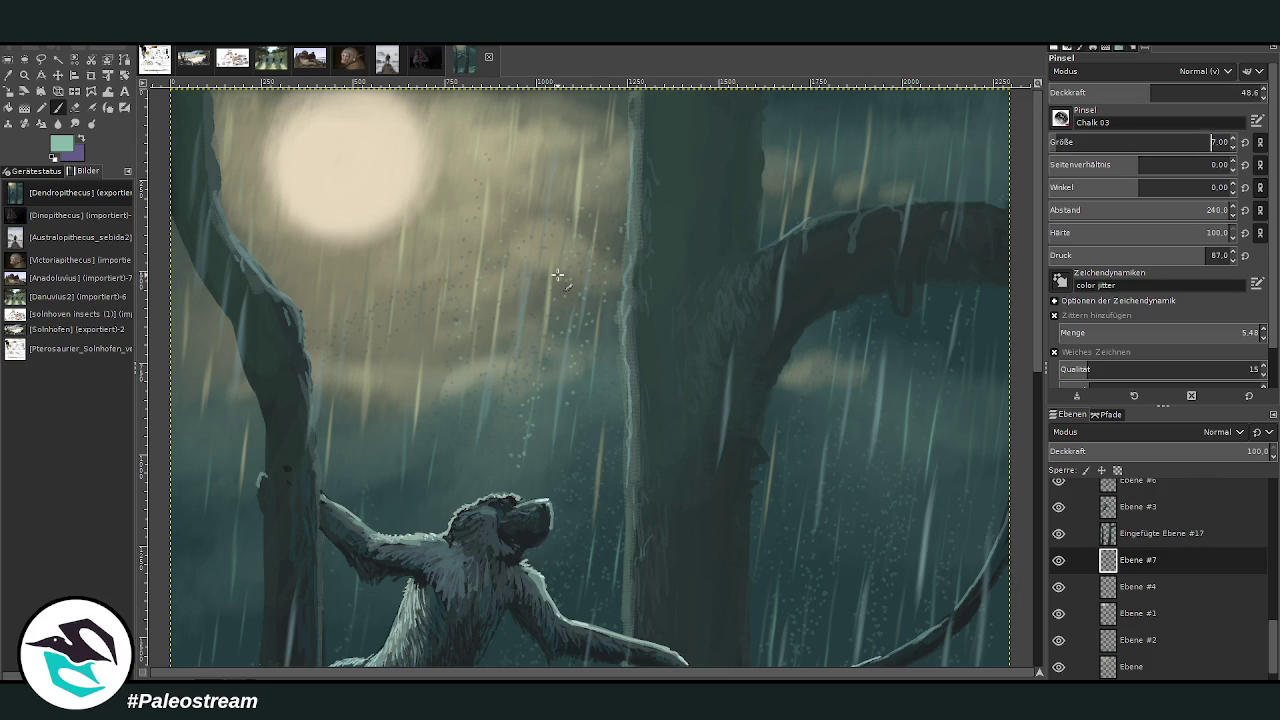
{"action": "left_click_drag", "start_coordinate": [641, 104], "coordinate": [588, 379]}
{"action": "left_click_drag", "start_coordinate": [830, 100], "coordinate": [790, 222]}
{"action": "left_click_drag", "start_coordinate": [524, 462], "coordinate": [505, 390]}
- Sample the moon's beige, set opacity 33.1 and jitter 40.63, then scatter beige speckles through the sky
{"action": "key", "text": "o"}
{"action": "left_click", "coordinate": [445, 130]}
{"action": "key", "text": "p"}
{"action": "left_click_drag", "start_coordinate": [1142, 92], "coordinate": [1114, 92]}
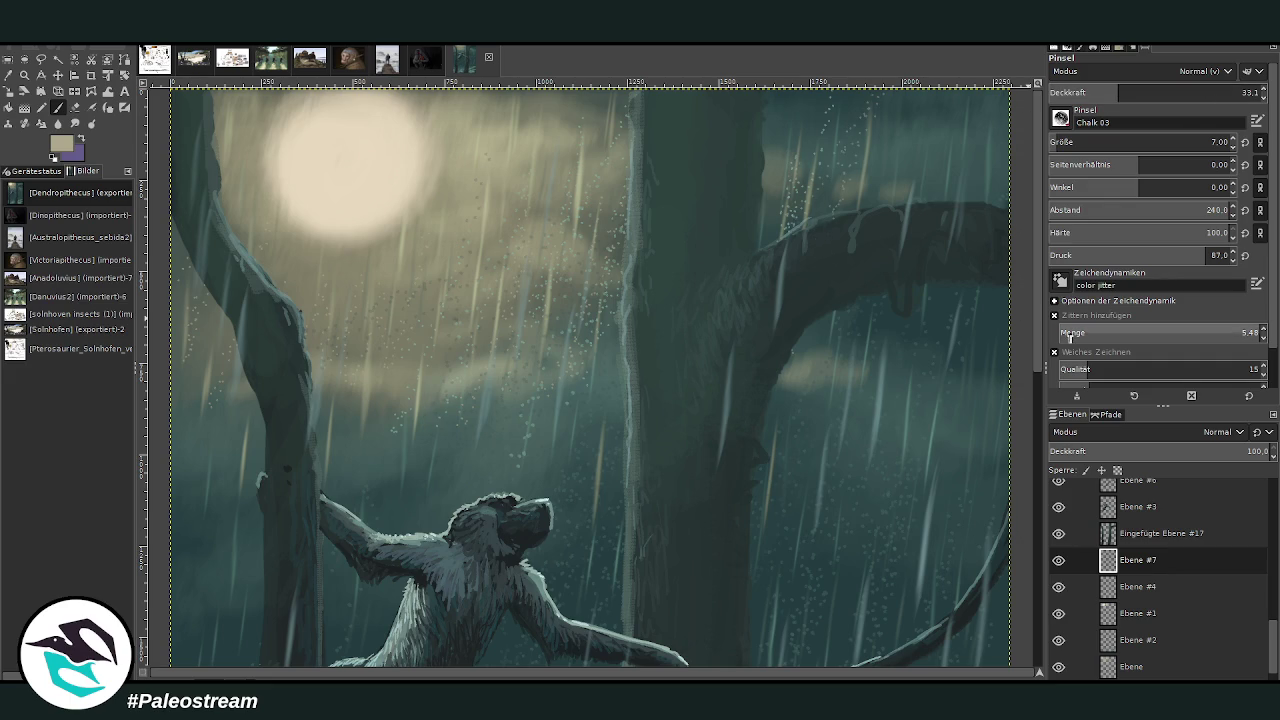
{"action": "left_click_drag", "start_coordinate": [1242, 335], "coordinate": [1224, 336]}
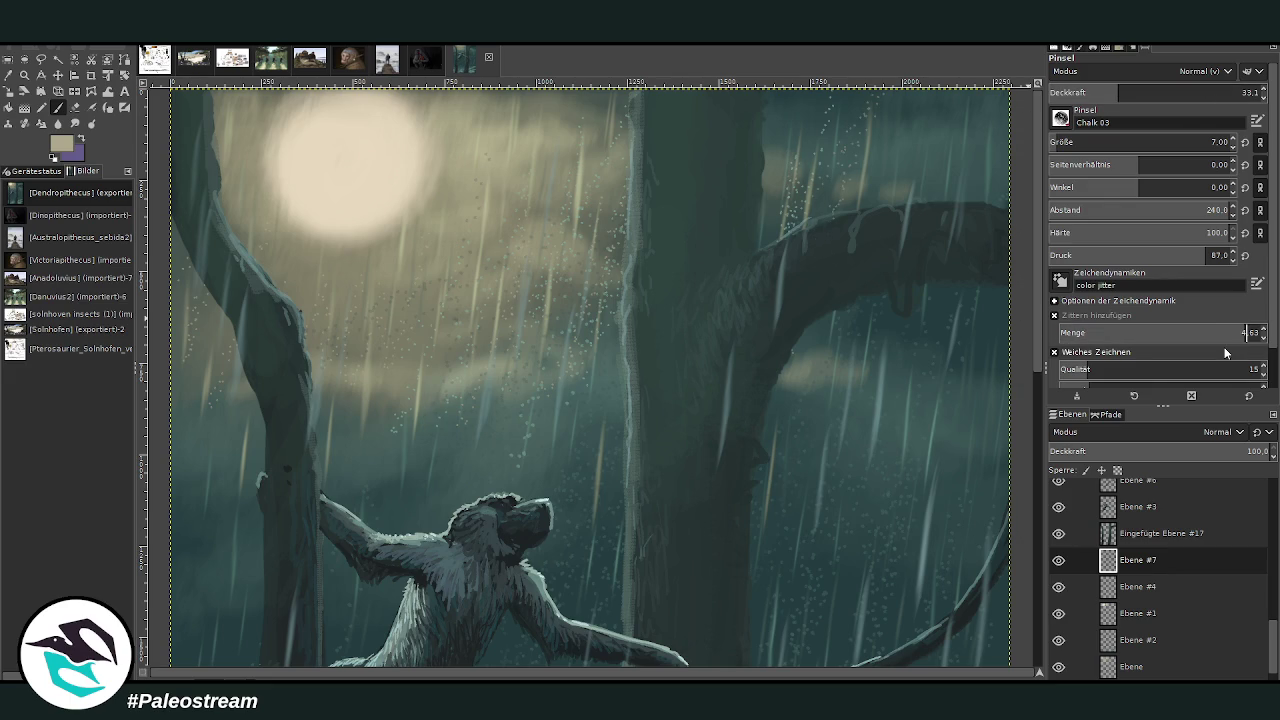
{"action": "key", "text": "Return"}
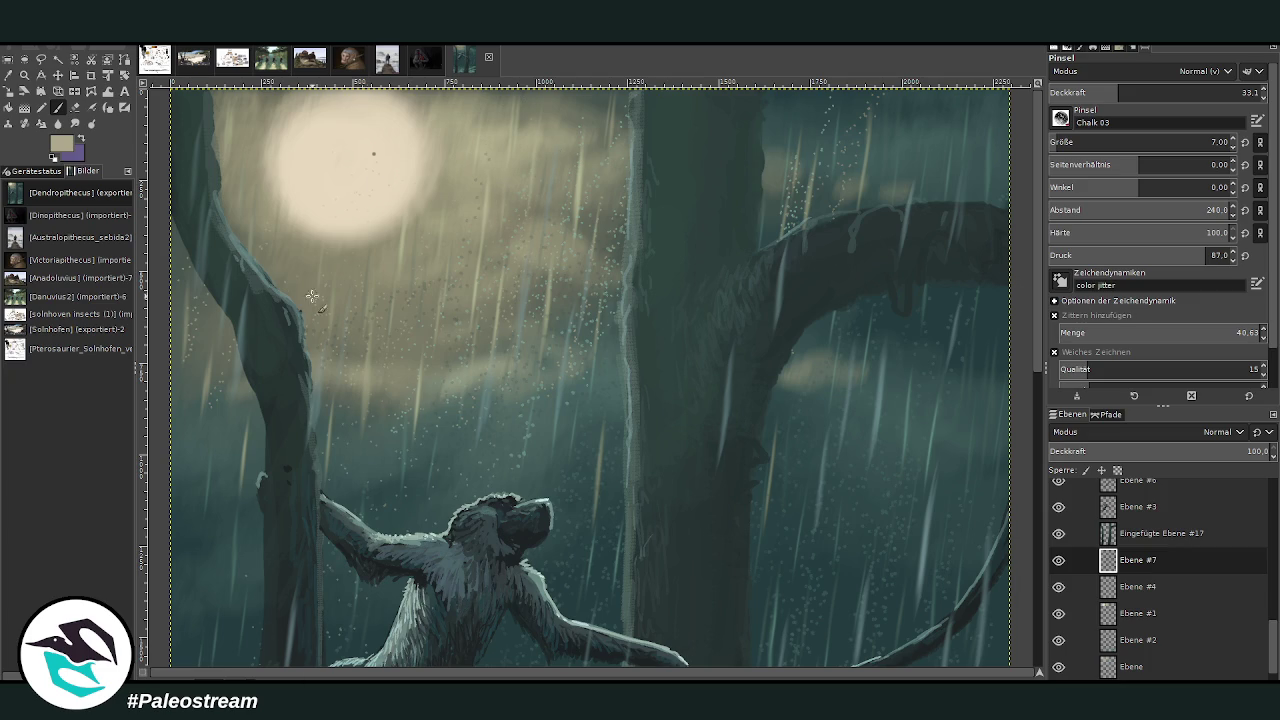
{"action": "left_click_drag", "start_coordinate": [794, 466], "coordinate": [792, 71]}
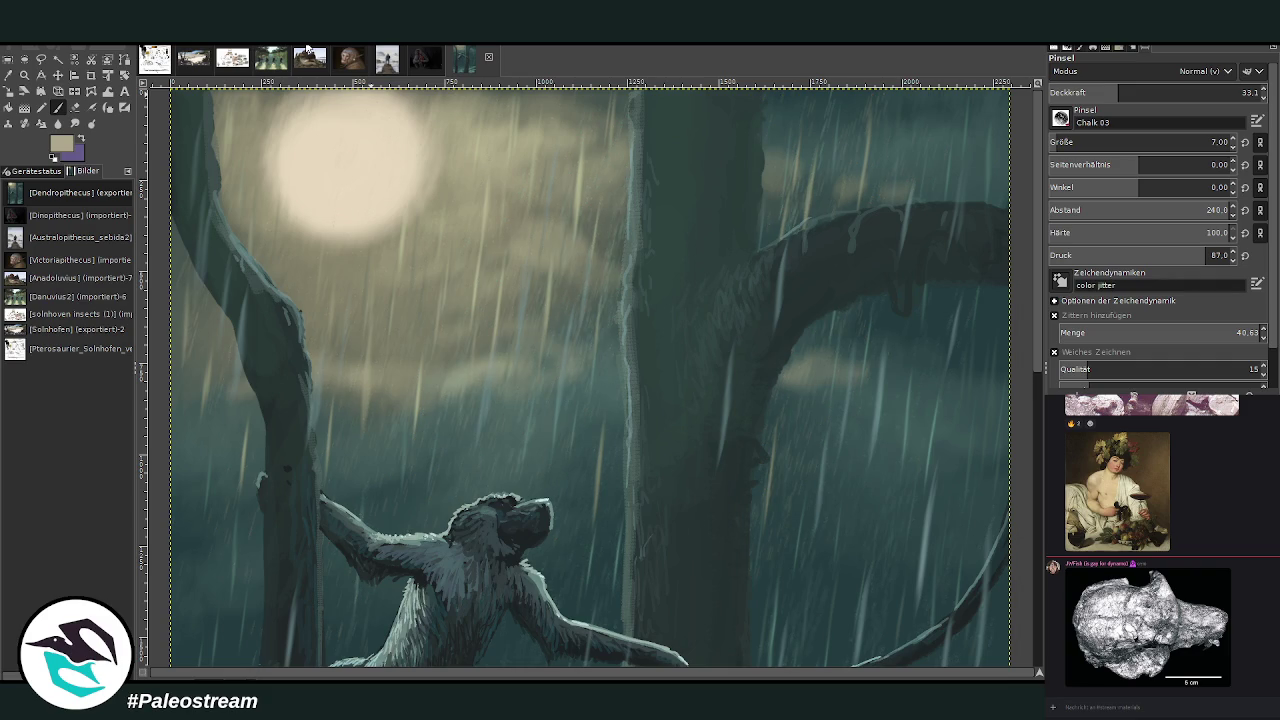
{"action": "scroll", "coordinate": [452, 232], "scroll_direction": "down", "scroll_amount": 3}
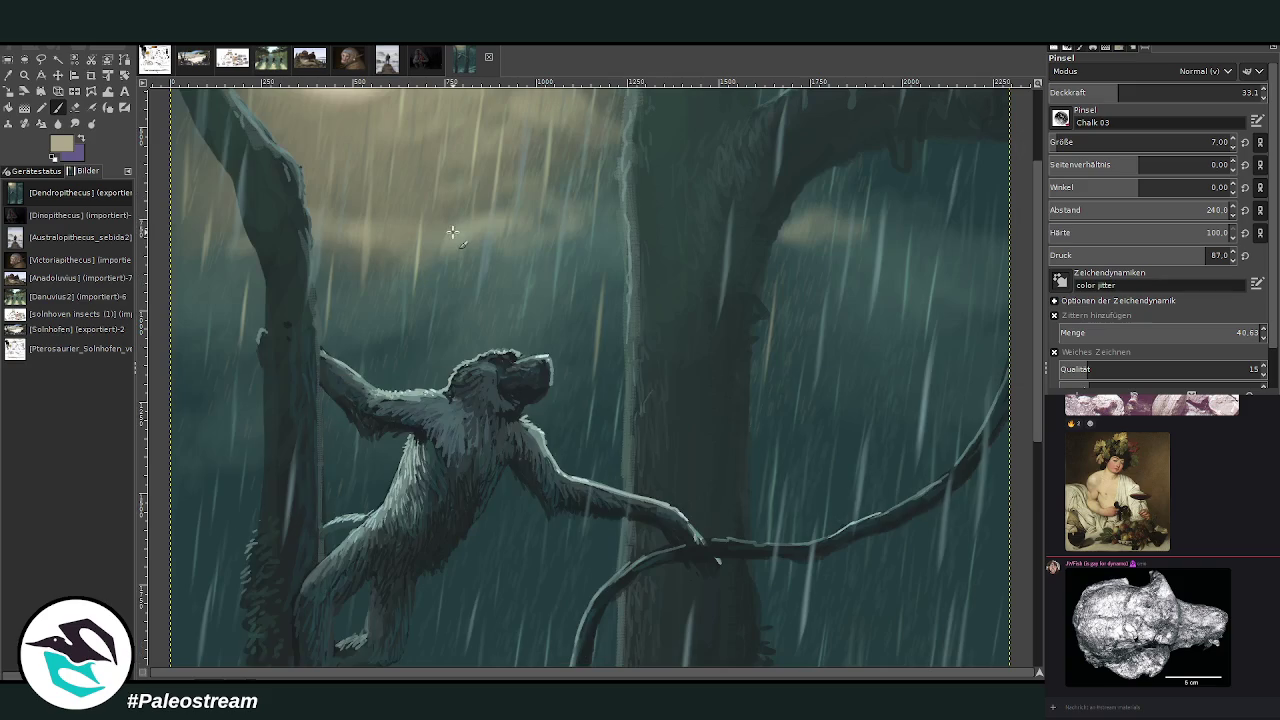
{"action": "scroll", "coordinate": [450, 230], "scroll_direction": "down", "scroll_amount": 3}
{"action": "scroll", "coordinate": [449, 229], "scroll_direction": "down", "scroll_amount": 3}
{"action": "scroll", "coordinate": [445, 225], "scroll_direction": "up", "scroll_amount": 4}
{"action": "scroll", "coordinate": [440, 220], "scroll_direction": "up", "scroll_amount": 5}
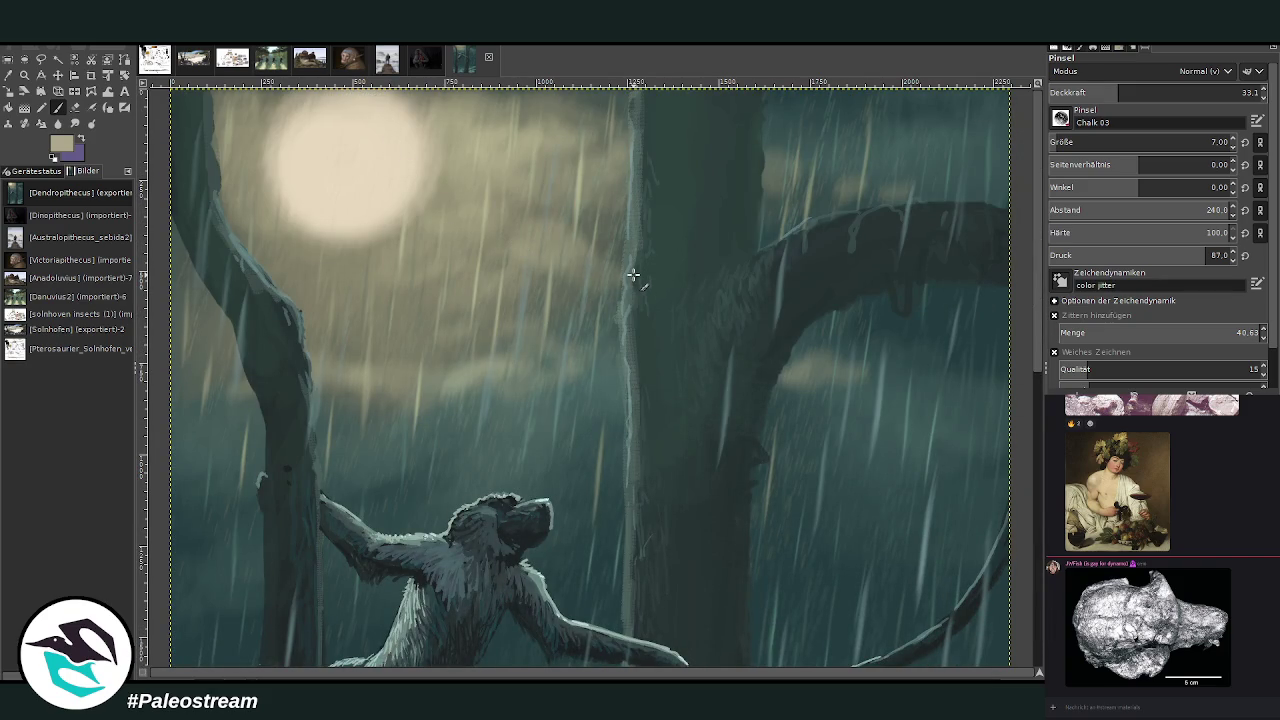
{"action": "scroll", "coordinate": [630, 274], "scroll_direction": "down", "scroll_amount": 5}
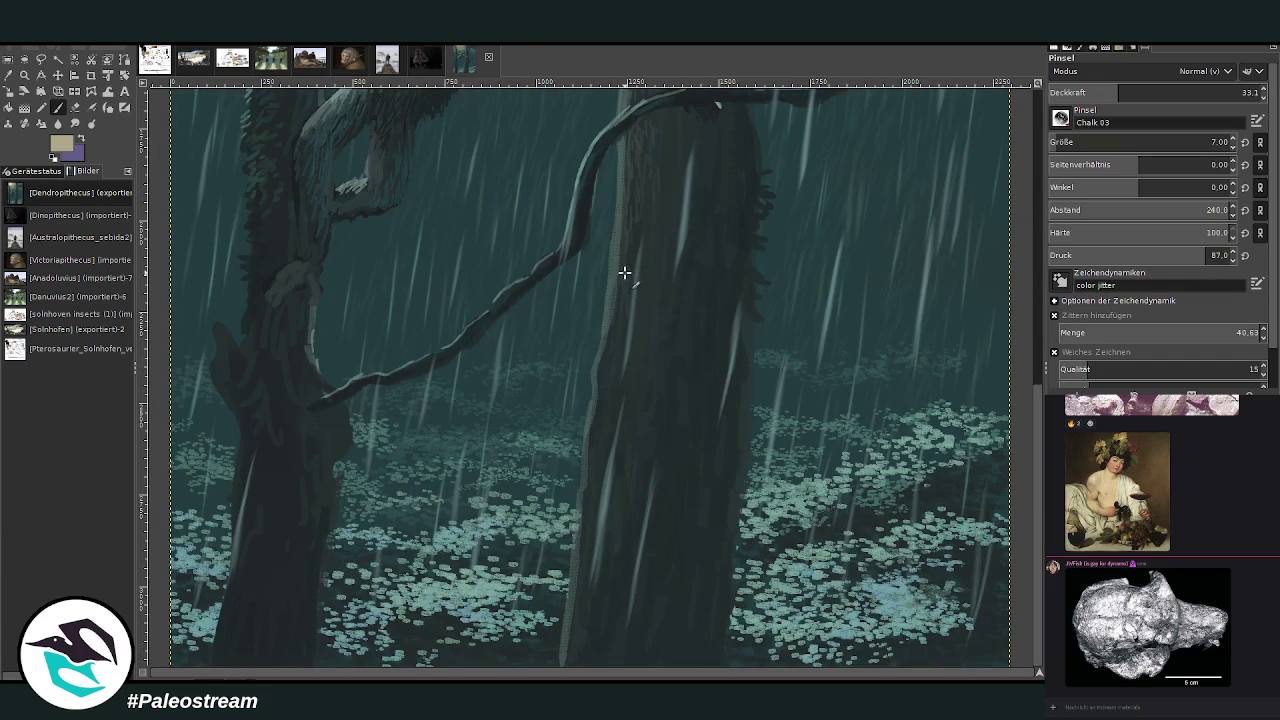
{"action": "scroll", "coordinate": [624, 272], "scroll_direction": "up", "scroll_amount": 4}
{"action": "scroll", "coordinate": [624, 272], "scroll_direction": "up", "scroll_amount": 1}
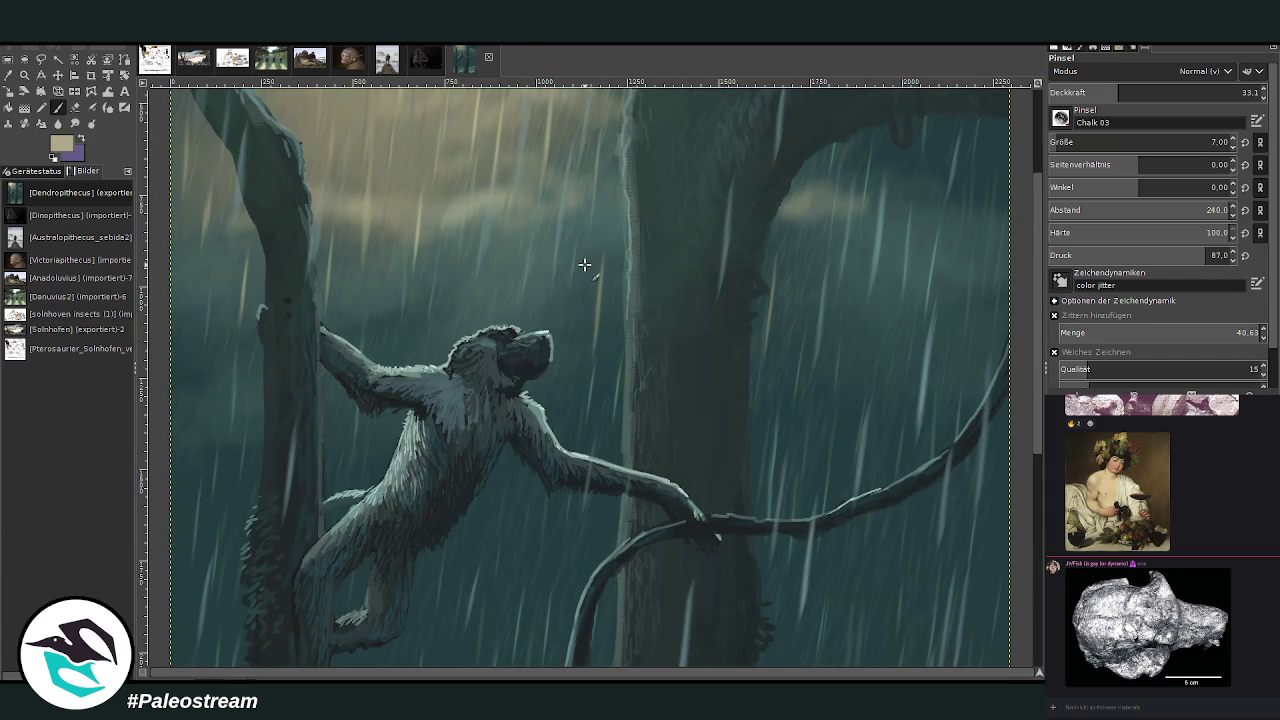
{"action": "scroll", "coordinate": [583, 264], "scroll_direction": "up", "scroll_amount": 4}
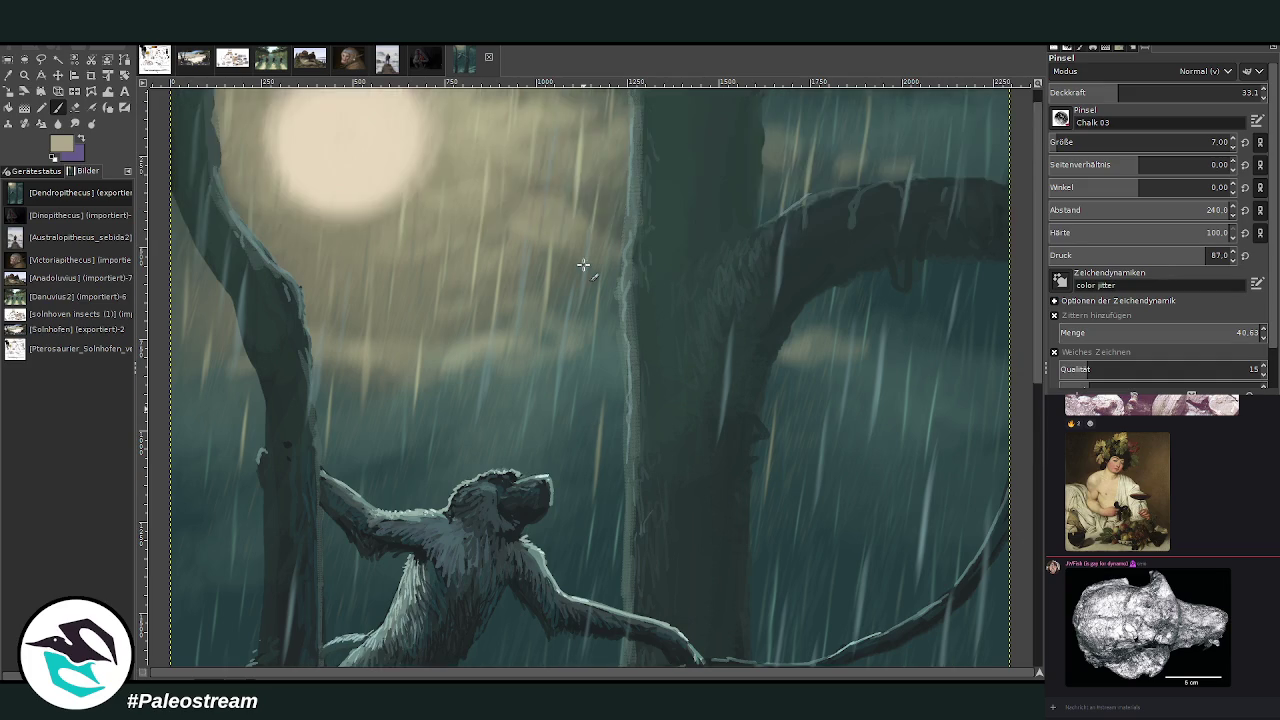
{"action": "scroll", "coordinate": [583, 264], "scroll_direction": "up", "scroll_amount": 1}
{"action": "scroll", "coordinate": [583, 264], "scroll_direction": "down", "scroll_amount": 6}
{"action": "scroll", "coordinate": [583, 264], "scroll_direction": "up", "scroll_amount": 3}
{"action": "scroll", "coordinate": [583, 264], "scroll_direction": "up", "scroll_amount": 3}
{"action": "scroll", "coordinate": [583, 264], "scroll_direction": "down", "scroll_amount": 3}
{"action": "scroll", "coordinate": [583, 264], "scroll_direction": "down", "scroll_amount": 3}
{"action": "scroll", "coordinate": [583, 264], "scroll_direction": "up", "scroll_amount": 3}
{"action": "scroll", "coordinate": [583, 264], "scroll_direction": "up", "scroll_amount": 3}
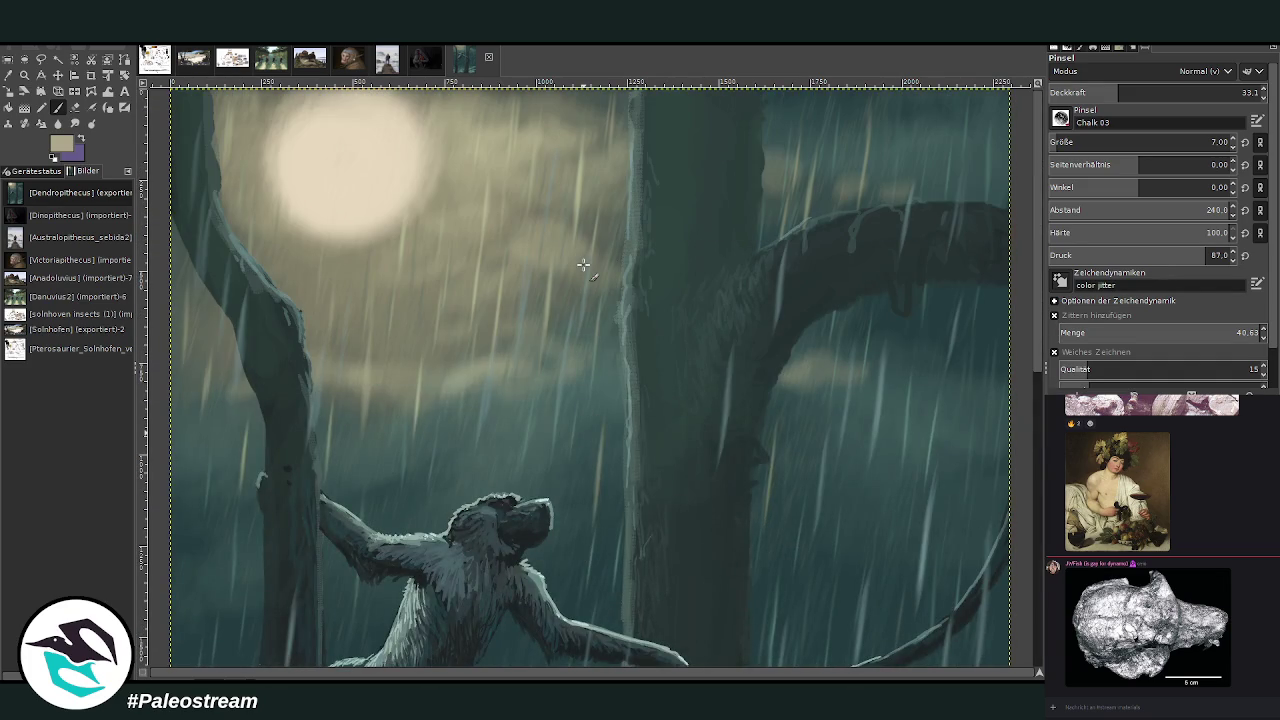
{"action": "key", "text": "z"}
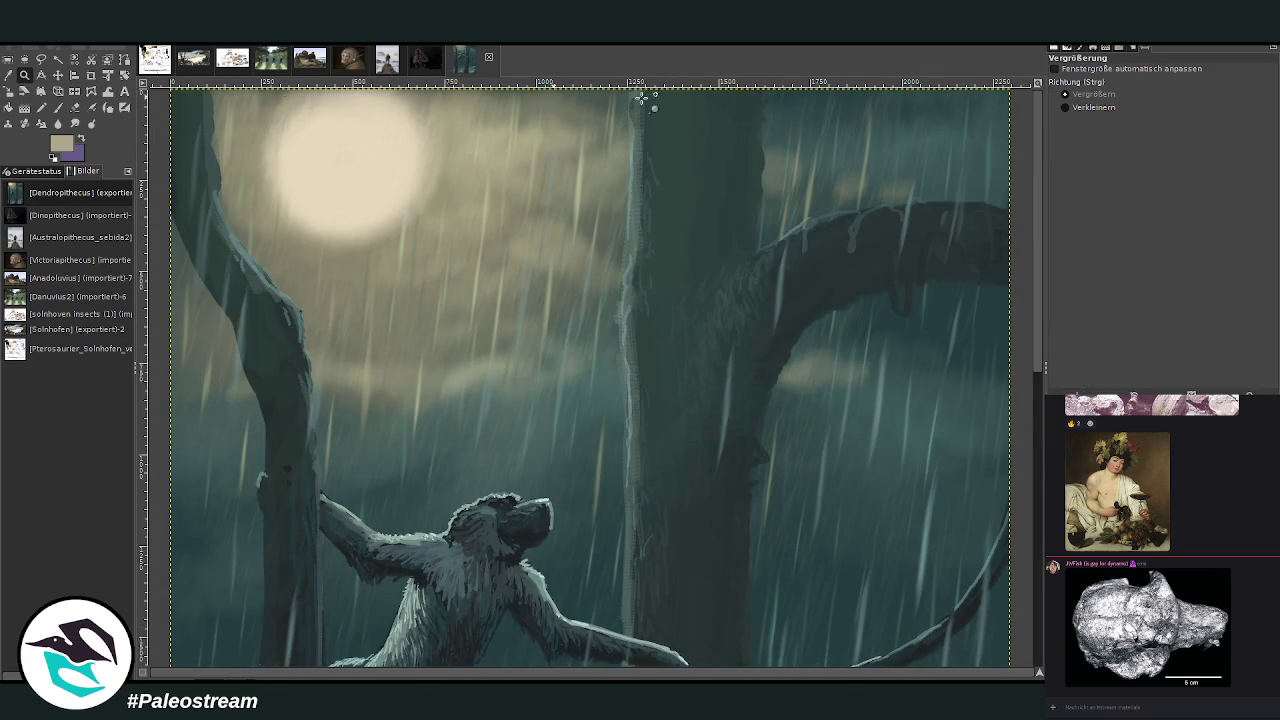
{"action": "left_click", "coordinate": [1065, 107]}
{"action": "left_click", "coordinate": [655, 250]}
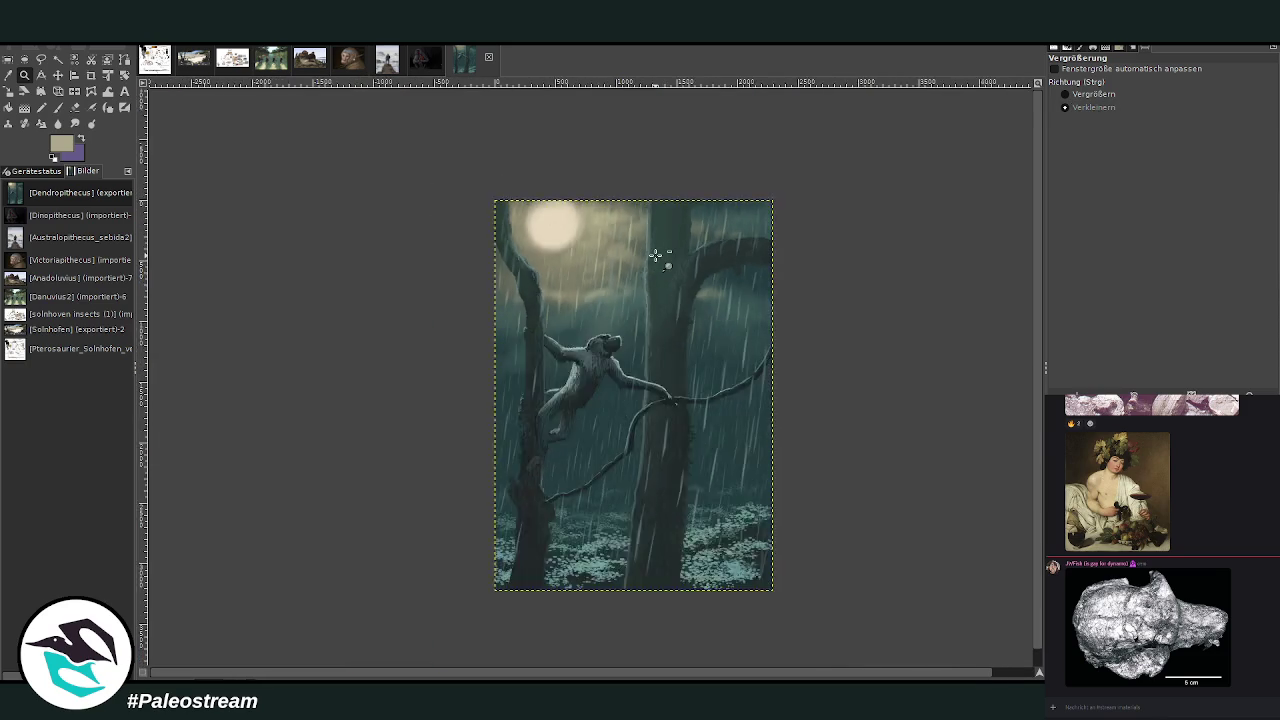
{"action": "left_click", "coordinate": [1066, 94]}
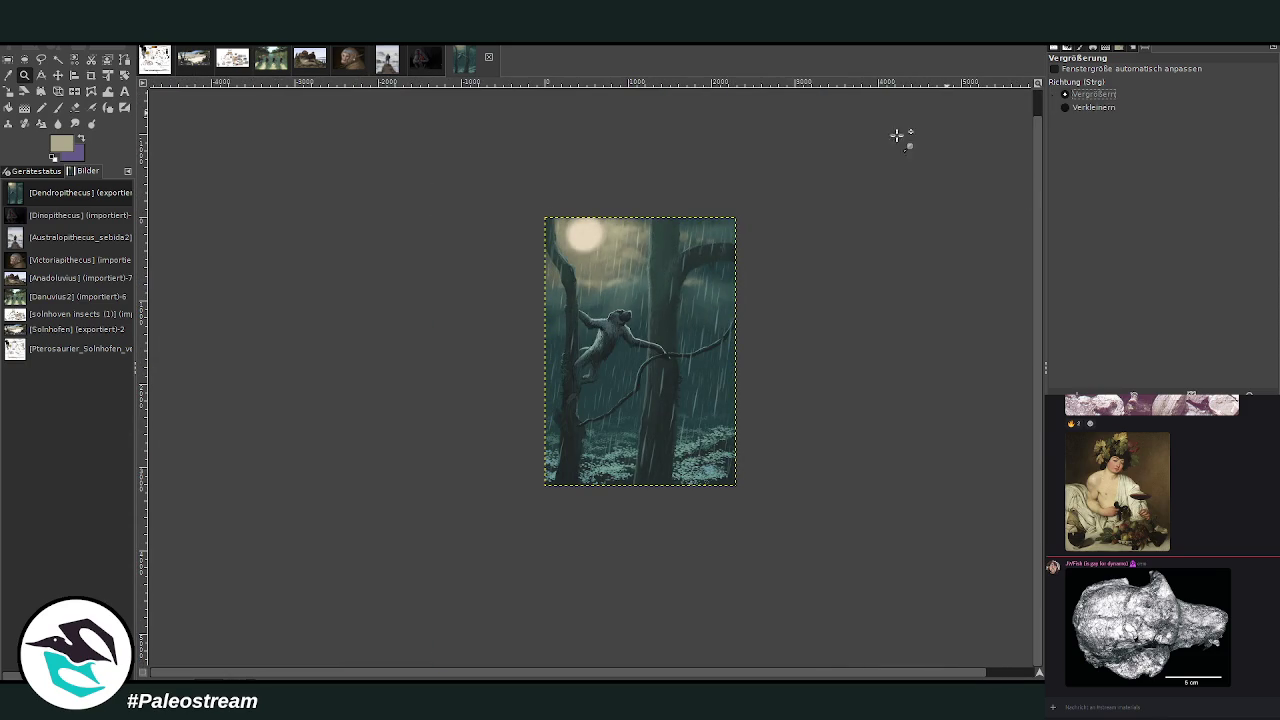
{"action": "left_click_drag", "start_coordinate": [521, 209], "coordinate": [737, 486]}
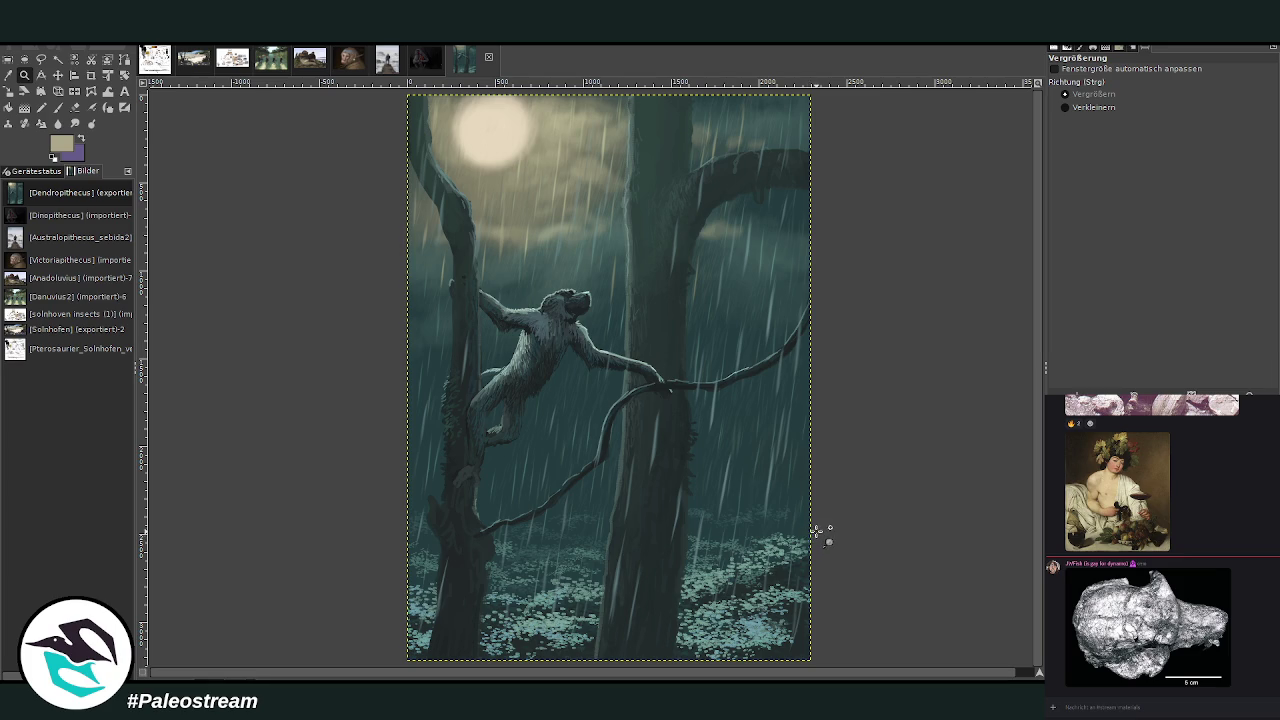
{"action": "left_click_drag", "start_coordinate": [358, 162], "coordinate": [892, 482]}
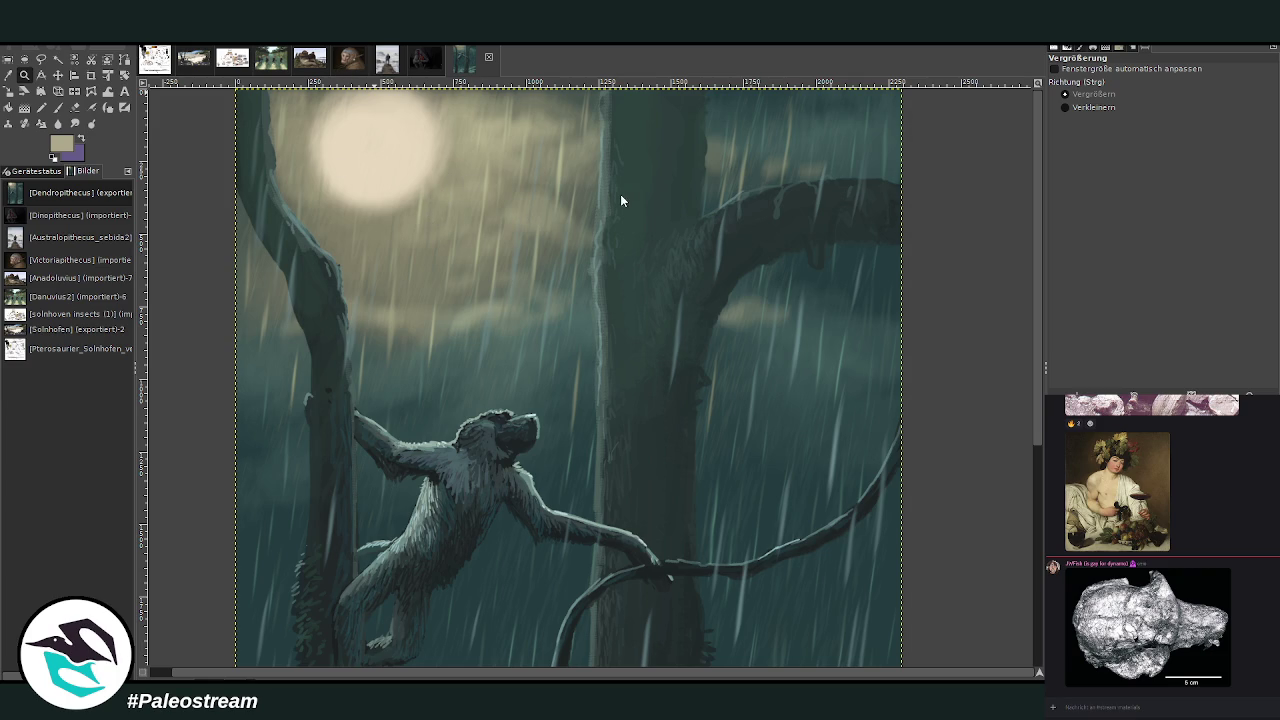
- Apply the HSV Noise filter to the painting layer for a subtle grain
{"action": "key", "text": "ctrl+shift+f"}
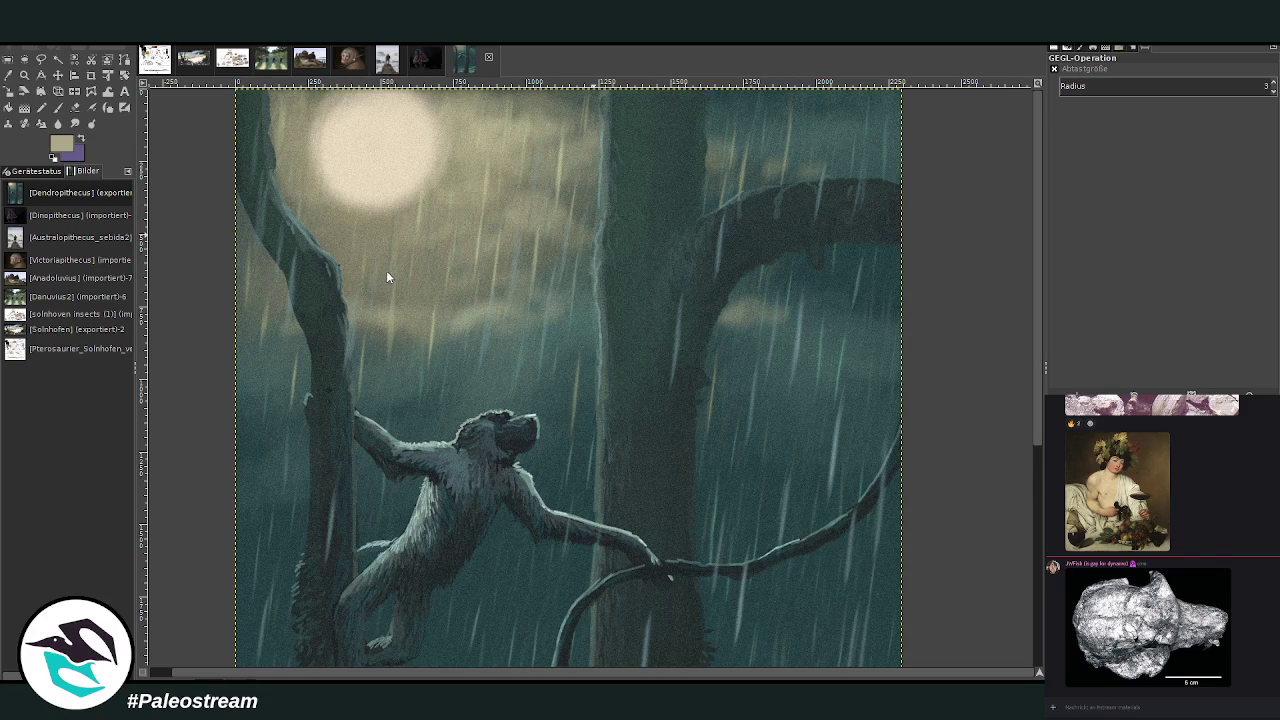
{"action": "key", "text": "ctrl+f"}
{"action": "scroll", "coordinate": [698, 346], "scroll_direction": "down", "scroll_amount": 5}
{"action": "scroll", "coordinate": [698, 346], "scroll_direction": "up", "scroll_amount": 5}
{"action": "left_click", "coordinate": [24, 74]}
{"action": "left_click", "coordinate": [1094, 107]}
{"action": "left_click", "coordinate": [636, 241]}
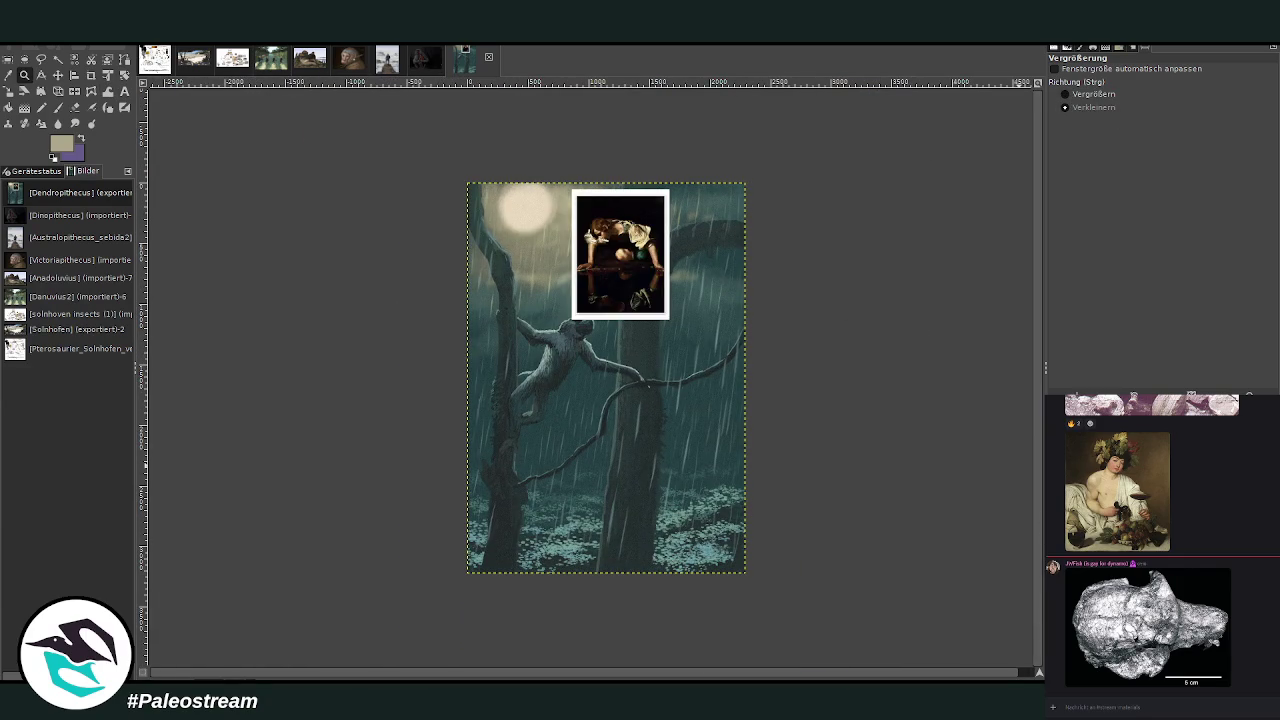
{"action": "left_click_drag", "start_coordinate": [644, 230], "coordinate": [740, 351]}
{"action": "key", "text": "ctrl+v"}
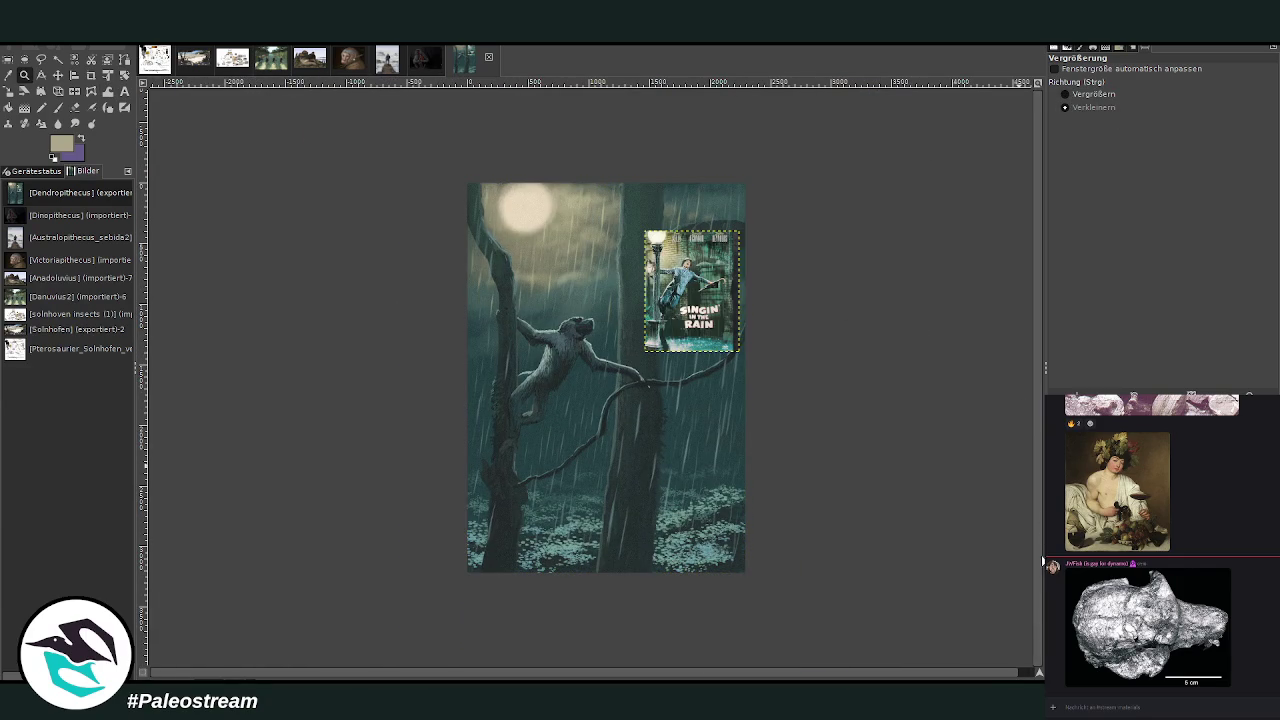
{"action": "left_click_drag", "start_coordinate": [475, 174], "coordinate": [780, 591]}
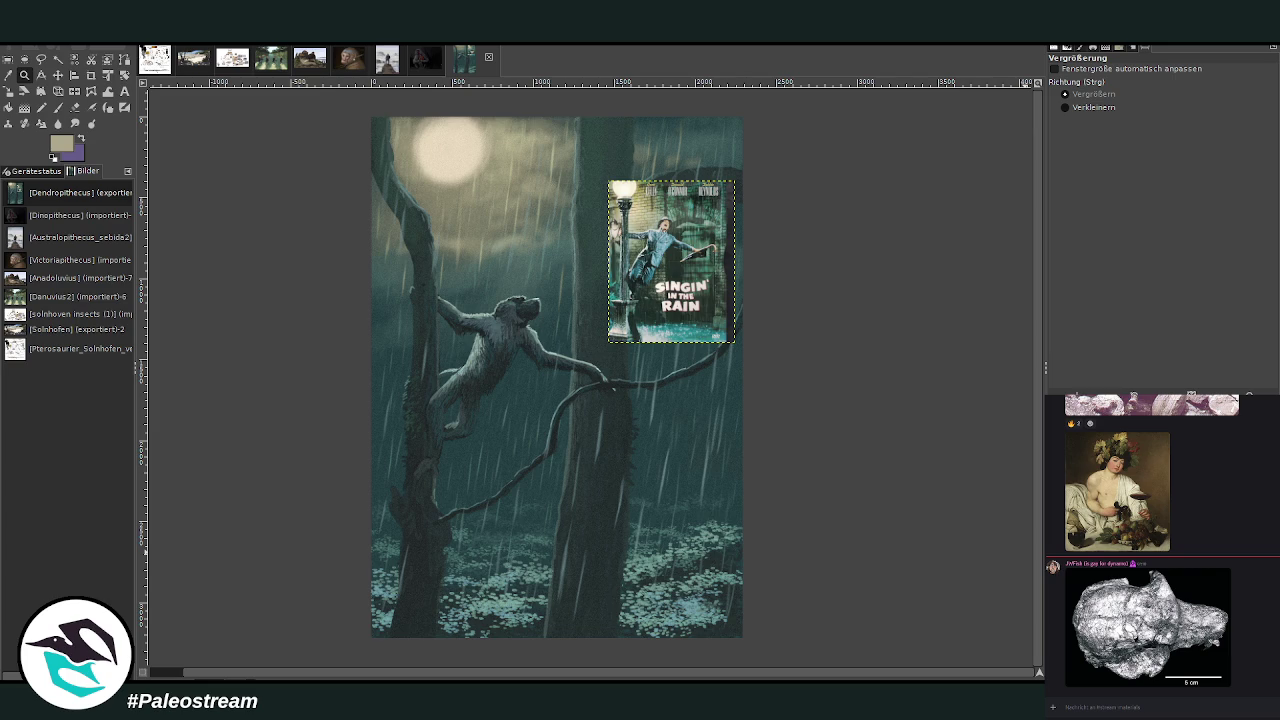
{"action": "key", "text": "ctrl+z"}
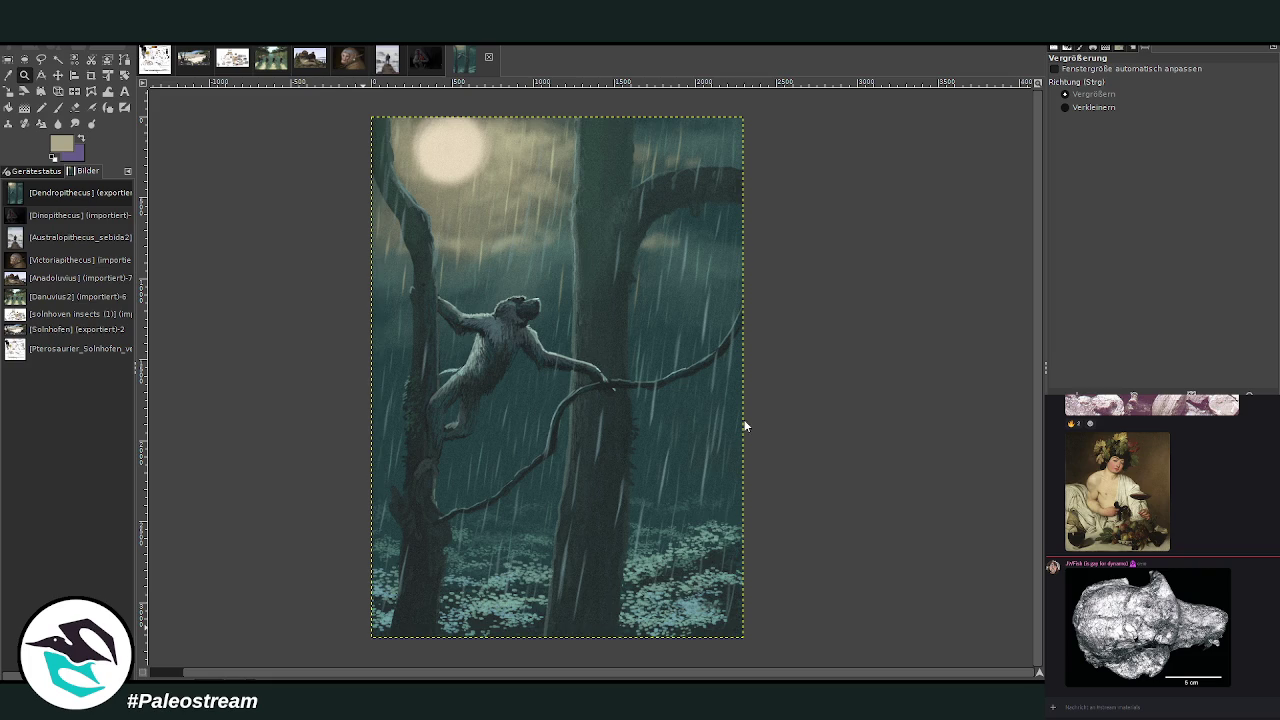
- Create a new untitled image with Ctrl+D
{"action": "key", "text": "ctrl+d"}
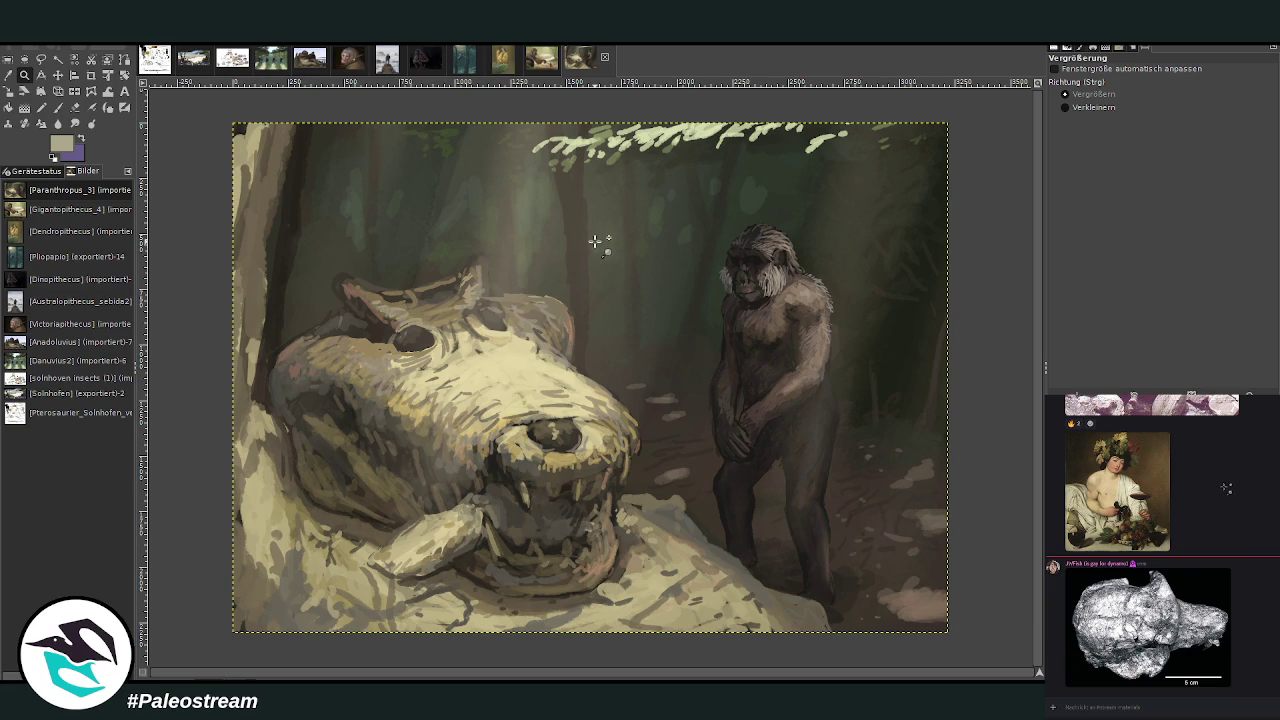
- Switch via the Gigantopithecus tab to the Dendropithecus painting and zoom it to fill the window
{"action": "left_click", "coordinate": [540, 60]}
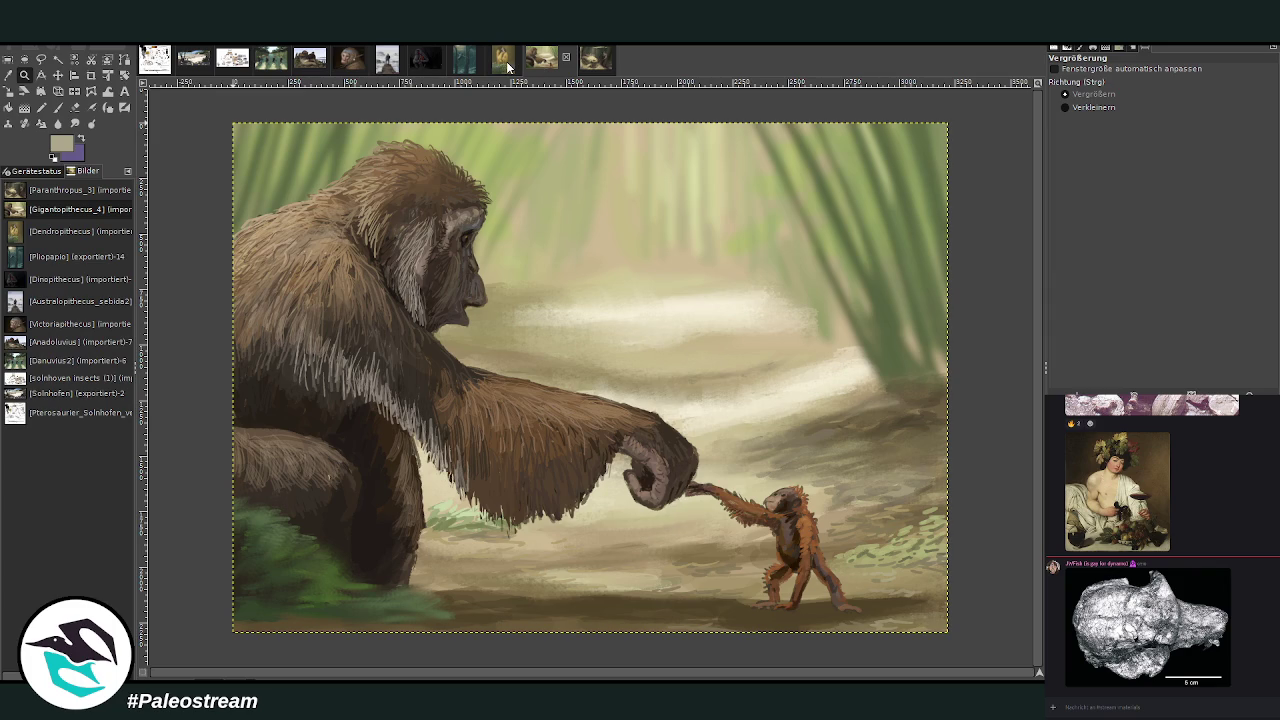
{"action": "left_click", "coordinate": [506, 64]}
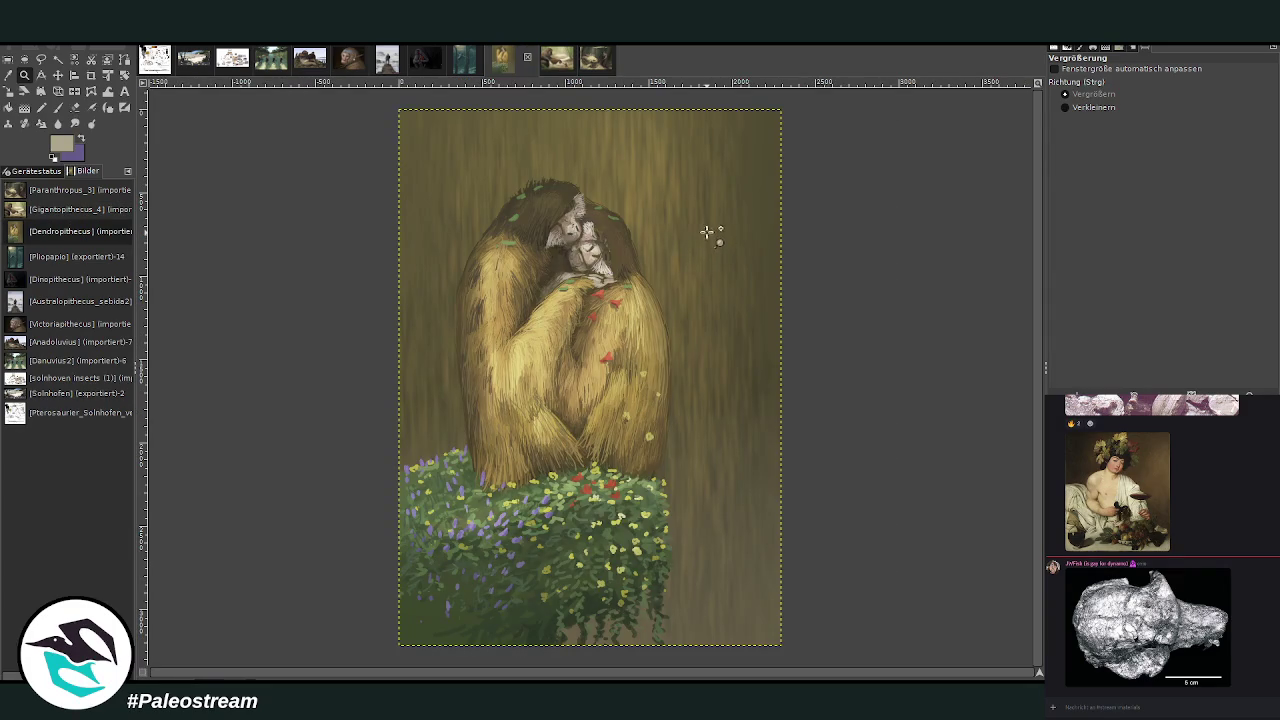
{"action": "left_click_drag", "start_coordinate": [392, 112], "coordinate": [802, 662]}
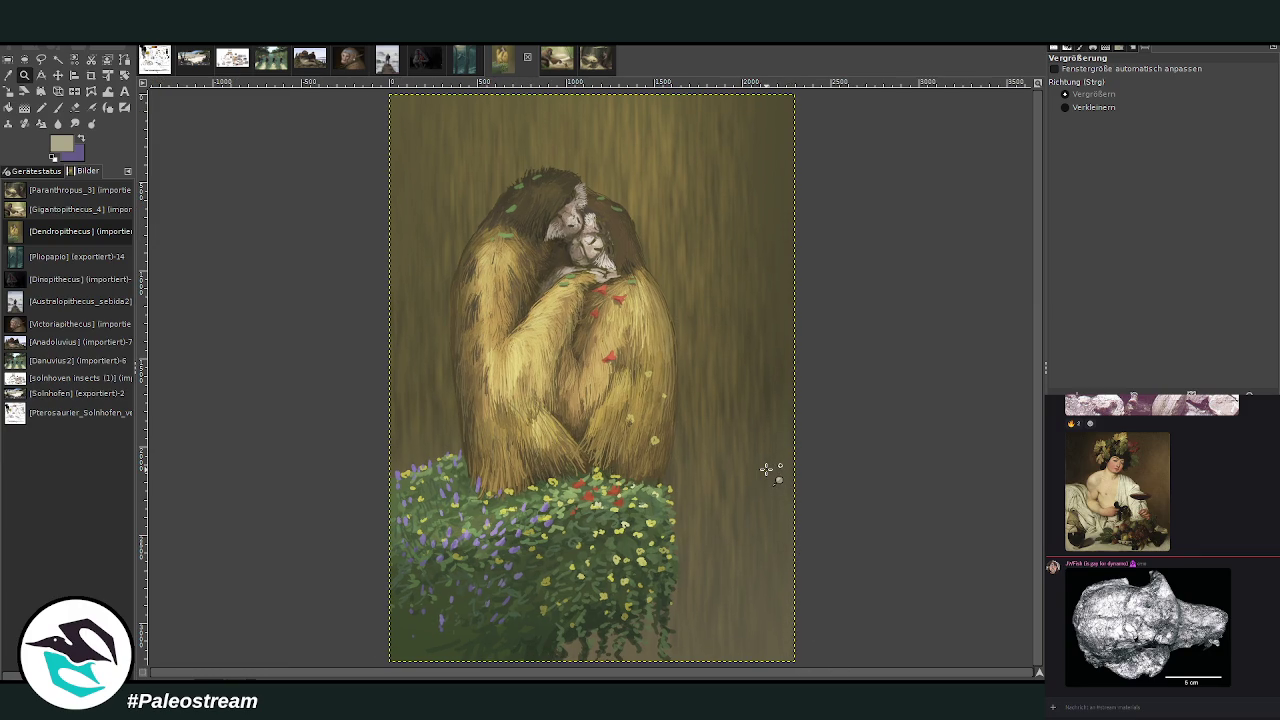